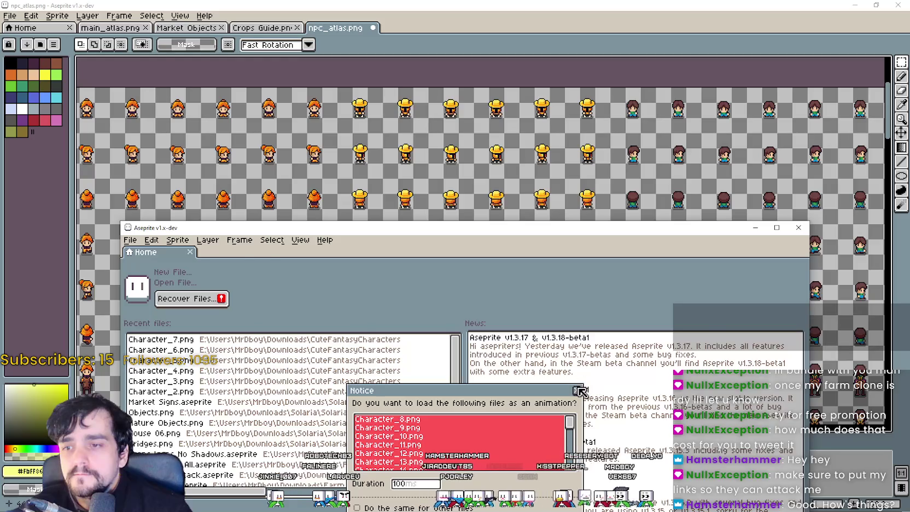
# - Open Character_8.png, look over its sprites, and close it again
pyautogui.click(578, 390)
pyautogui.scroll(5, 471, 359)
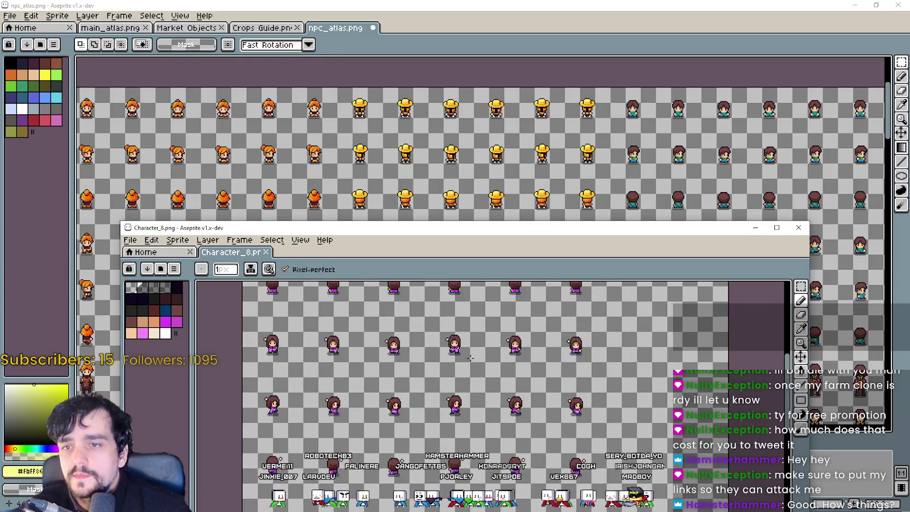
pyautogui.scroll(3, 470, 358)
pyautogui.press('+')
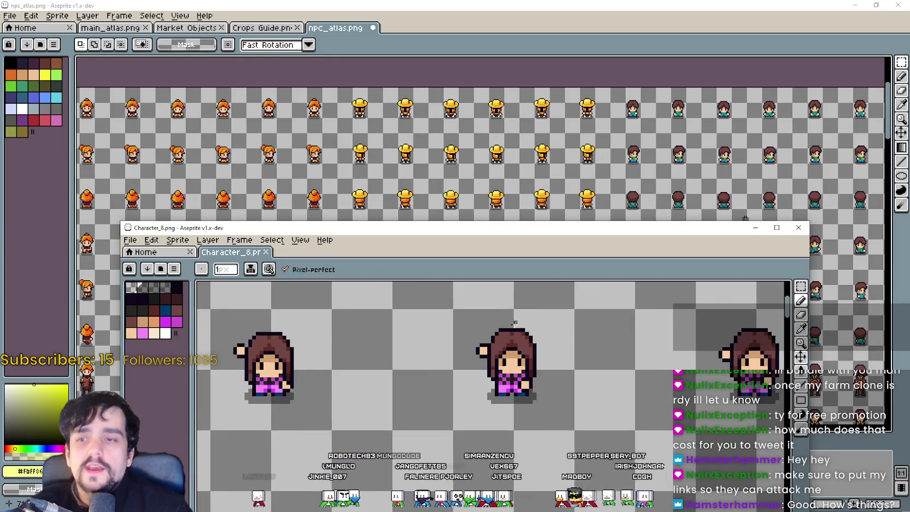
pyautogui.press('-')
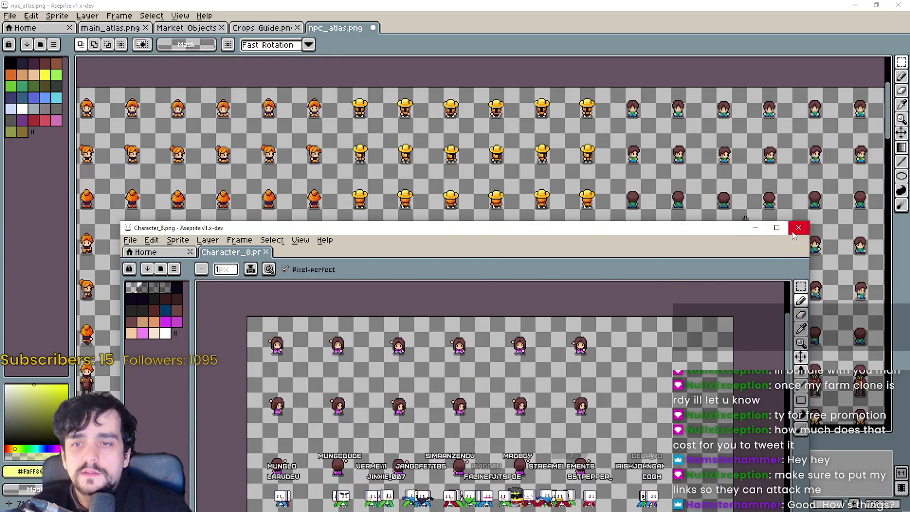
pyautogui.click(793, 229)
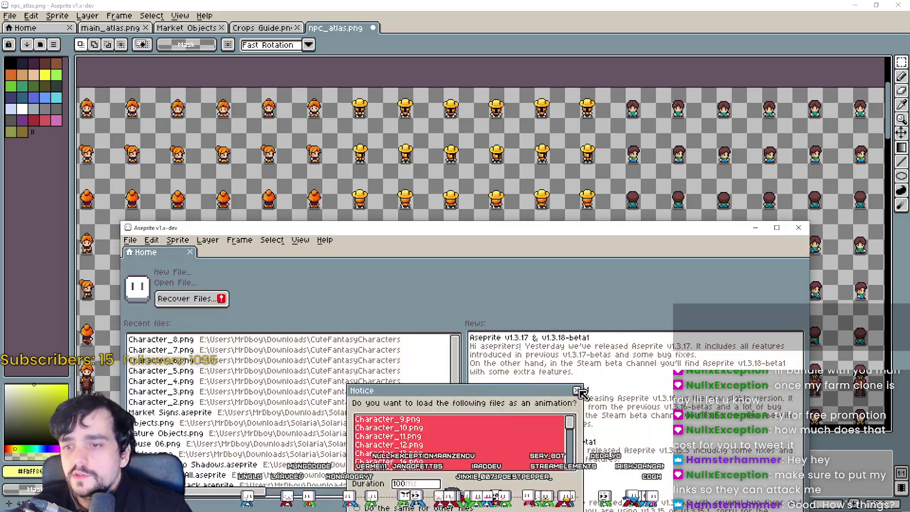
# - Open Character_9.png and look over its sprite sheet
pyautogui.click(577, 390)
pyautogui.scroll(2, 397, 399)
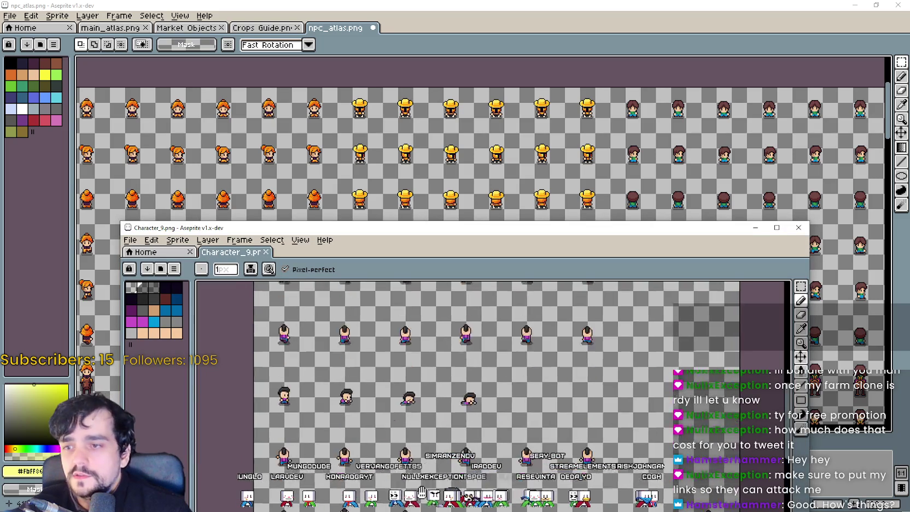
pyautogui.scroll(2, 397, 399)
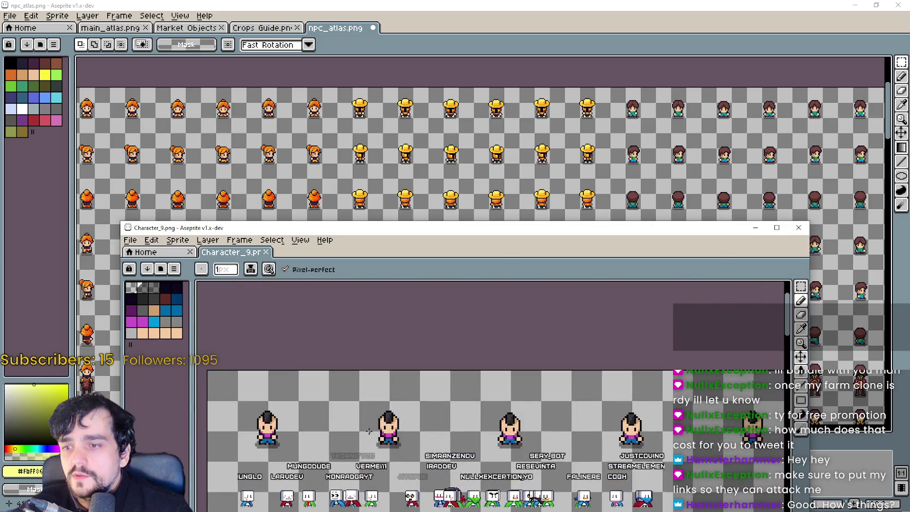
pyautogui.scroll(-2, 392, 366)
pyautogui.scroll(1, 709, 300)
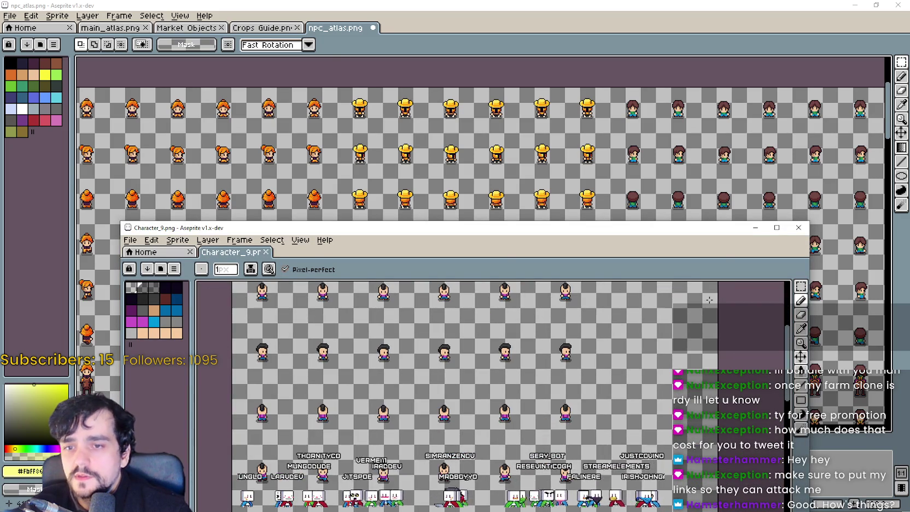
# - Marquee-select a roughly six-by-six block of Character_9 sprites from the top rows
pyautogui.click(801, 287)
pyautogui.scroll(-1, 350, 359)
pyautogui.scroll(1, 301, 327)
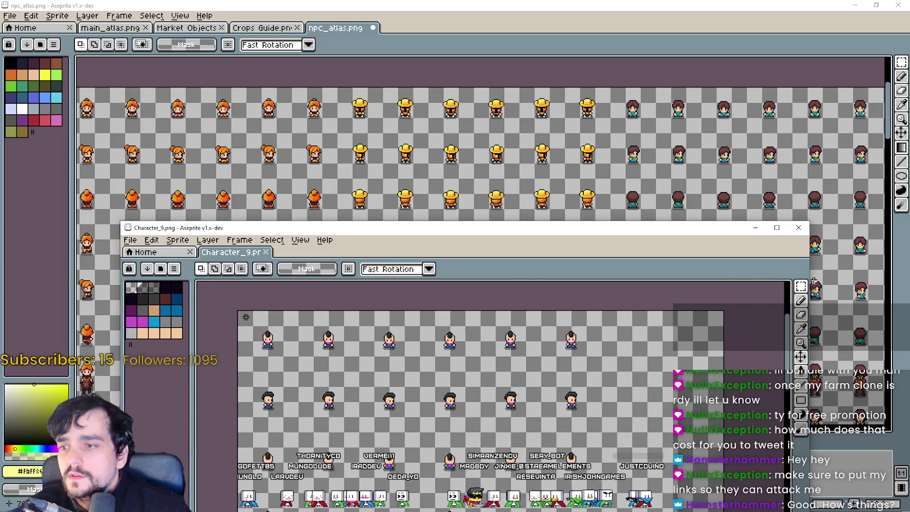
pyautogui.scroll(-1, 575, 486)
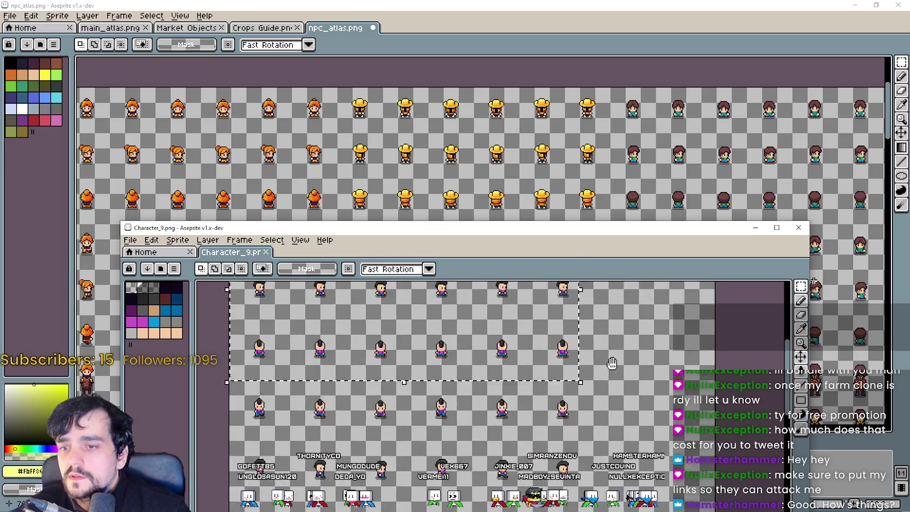
pyautogui.scroll(1, 574, 486)
pyautogui.moveTo(233, 363)
pyautogui.mouseDown()
pyautogui.moveTo(582, 238)
pyautogui.moveTo(593, 36)
pyautogui.mouseUp()
pyautogui.scroll(-2, 622, 229)
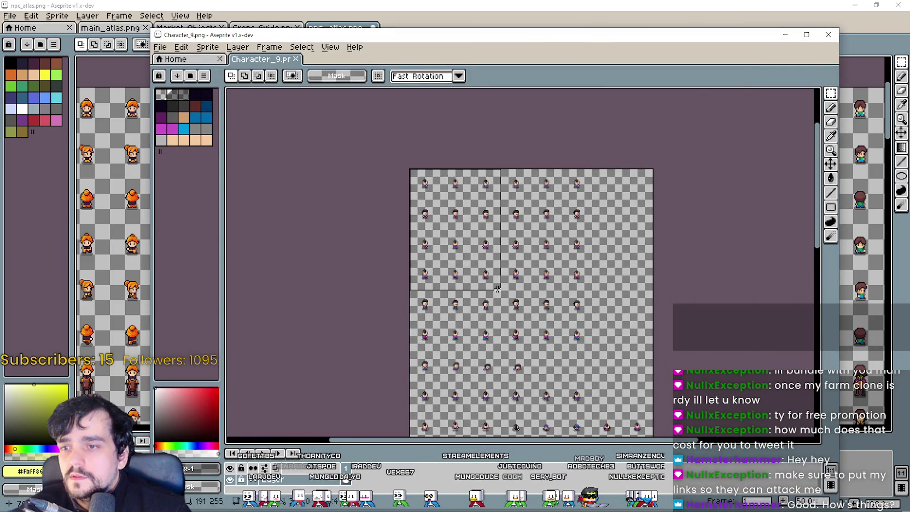
pyautogui.scroll(3, 563, 363)
pyautogui.moveTo(497, 288)
pyautogui.mouseDown()
pyautogui.moveTo(563, 363)
pyautogui.moveTo(656, 331)
pyautogui.moveTo(672, 315)
pyautogui.mouseUp()
pyautogui.scroll(-2, 670, 324)
# - Paste the Character_9 block into npc_atlas beside the straw-hat characters and commit it
pyautogui.hotkey('alt', 'Tab')
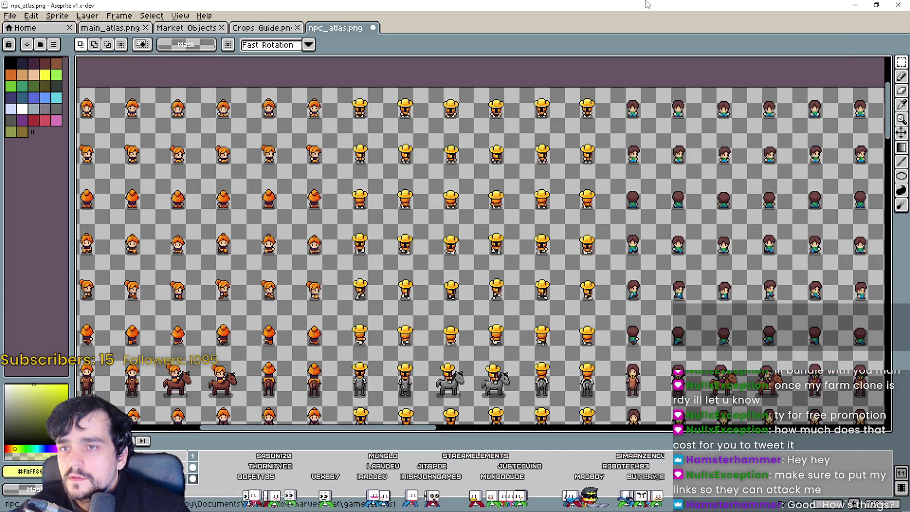
pyautogui.moveTo(666, 180); pyautogui.dragTo(564, 176)
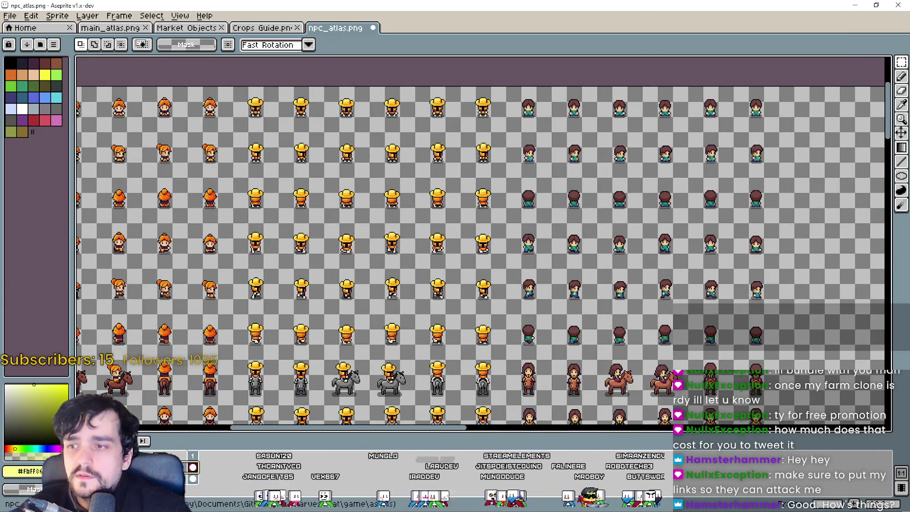
pyautogui.scroll(1, 421, 236)
pyautogui.hotkey('ctrl', 'v')
pyautogui.scroll(-1, 444, 239)
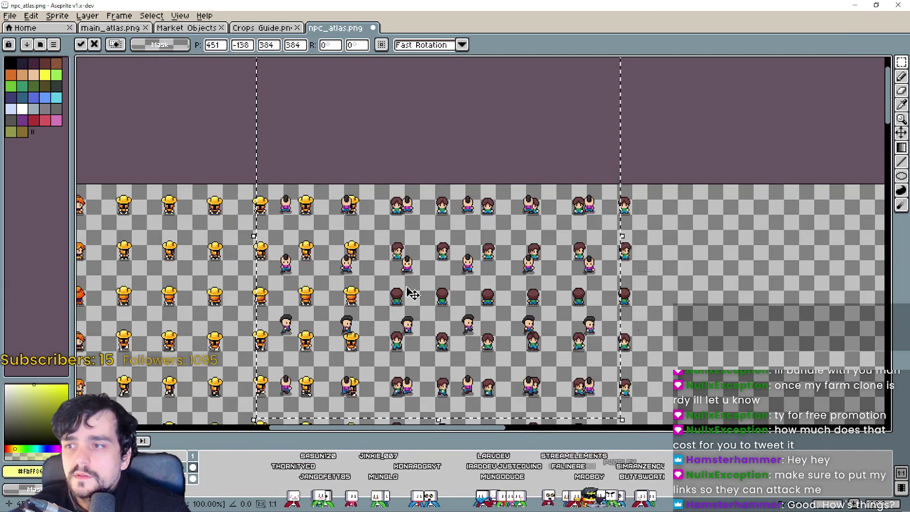
pyautogui.scroll(1, 445, 240)
pyautogui.moveTo(444, 240)
pyautogui.mouseDown()
pyautogui.moveTo(430, 267)
pyautogui.moveTo(441, 237)
pyautogui.mouseUp()
pyautogui.press('Return')
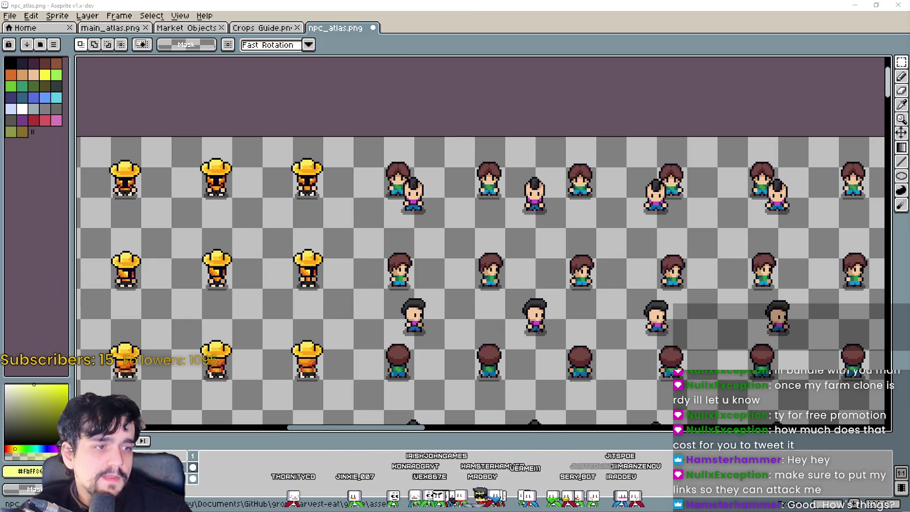
# - Move the first two mohawk sprites left into their grid cells on the top row
pyautogui.scroll(1, 392, 246)
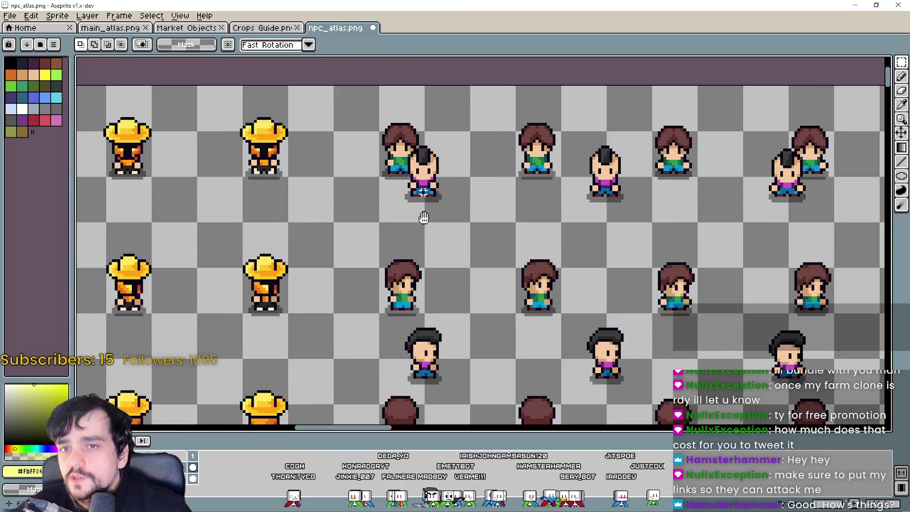
pyautogui.scroll(1, 459, 192)
pyautogui.moveTo(426, 258); pyautogui.dragTo(396, 227)
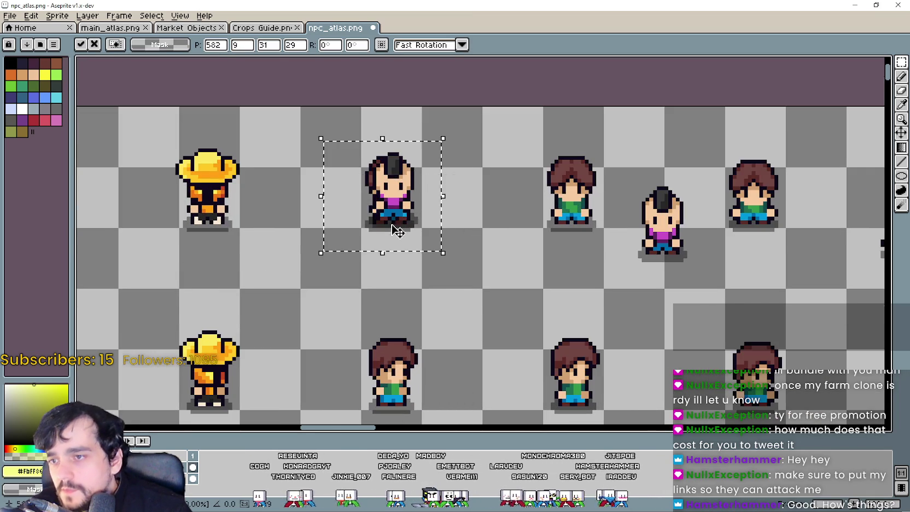
pyautogui.scroll(2, 396, 228)
pyautogui.scroll(-2, 416, 229)
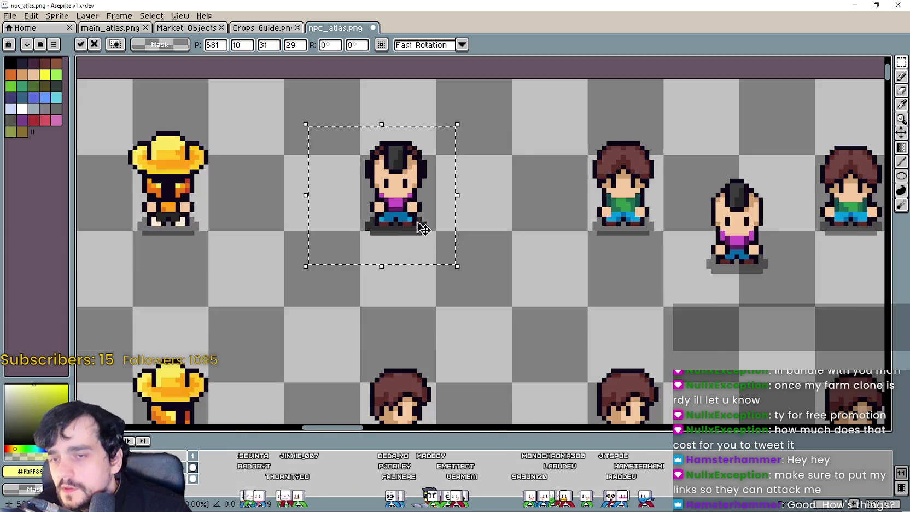
pyautogui.scroll(-2, 416, 229)
pyautogui.moveTo(597, 263); pyautogui.dragTo(653, 193)
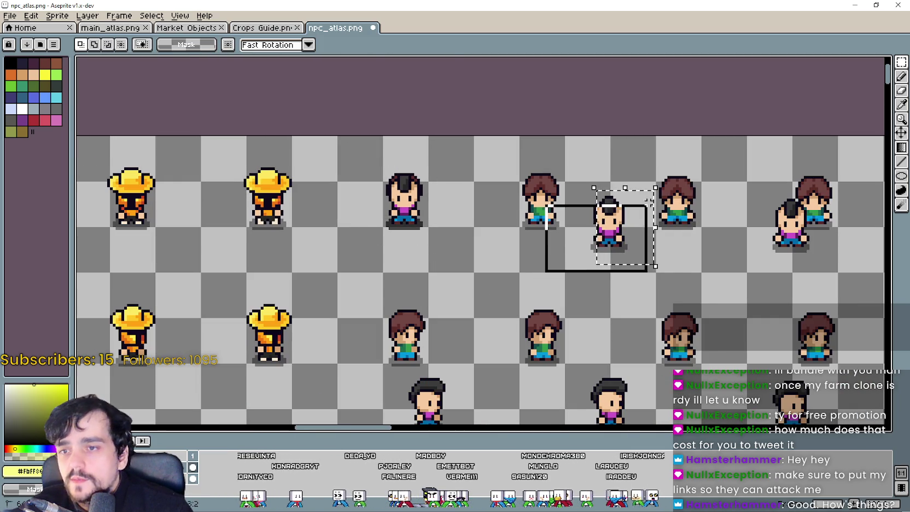
pyautogui.scroll(2, 552, 239)
pyautogui.moveTo(629, 236)
pyautogui.mouseDown()
pyautogui.moveTo(552, 239)
pyautogui.moveTo(544, 213)
pyautogui.mouseUp()
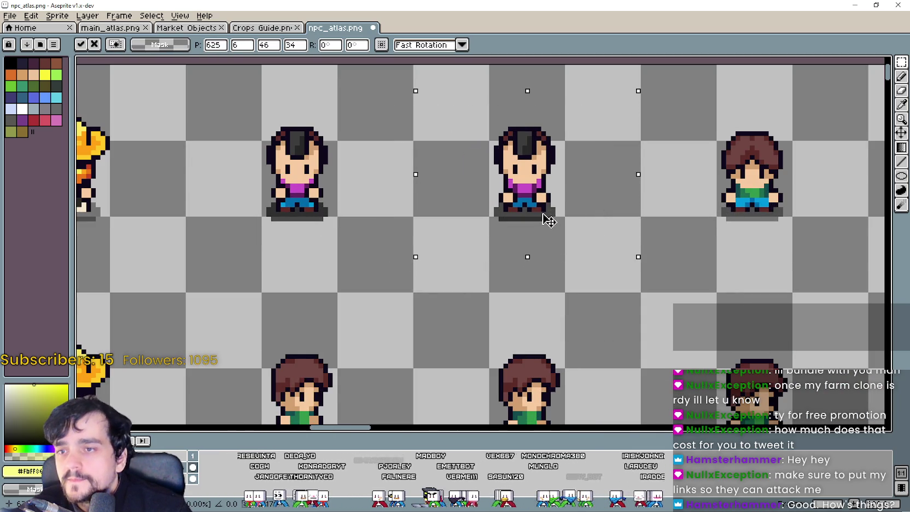
pyautogui.scroll(-2, 544, 213)
pyautogui.hscroll(3, 501, 278)
# - Move three more mohawk sprites left into neighbouring grid cells and commit the placement
pyautogui.moveTo(544, 295); pyautogui.dragTo(643, 213)
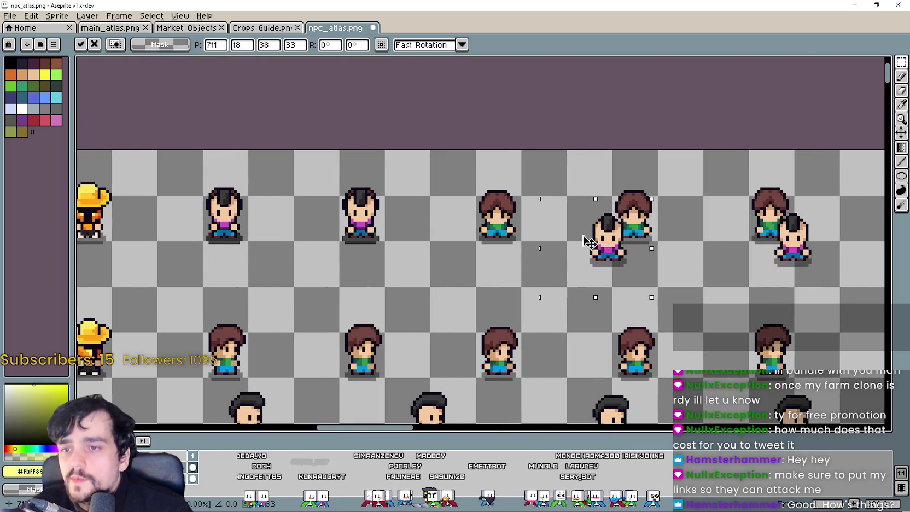
pyautogui.scroll(2, 500, 219)
pyautogui.moveTo(590, 245)
pyautogui.mouseDown()
pyautogui.moveTo(499, 214)
pyautogui.moveTo(480, 248)
pyautogui.moveTo(497, 253)
pyautogui.mouseUp()
pyautogui.scroll(-1, 492, 253)
pyautogui.scroll(-1, 561, 291)
pyautogui.moveTo(564, 304); pyautogui.dragTo(670, 214)
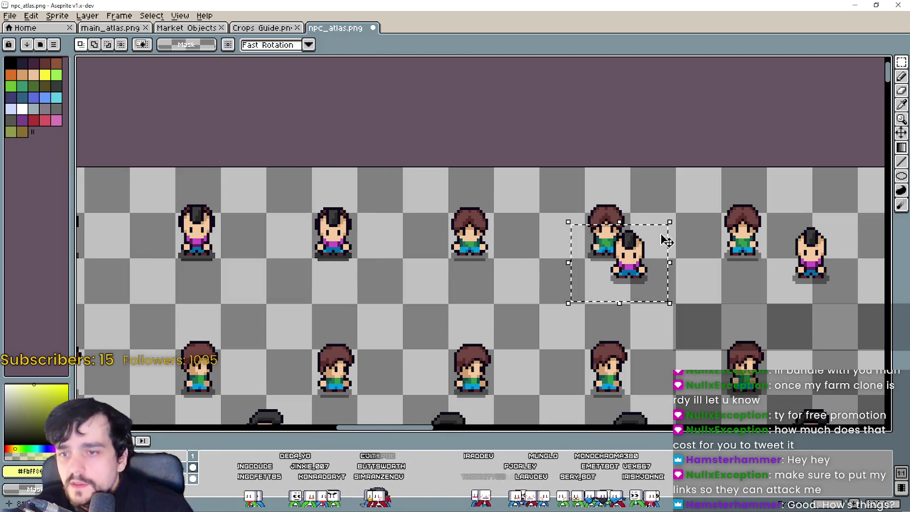
pyautogui.moveTo(619, 297)
pyautogui.mouseDown()
pyautogui.moveTo(451, 258)
pyautogui.moveTo(463, 244)
pyautogui.mouseUp()
pyautogui.scroll(2, 498, 270)
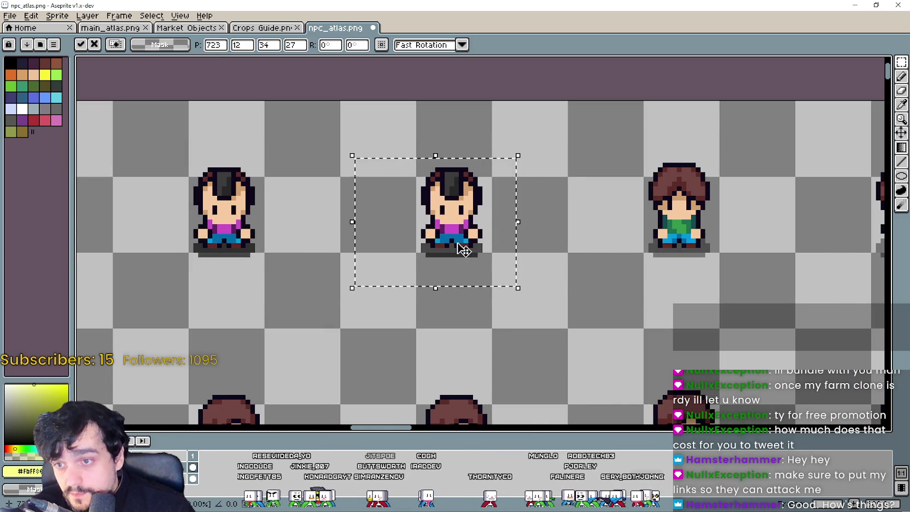
pyautogui.scroll(-3, 463, 244)
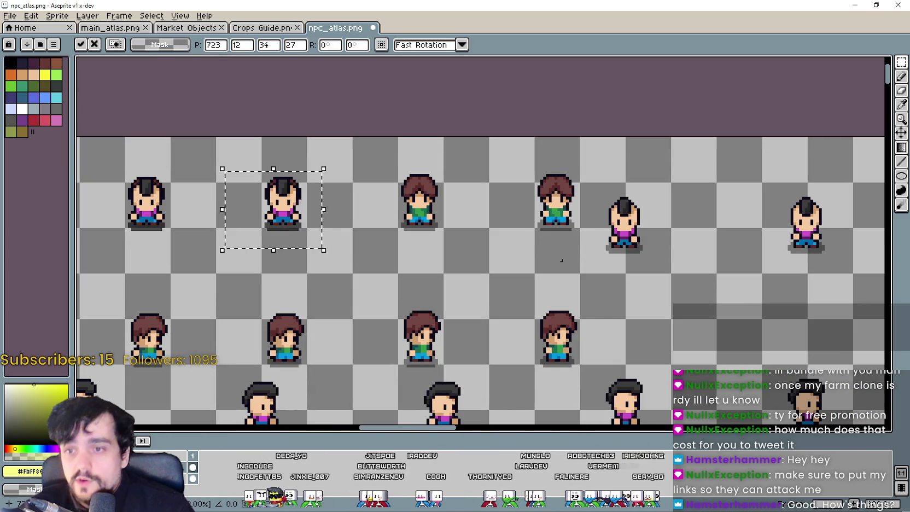
pyautogui.moveTo(583, 264); pyautogui.dragTo(670, 188)
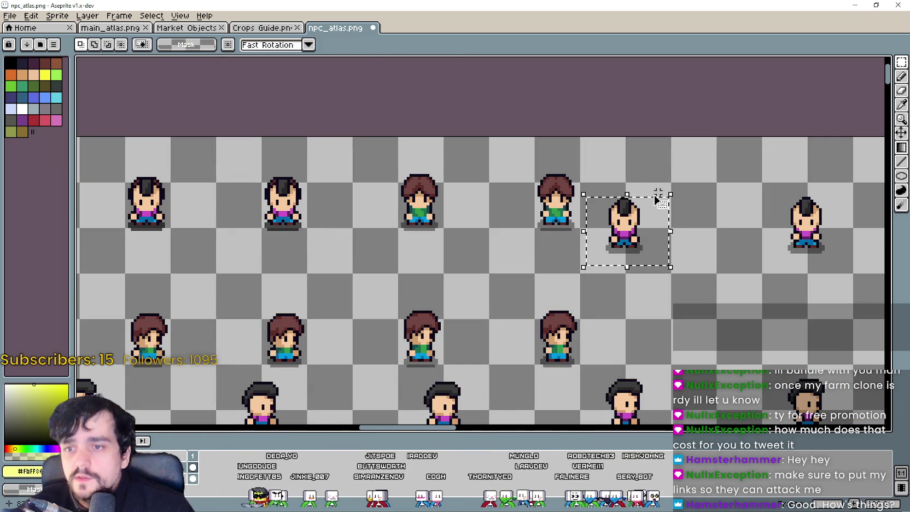
pyautogui.moveTo(640, 233)
pyautogui.mouseDown()
pyautogui.moveTo(569, 214)
pyautogui.moveTo(436, 210)
pyautogui.mouseUp()
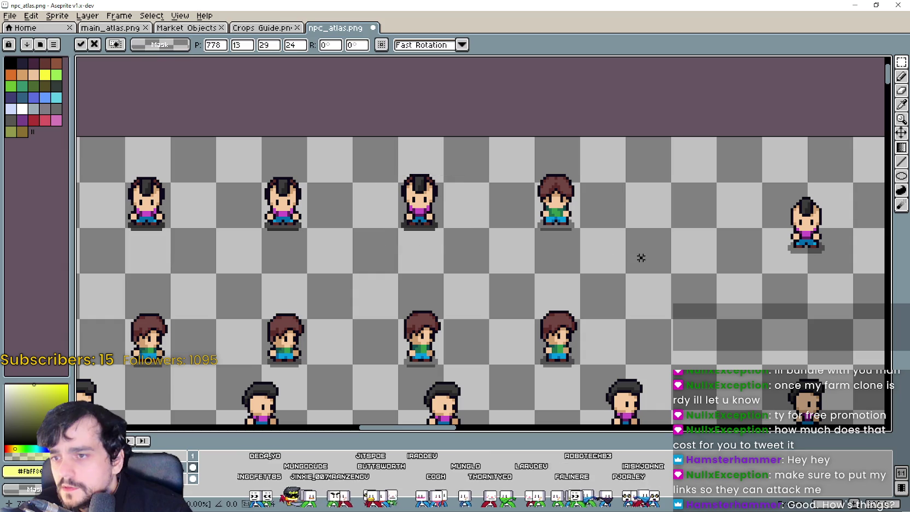
pyautogui.click(701, 247)
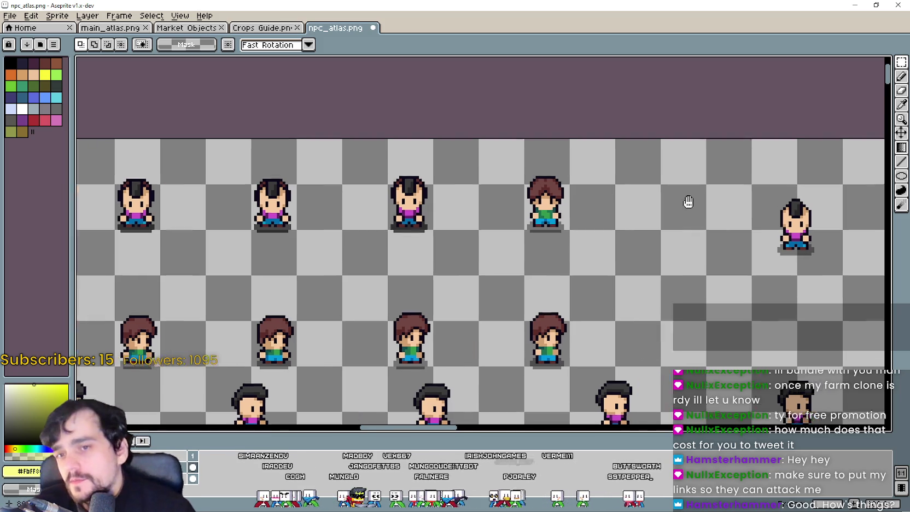
# - Move a mohawk sprite to the row's end and a black-haired sprite into its cell
pyautogui.scroll(-2, 456, 213)
pyautogui.moveTo(503, 165)
pyautogui.mouseDown()
pyautogui.moveTo(383, 140)
pyautogui.moveTo(326, 190)
pyautogui.moveTo(235, 204)
pyautogui.mouseUp()
pyautogui.scroll(3, 326, 189)
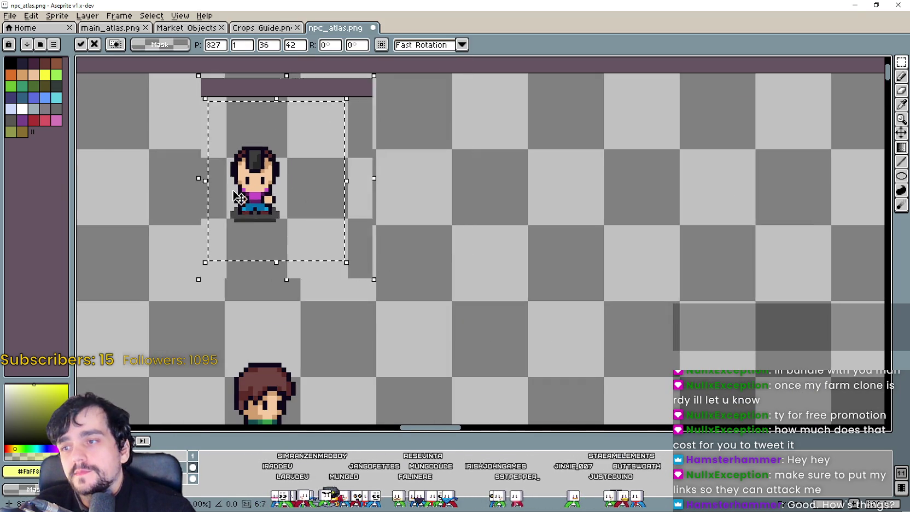
pyautogui.scroll(-4, 242, 315)
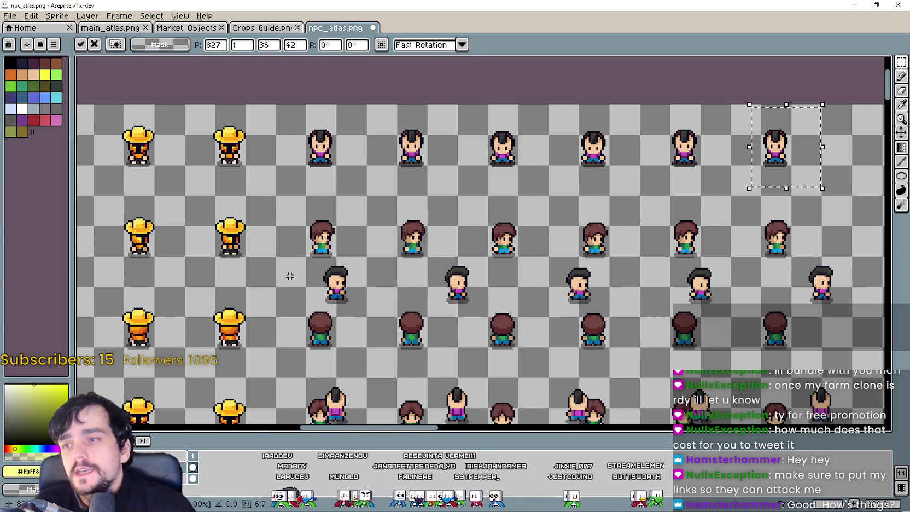
pyautogui.moveTo(299, 328); pyautogui.dragTo(368, 266)
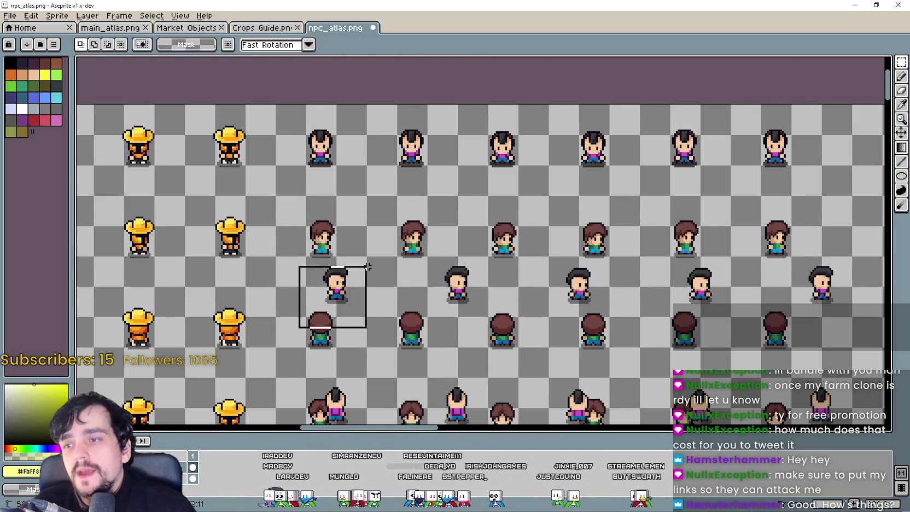
pyautogui.scroll(2, 353, 301)
pyautogui.moveTo(354, 300)
pyautogui.mouseDown()
pyautogui.moveTo(335, 237)
pyautogui.moveTo(357, 237)
pyautogui.mouseUp()
# - Move two mohawk sprites up-left into their grid cells in the row
pyautogui.scroll(2, 342, 244)
pyautogui.scroll(-4, 358, 234)
pyautogui.moveTo(442, 287); pyautogui.dragTo(500, 230)
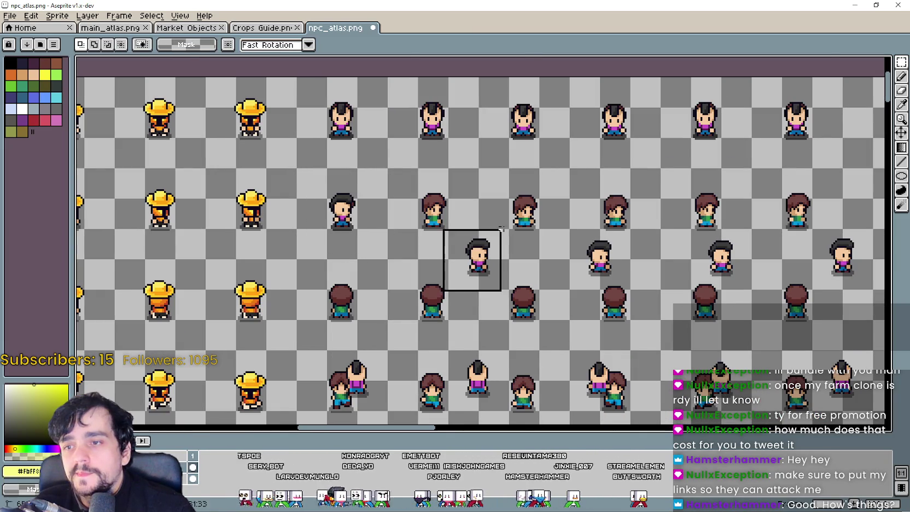
pyautogui.scroll(3, 473, 278)
pyautogui.moveTo(498, 283)
pyautogui.mouseDown()
pyautogui.moveTo(381, 179)
pyautogui.moveTo(410, 193)
pyautogui.mouseUp()
pyautogui.scroll(1, 381, 179)
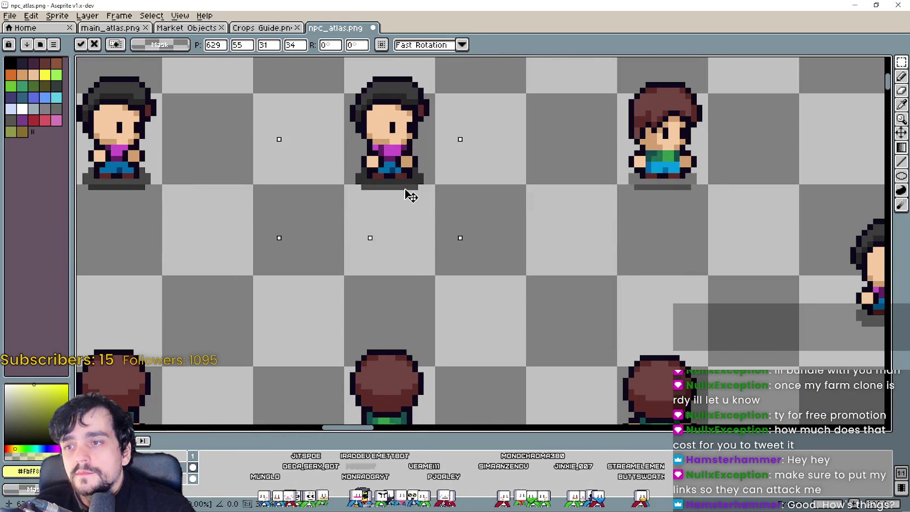
pyautogui.scroll(-1, 406, 188)
pyautogui.scroll(-1, 523, 215)
pyautogui.moveTo(523, 215); pyautogui.dragTo(380, 248)
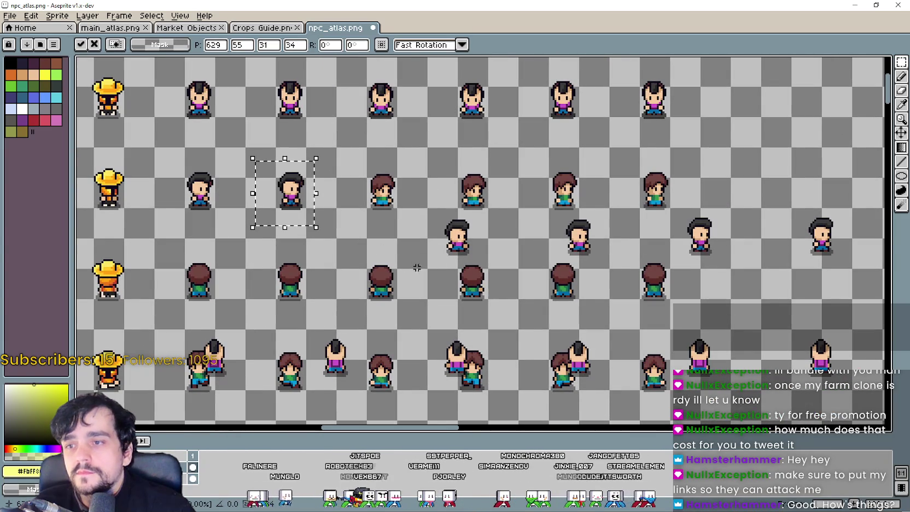
pyautogui.moveTo(417, 272); pyautogui.dragTo(483, 203)
pyautogui.moveTo(450, 248)
pyautogui.mouseDown()
pyautogui.moveTo(358, 202)
pyautogui.moveTo(464, 209)
pyautogui.mouseUp()
# - Confirm the last placement and move a dark-haired sprite into its row
pyautogui.scroll(3, 358, 202)
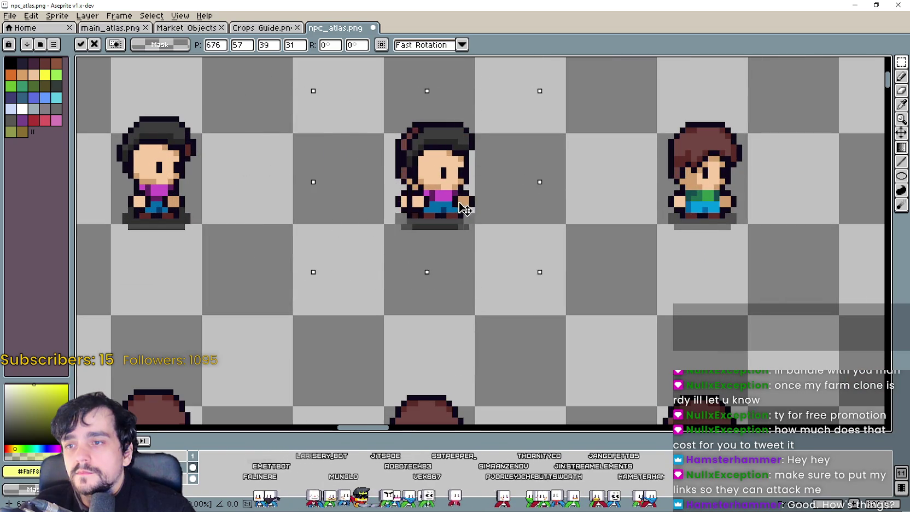
pyautogui.scroll(-1, 457, 209)
pyautogui.scroll(-1, 646, 242)
pyautogui.moveTo(683, 265); pyautogui.dragTo(532, 307)
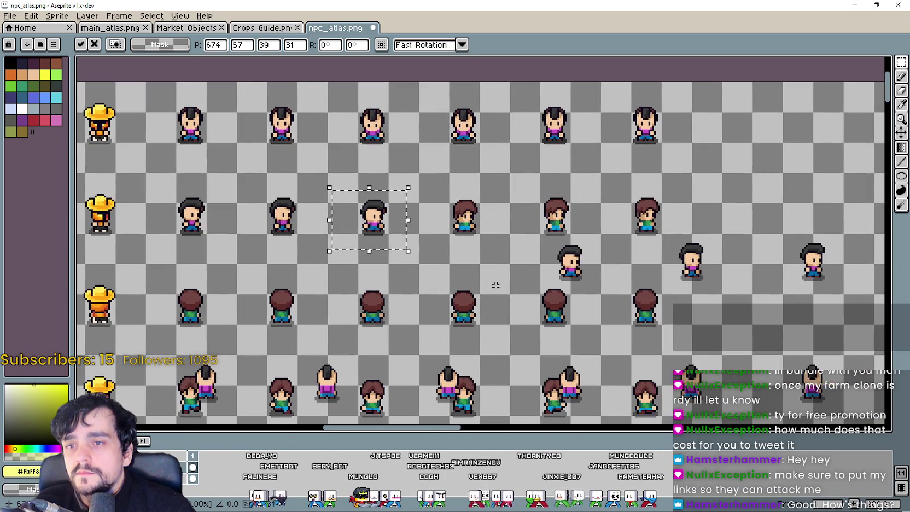
pyautogui.press('Return')
pyautogui.moveTo(607, 236); pyautogui.dragTo(487, 189)
# - Move another dark-haired sprite beside the brown-haired character and commit the move
pyautogui.scroll(2, 458, 224)
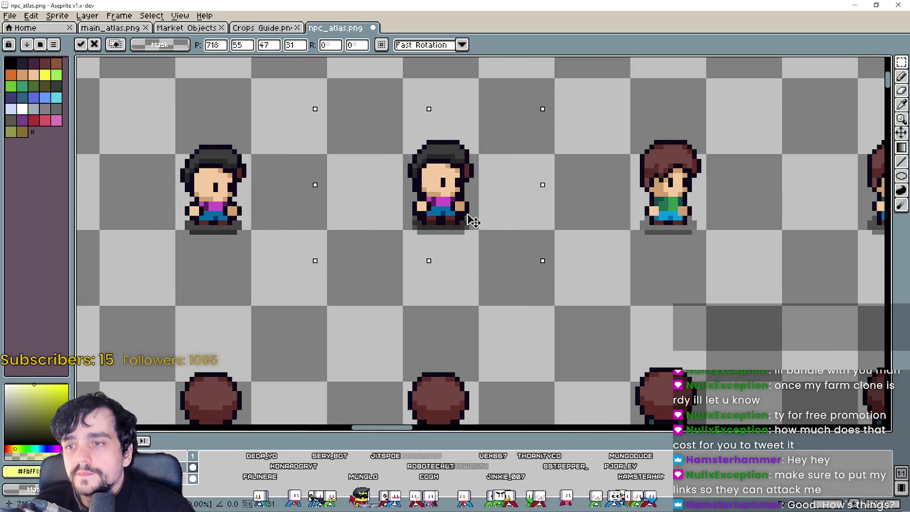
pyautogui.scroll(-2, 473, 225)
pyautogui.hscroll(3, 671, 274)
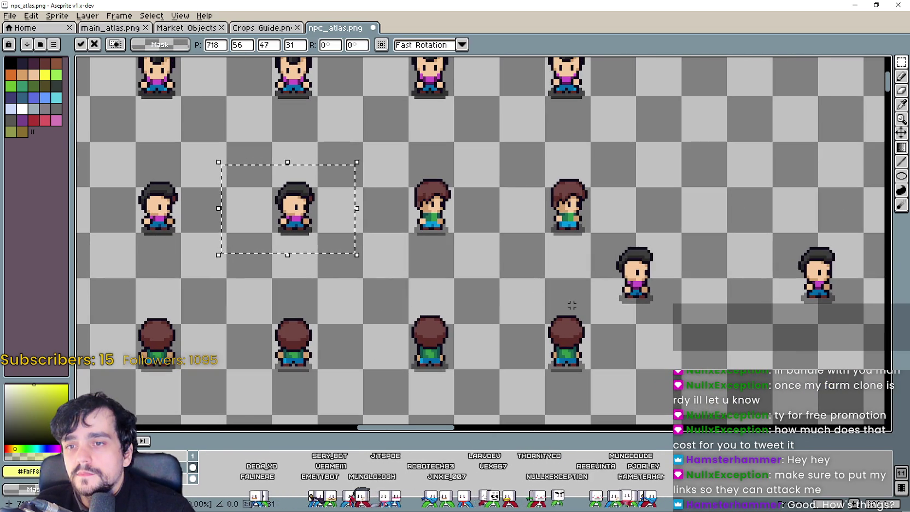
pyautogui.moveTo(570, 304); pyautogui.dragTo(673, 239)
pyautogui.moveTo(634, 274); pyautogui.dragTo(430, 214)
pyautogui.scroll(3, 430, 213)
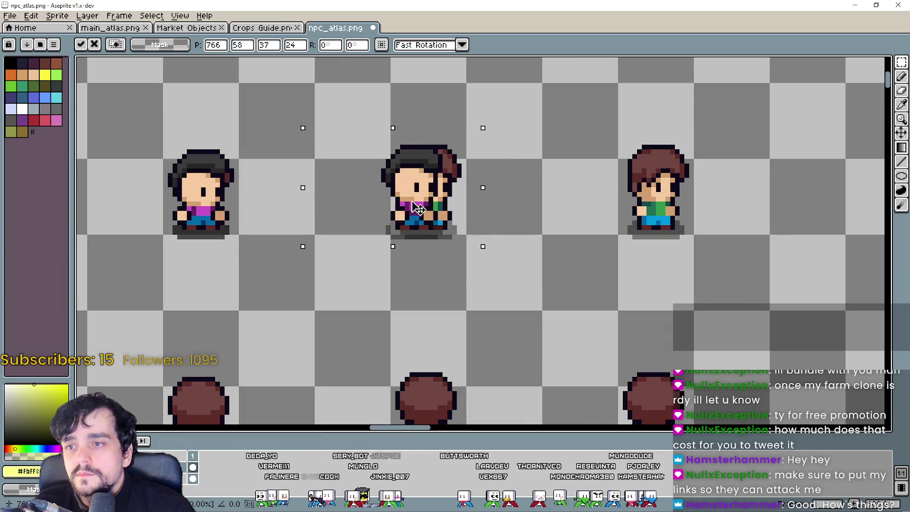
pyautogui.scroll(-3, 428, 208)
pyautogui.hscroll(2, 492, 235)
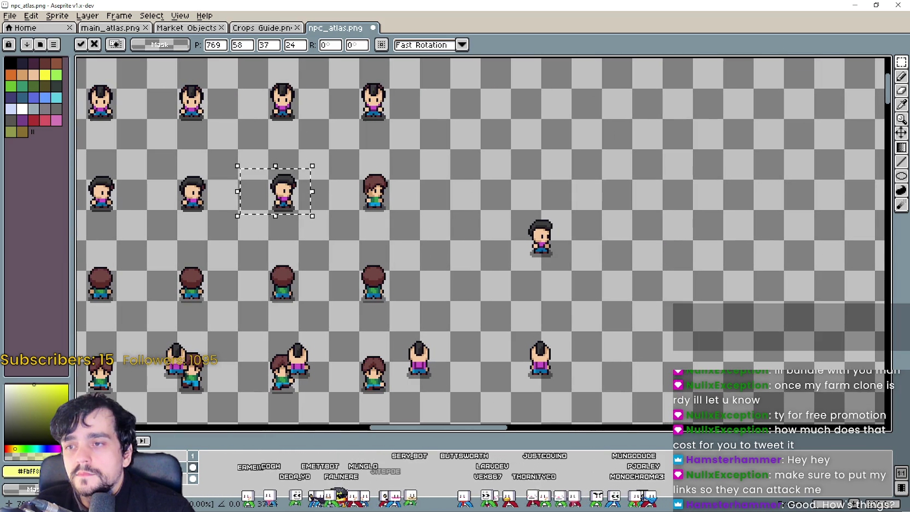
pyautogui.click(501, 262)
# - Line a sprite up with the others and fine-tune it into the top row
pyautogui.moveTo(541, 248); pyautogui.dragTo(419, 209)
pyautogui.scroll(3, 419, 210)
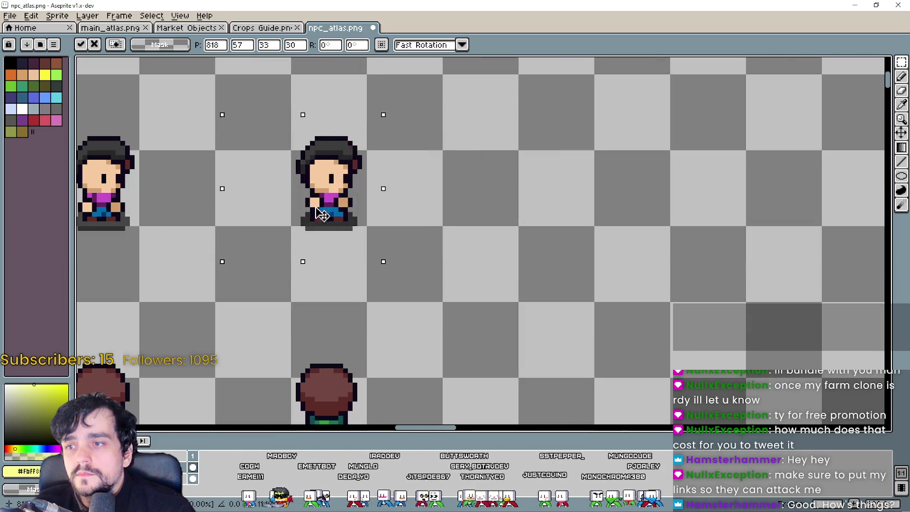
pyautogui.scroll(-5, 322, 215)
pyautogui.scroll(2, 445, 268)
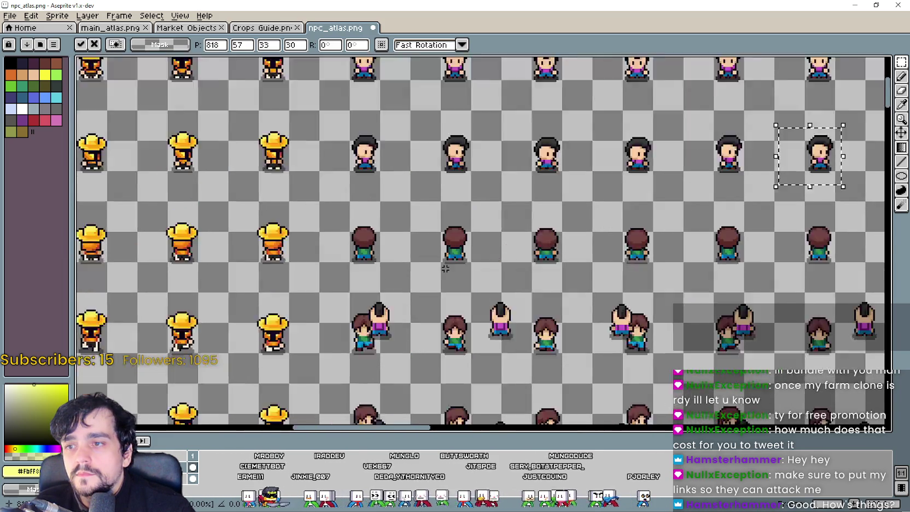
pyautogui.scroll(1, 453, 197)
pyautogui.moveTo(348, 273); pyautogui.dragTo(331, 153)
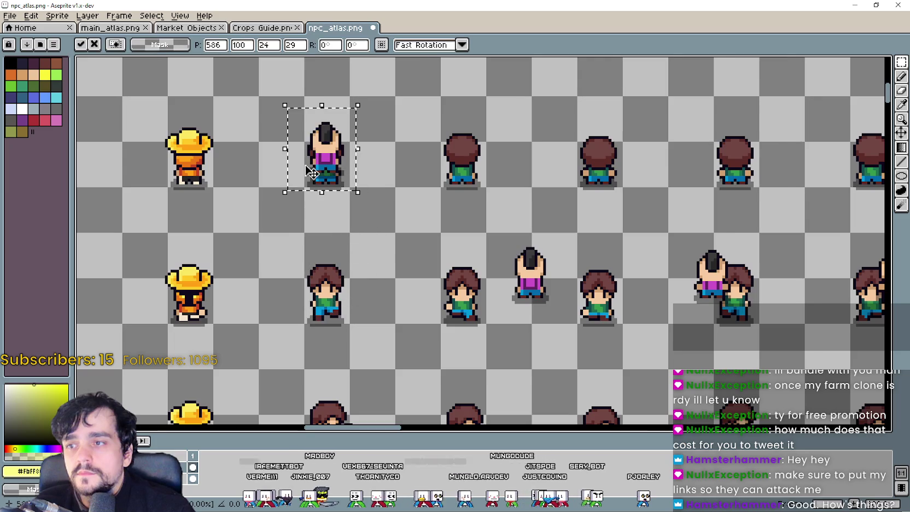
pyautogui.scroll(1, 328, 175)
pyautogui.moveTo(349, 198); pyautogui.dragTo(366, 214)
pyautogui.scroll(-2, 365, 213)
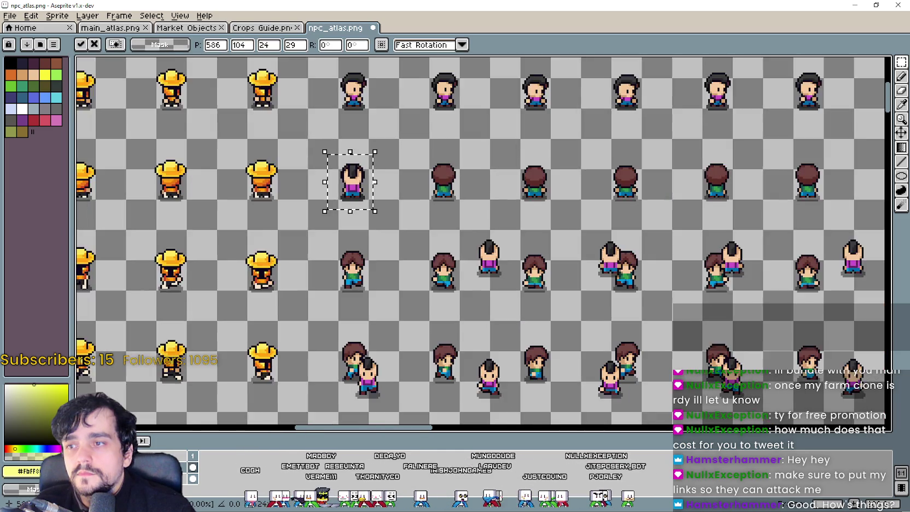
# - Bring another mohawk sprite up into the top row and commit the move
pyautogui.moveTo(358, 257); pyautogui.dragTo(412, 181)
pyautogui.moveTo(409, 223); pyautogui.dragTo(354, 173)
pyautogui.scroll(2, 355, 173)
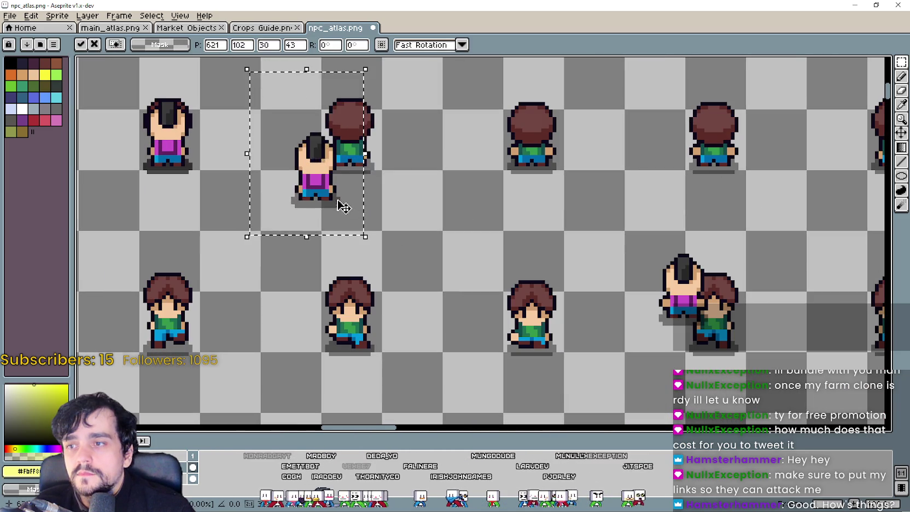
pyautogui.moveTo(352, 217); pyautogui.dragTo(382, 178)
pyautogui.scroll(-2, 378, 175)
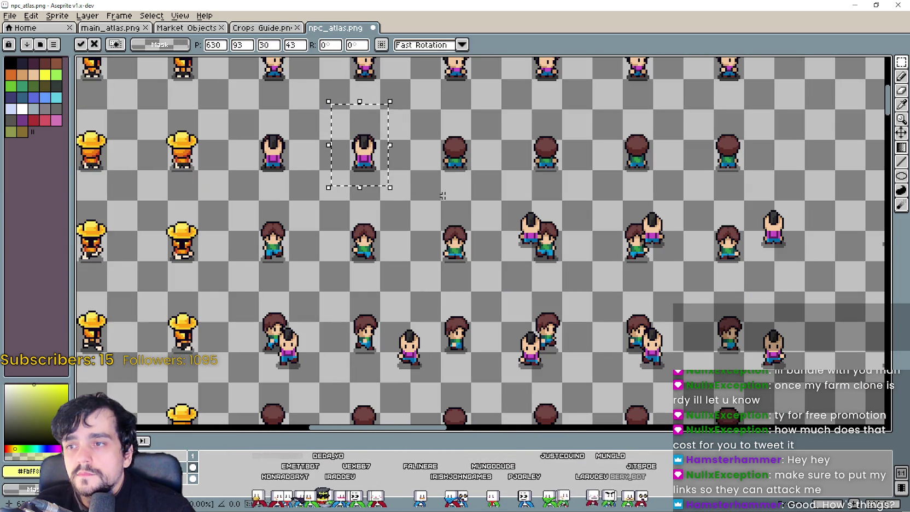
pyautogui.click(490, 261)
# - Shift the next two sprites up-left into place in the top row
pyautogui.moveTo(538, 240); pyautogui.dragTo(463, 194)
pyautogui.scroll(2, 463, 194)
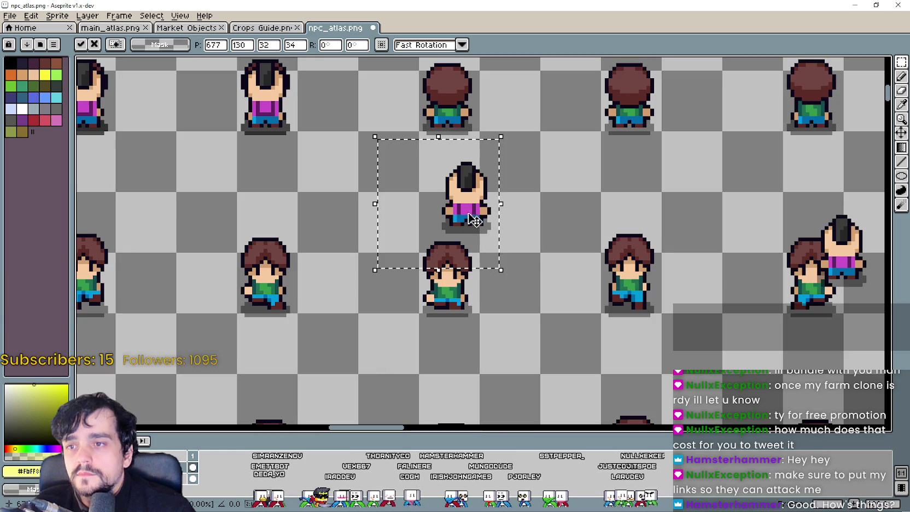
pyautogui.moveTo(446, 274); pyautogui.dragTo(427, 233)
pyautogui.scroll(2, 427, 233)
pyautogui.moveTo(433, 267); pyautogui.dragTo(477, 200)
pyautogui.scroll(-2, 477, 200)
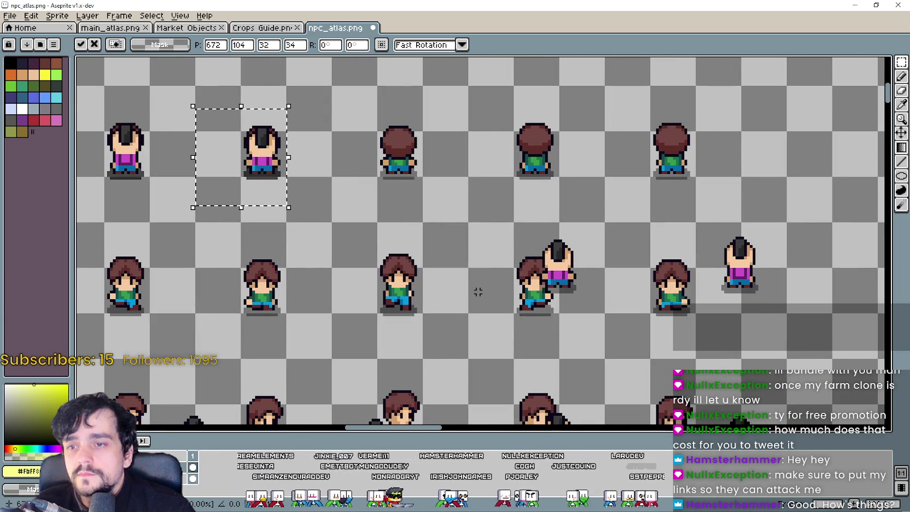
pyautogui.moveTo(533, 244)
pyautogui.mouseDown()
pyautogui.moveTo(578, 295)
pyautogui.moveTo(357, 167)
pyautogui.moveTo(430, 163)
pyautogui.moveTo(421, 159)
pyautogui.mouseUp()
pyautogui.scroll(2, 357, 166)
pyautogui.scroll(-3, 421, 158)
pyautogui.hscroll(3, 420, 159)
# - Select one more mohawk sprite and move it up into the top row
pyautogui.moveTo(536, 246)
pyautogui.mouseDown()
pyautogui.moveTo(581, 206)
pyautogui.moveTo(438, 186)
pyautogui.moveTo(436, 162)
pyautogui.moveTo(460, 162)
pyautogui.mouseUp()
pyautogui.scroll(3, 437, 186)
pyautogui.scroll(-3, 464, 166)
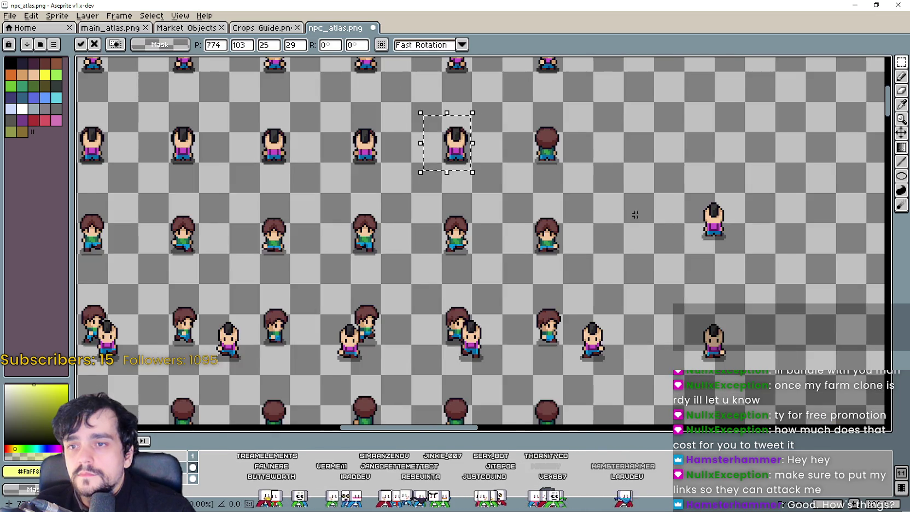
pyautogui.hscroll(3, 546, 219)
pyautogui.moveTo(614, 266)
pyautogui.mouseDown()
pyautogui.moveTo(566, 199)
pyautogui.moveTo(499, 220)
pyautogui.mouseUp()
pyautogui.scroll(3, 499, 220)
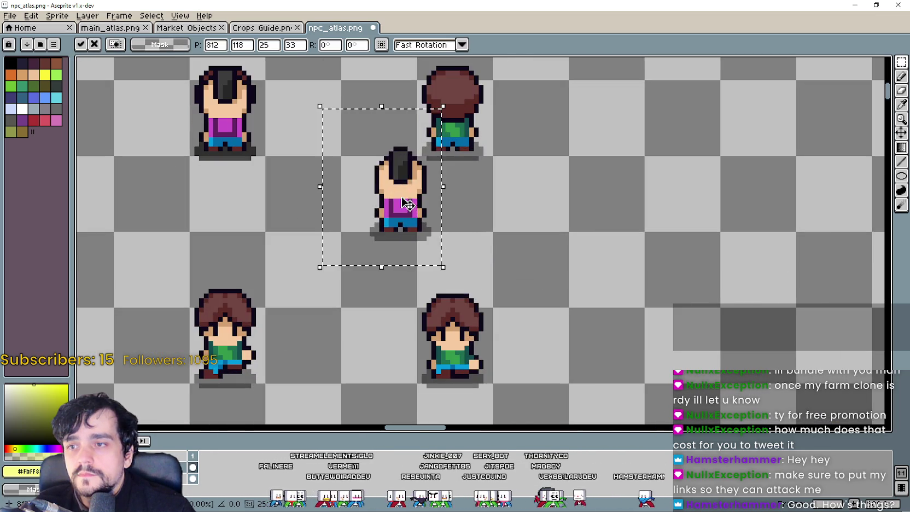
pyautogui.moveTo(432, 208)
pyautogui.mouseDown()
pyautogui.moveTo(448, 121)
pyautogui.moveTo(484, 115)
pyautogui.mouseUp()
pyautogui.scroll(-3, 437, 120)
pyautogui.scroll(-2, 254, 204)
pyautogui.hscroll(-3, 254, 204)
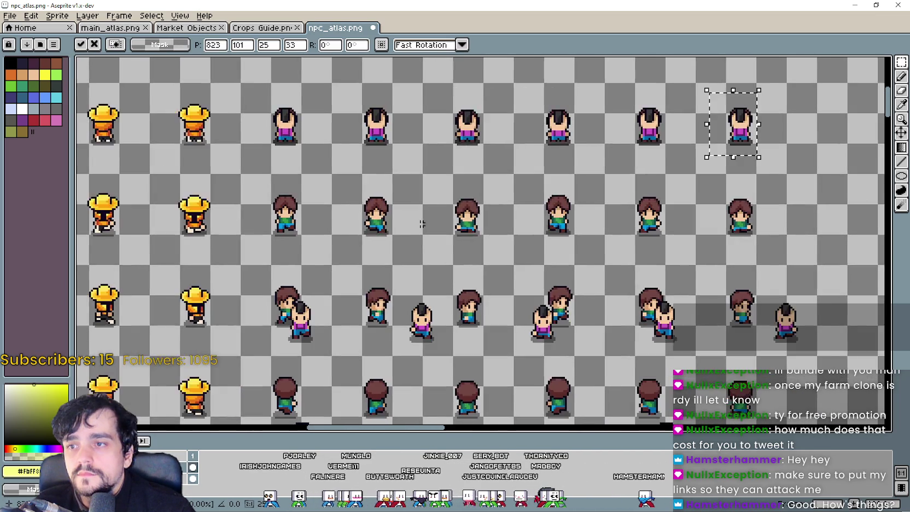
# - Move two stray lower sprites into the brown-haired row, shifting one a cell right
pyautogui.moveTo(324, 240); pyautogui.dragTo(376, 284)
pyautogui.moveTo(357, 239)
pyautogui.mouseDown()
pyautogui.moveTo(355, 164)
pyautogui.moveTo(350, 188)
pyautogui.mouseUp()
pyautogui.scroll(3, 355, 164)
pyautogui.scroll(-3, 349, 188)
pyautogui.moveTo(464, 311)
pyautogui.mouseDown()
pyautogui.moveTo(499, 262)
pyautogui.moveTo(469, 254)
pyautogui.moveTo(475, 213)
pyautogui.mouseUp()
pyautogui.scroll(3, 447, 219)
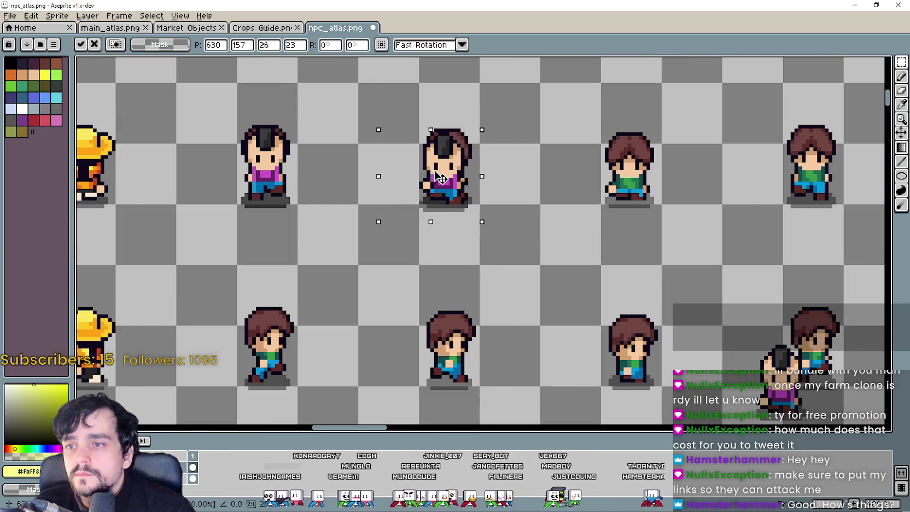
pyautogui.scroll(-3, 443, 176)
pyautogui.scroll(2, 443, 177)
pyautogui.moveTo(385, 116)
pyautogui.mouseDown()
pyautogui.moveTo(554, 223)
pyautogui.moveTo(471, 128)
pyautogui.moveTo(476, 223)
pyautogui.moveTo(462, 217)
pyautogui.moveTo(508, 229)
pyautogui.mouseUp()
pyautogui.scroll(2, 462, 218)
pyautogui.scroll(2, 482, 213)
pyautogui.scroll(-2, 508, 230)
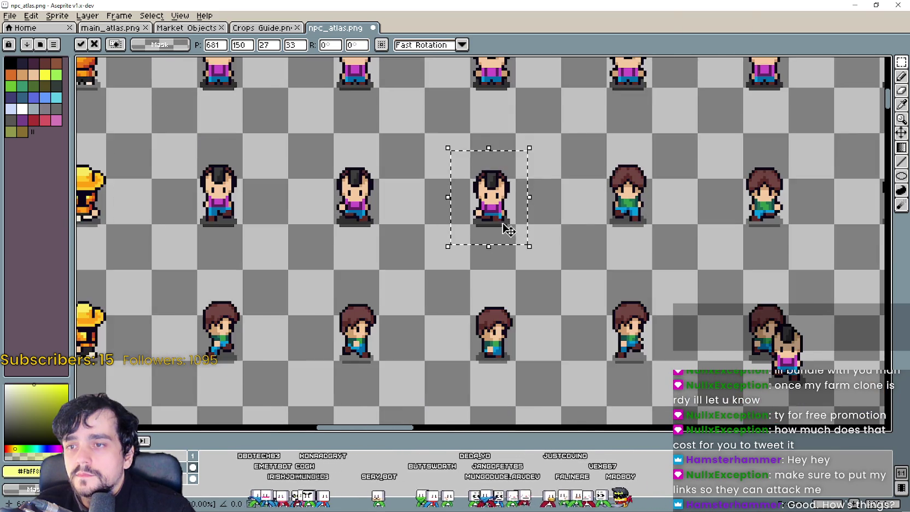
pyautogui.scroll(-2, 508, 230)
# - Drop the previous sprite, then move a pink-shirt sprite into the row's next column
pyautogui.click(501, 307)
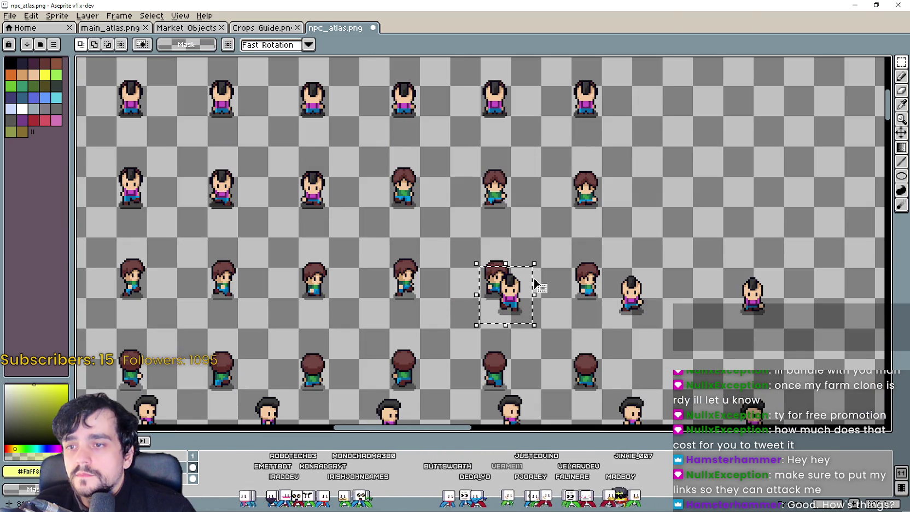
pyautogui.moveTo(535, 285); pyautogui.dragTo(431, 183)
pyautogui.scroll(2, 414, 211)
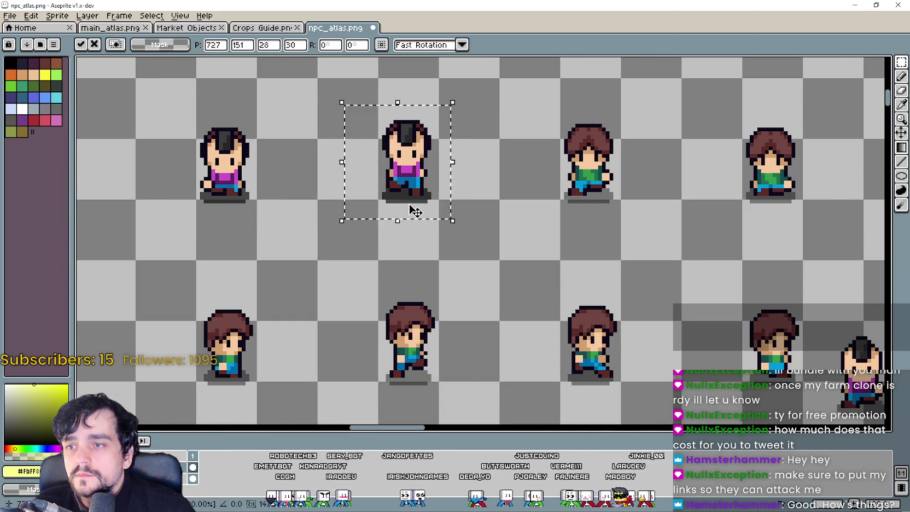
pyautogui.scroll(-2, 414, 211)
pyautogui.moveTo(401, 185)
pyautogui.mouseDown()
pyautogui.moveTo(632, 287)
pyautogui.moveTo(503, 210)
pyautogui.mouseUp()
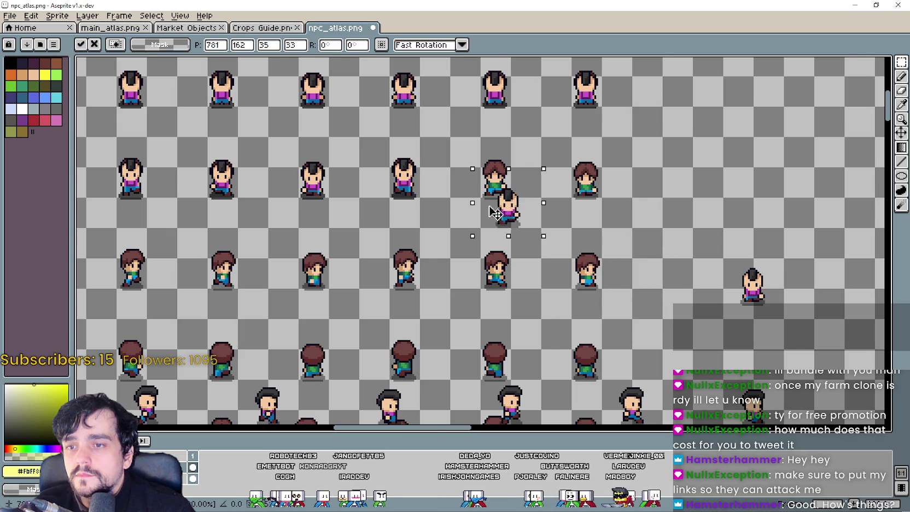
pyautogui.scroll(2, 503, 217)
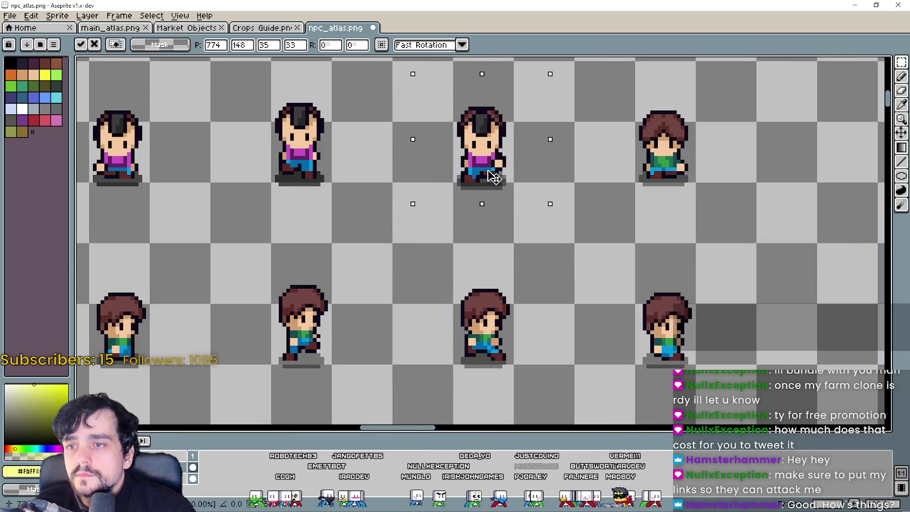
pyautogui.scroll(-3, 488, 175)
pyautogui.scroll(2, 590, 227)
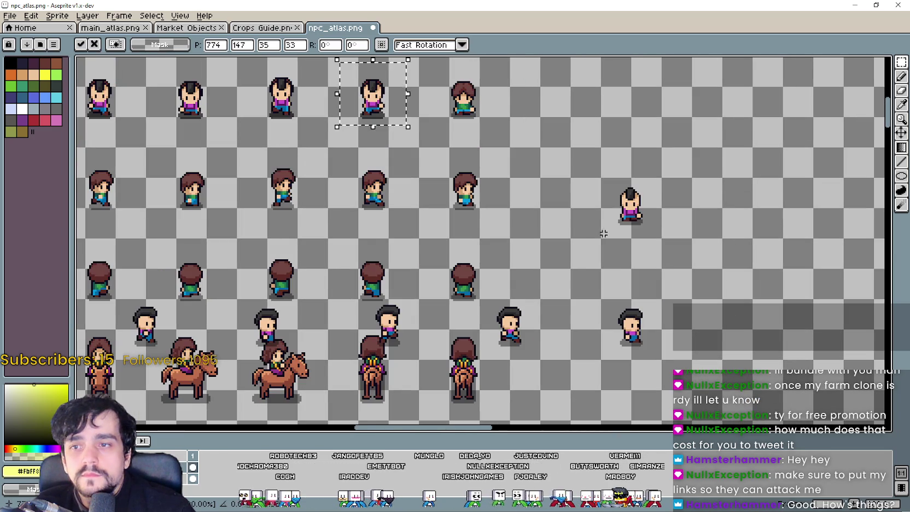
# - Move another pink-shirt sprite beside the green-shirt one and lift the lower sprite into line
pyautogui.moveTo(604, 232); pyautogui.dragTo(662, 177)
pyautogui.moveTo(640, 219)
pyautogui.mouseDown()
pyautogui.moveTo(447, 104)
pyautogui.moveTo(498, 127)
pyautogui.mouseUp()
pyautogui.scroll(2, 448, 104)
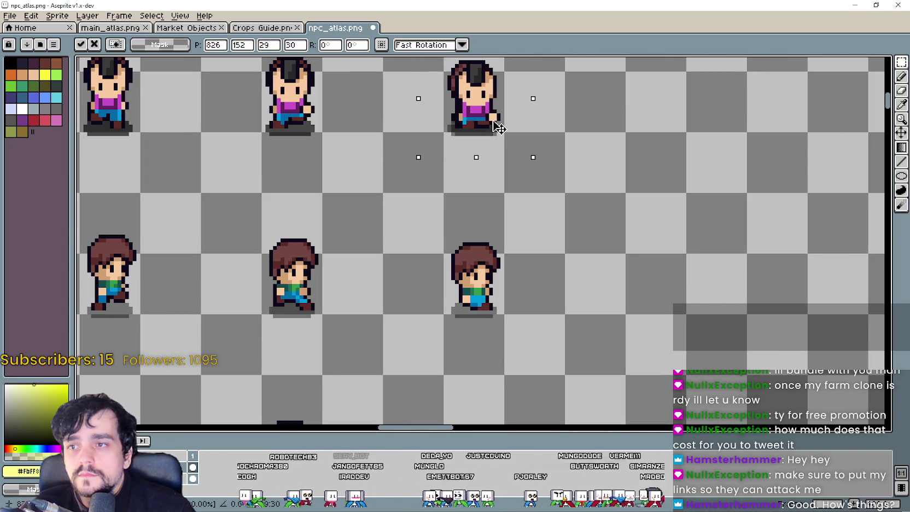
pyautogui.scroll(-3, 495, 128)
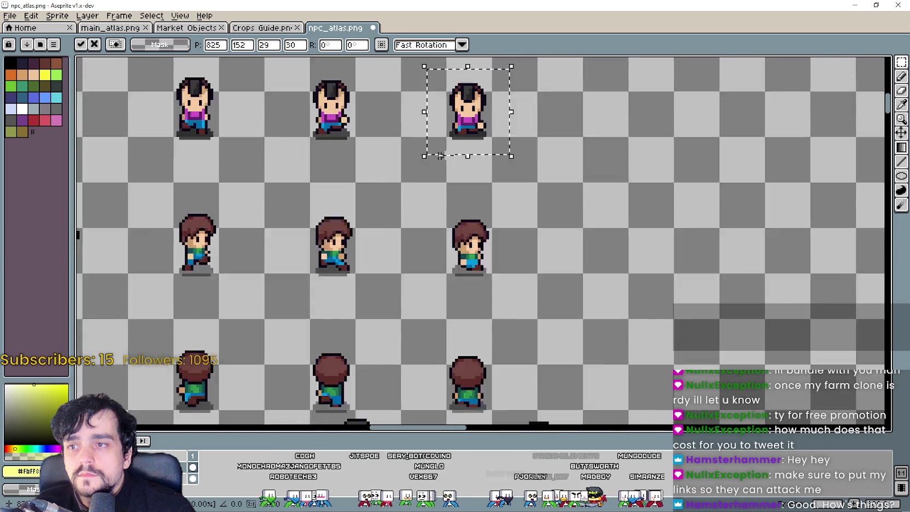
pyautogui.scroll(1, 408, 262)
pyautogui.moveTo(387, 342); pyautogui.dragTo(457, 269)
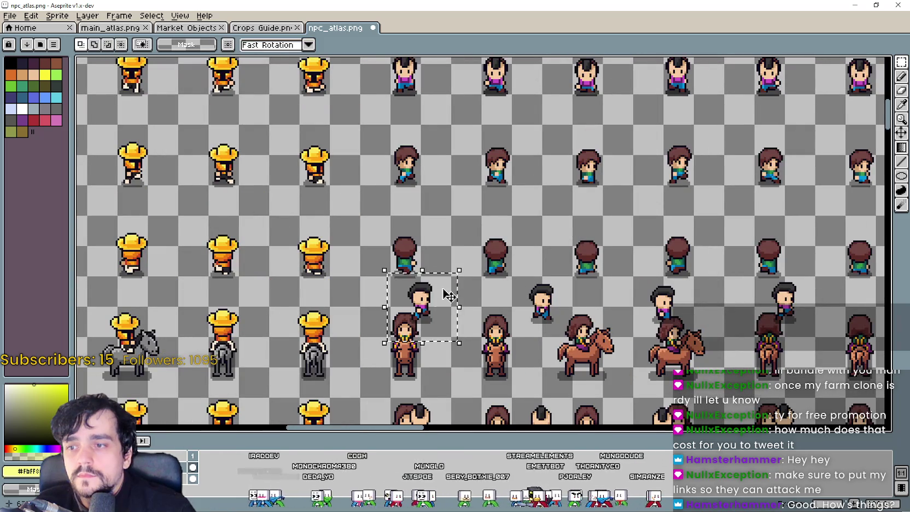
pyautogui.scroll(2, 416, 219)
pyautogui.moveTo(420, 187); pyautogui.dragTo(430, 178)
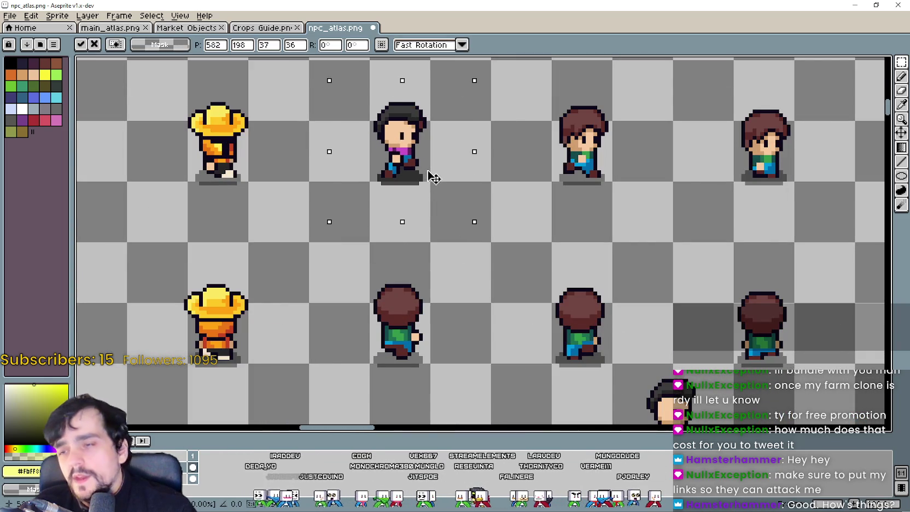
pyautogui.scroll(-2, 421, 181)
pyautogui.scroll(2, 383, 159)
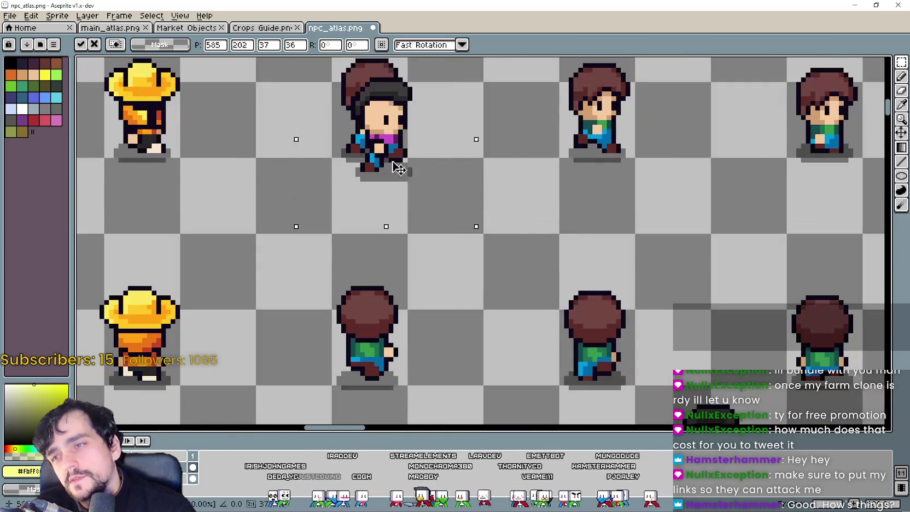
pyautogui.scroll(-3, 382, 150)
# - Deselect, then move a dark-haired walking sprite up-left toward its cell in the row
pyautogui.scroll(-2, 468, 202)
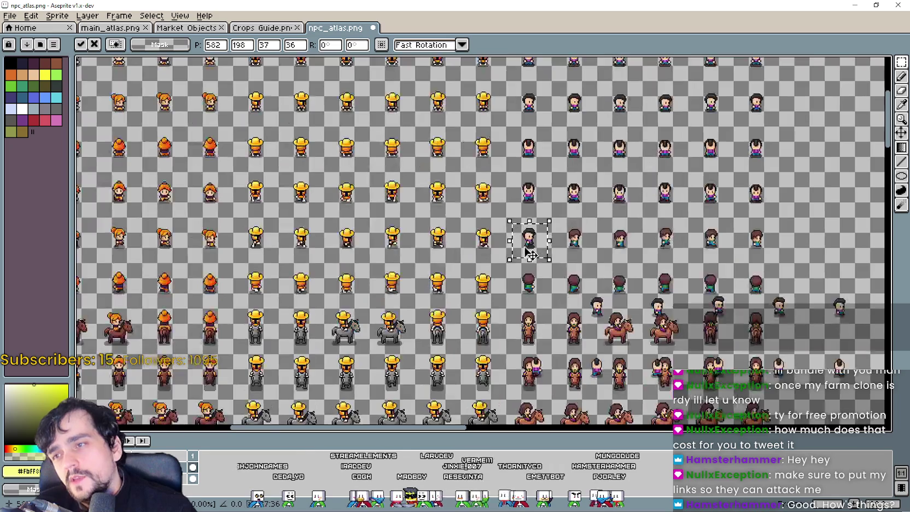
pyautogui.scroll(3, 579, 260)
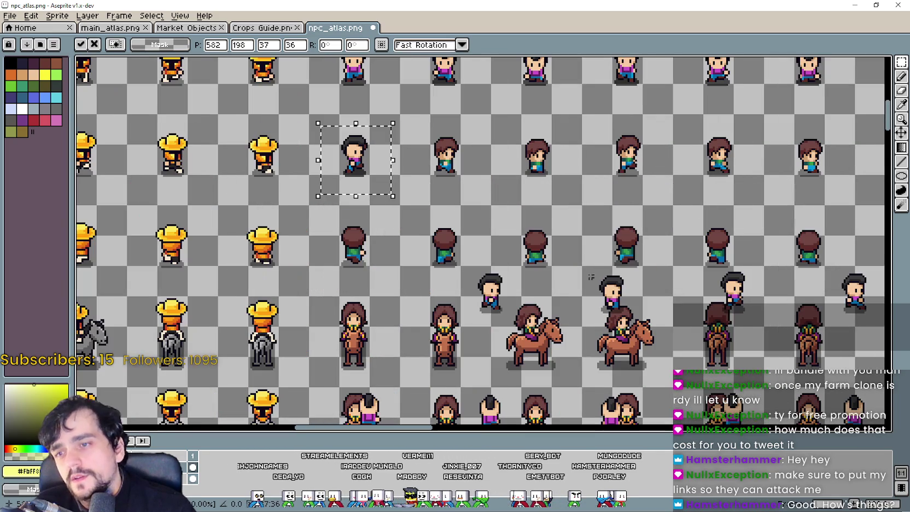
pyautogui.hotkey('ctrl', 'd')
pyautogui.moveTo(511, 268); pyautogui.dragTo(443, 176)
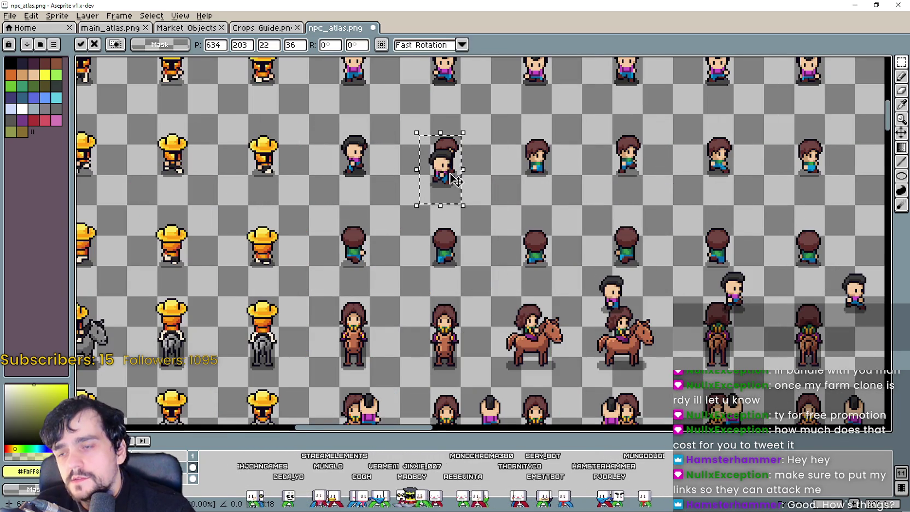
pyautogui.scroll(2, 442, 176)
pyautogui.scroll(2, 450, 187)
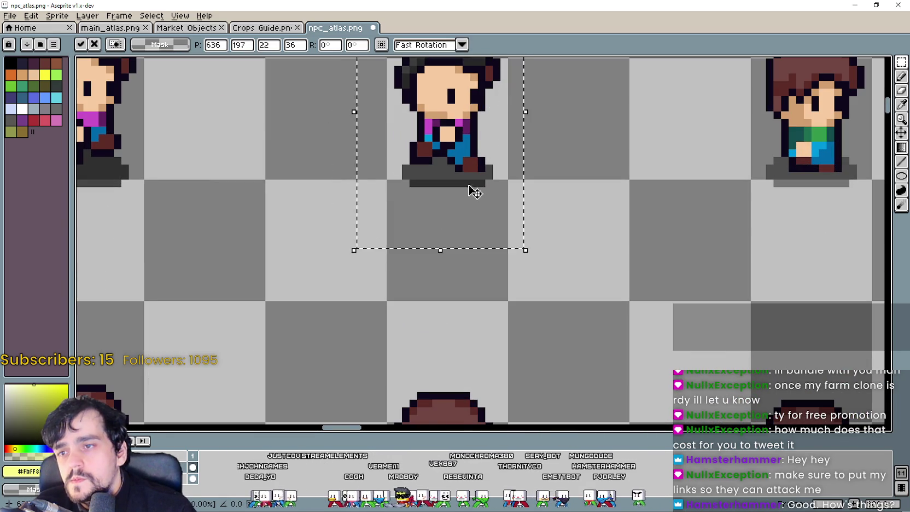
pyautogui.scroll(-4, 579, 270)
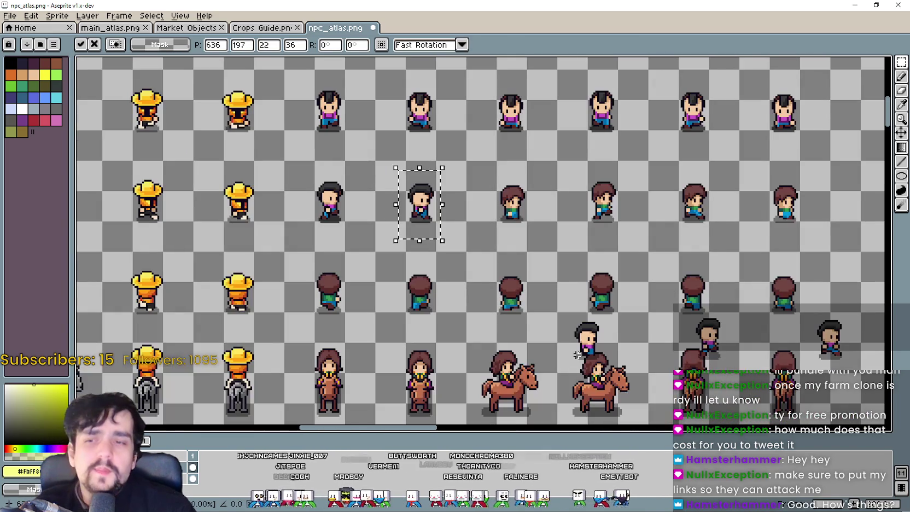
pyautogui.moveTo(426, 216)
pyautogui.mouseDown()
pyautogui.moveTo(598, 347)
pyautogui.moveTo(509, 256)
pyautogui.moveTo(478, 202)
pyautogui.moveTo(666, 298)
pyautogui.mouseUp()
pyautogui.scroll(4, 477, 209)
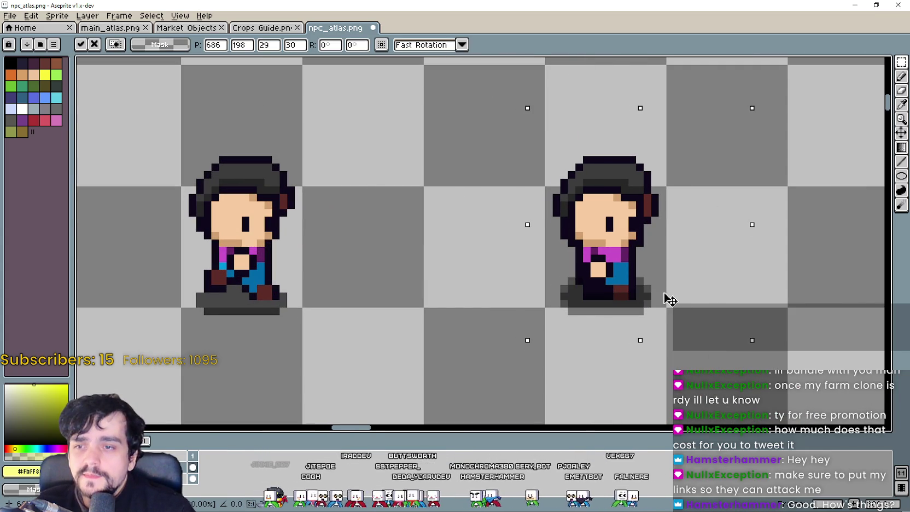
pyautogui.scroll(-2, 667, 299)
pyautogui.scroll(-3, 667, 299)
pyautogui.scroll(3, 542, 305)
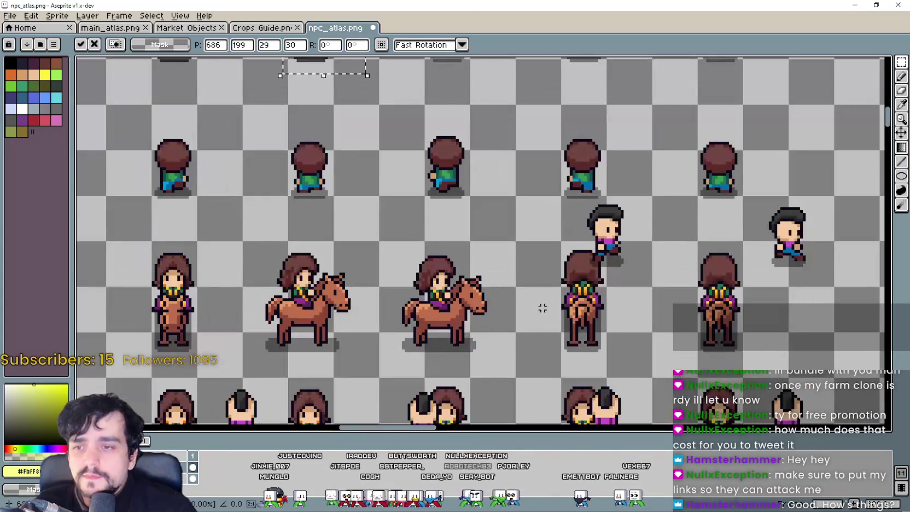
# - Select another stray walking sprite and drag it into its grid cell
pyautogui.moveTo(553, 285); pyautogui.dragTo(649, 182)
pyautogui.scroll(-2, 650, 182)
pyautogui.scroll(3, 601, 312)
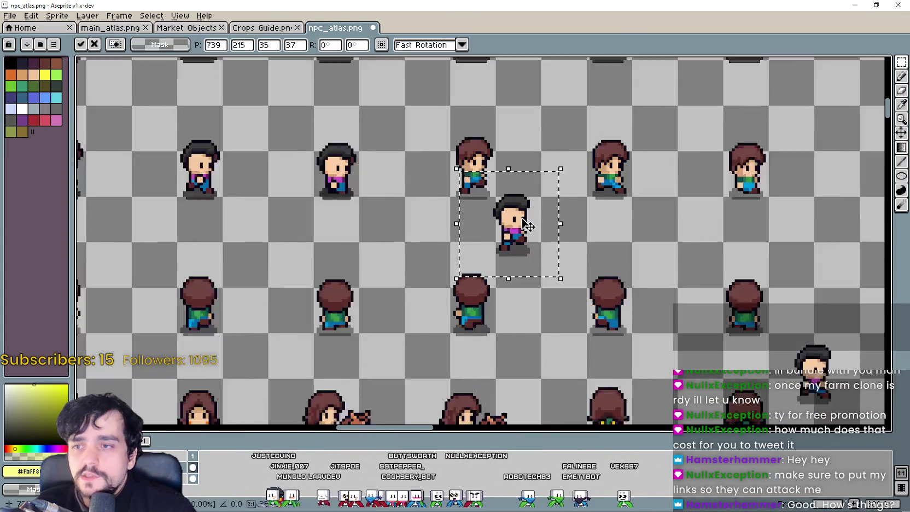
pyautogui.moveTo(481, 164); pyautogui.dragTo(457, 132)
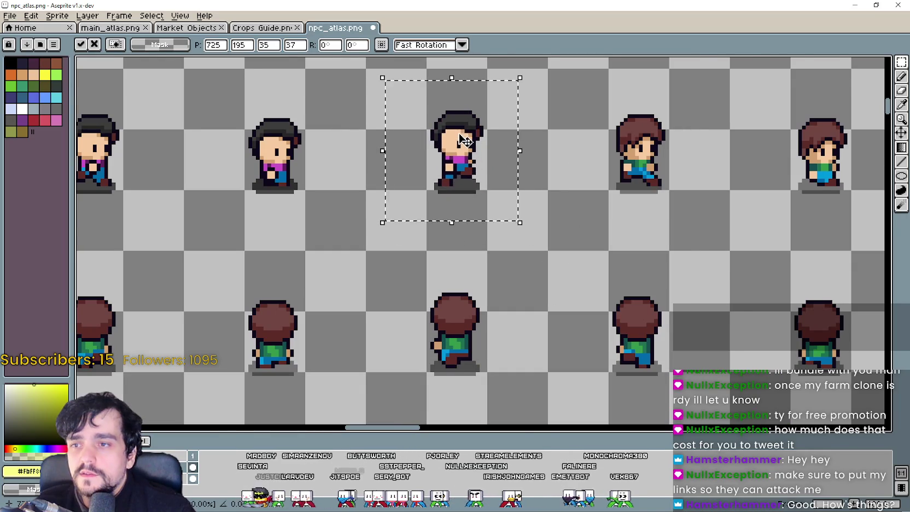
pyautogui.scroll(-3, 457, 132)
pyautogui.scroll(2, 634, 223)
# - Move the lone right-hand sprite into an empty cell and fine-tune, then shift another sprite left
pyautogui.moveTo(479, 248); pyautogui.dragTo(520, 182)
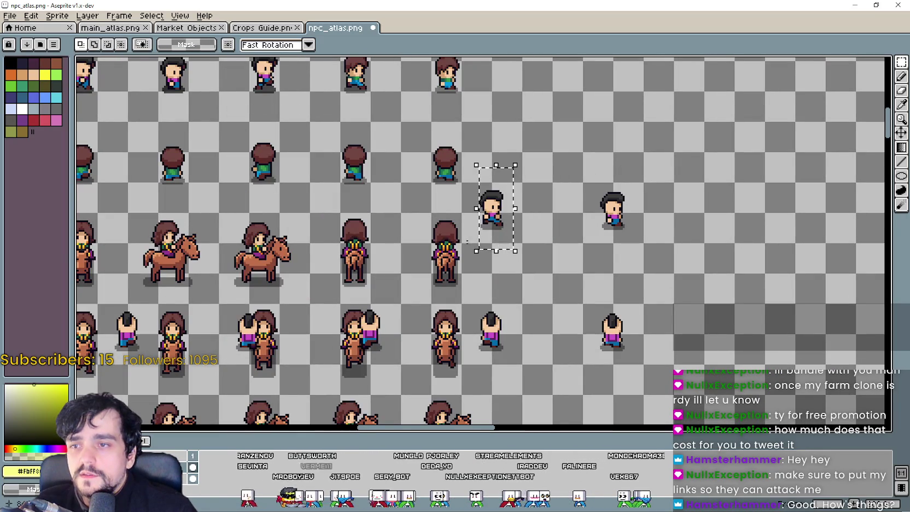
pyautogui.moveTo(492, 236); pyautogui.dragTo(439, 197)
pyautogui.scroll(1, 326, 122)
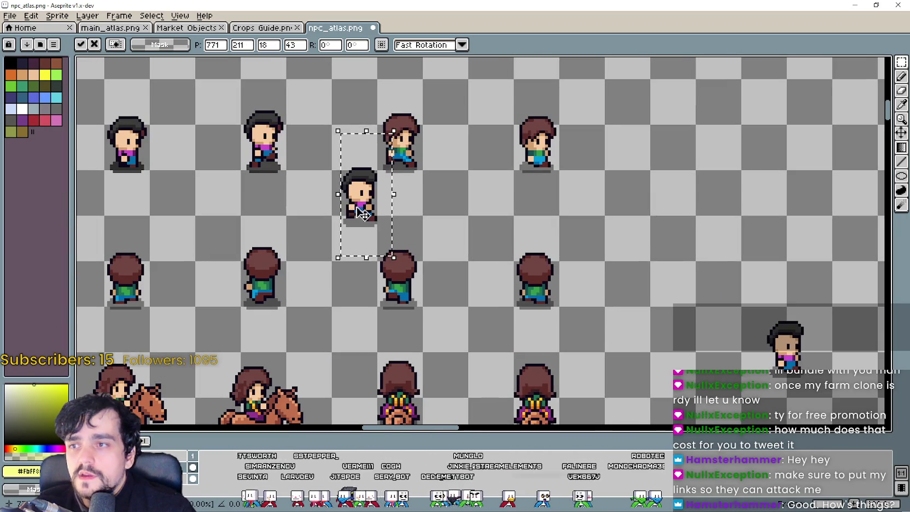
pyautogui.moveTo(361, 203)
pyautogui.mouseDown()
pyautogui.moveTo(398, 168)
pyautogui.moveTo(419, 183)
pyautogui.mouseUp()
pyautogui.scroll(2, 398, 169)
pyautogui.scroll(-5, 414, 182)
pyautogui.moveTo(640, 274)
pyautogui.mouseDown()
pyautogui.moveTo(686, 325)
pyautogui.moveTo(473, 146)
pyautogui.moveTo(569, 187)
pyautogui.moveTo(559, 193)
pyautogui.mouseUp()
pyautogui.scroll(4, 472, 146)
pyautogui.scroll(-4, 558, 193)
pyautogui.moveTo(503, 200); pyautogui.dragTo(538, 200)
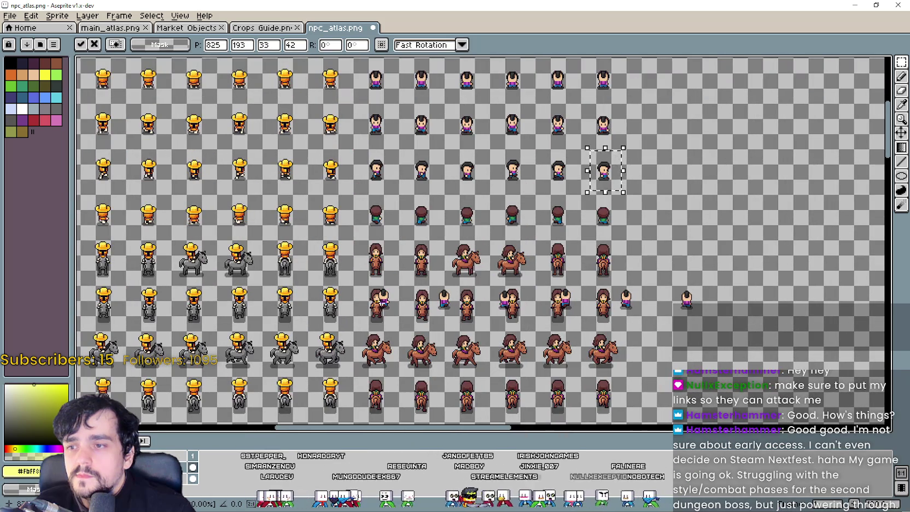
# - Commit the last placement and move a pink-shirt back-view sprite into the back-facing row
pyautogui.hotkey('ctrl', 'd')
pyautogui.scroll(2, 343, 330)
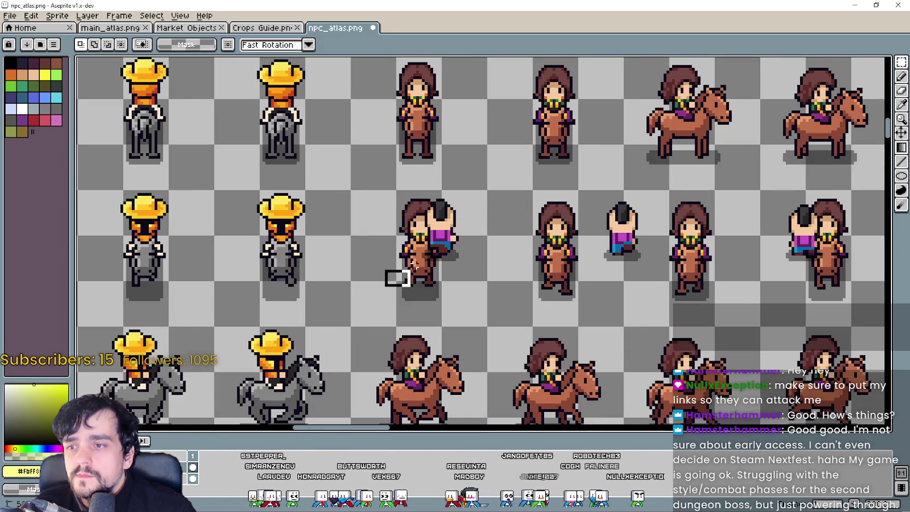
pyautogui.moveTo(382, 181); pyautogui.dragTo(488, 290)
pyautogui.scroll(-3, 438, 235)
pyautogui.moveTo(435, 213); pyautogui.dragTo(429, 207)
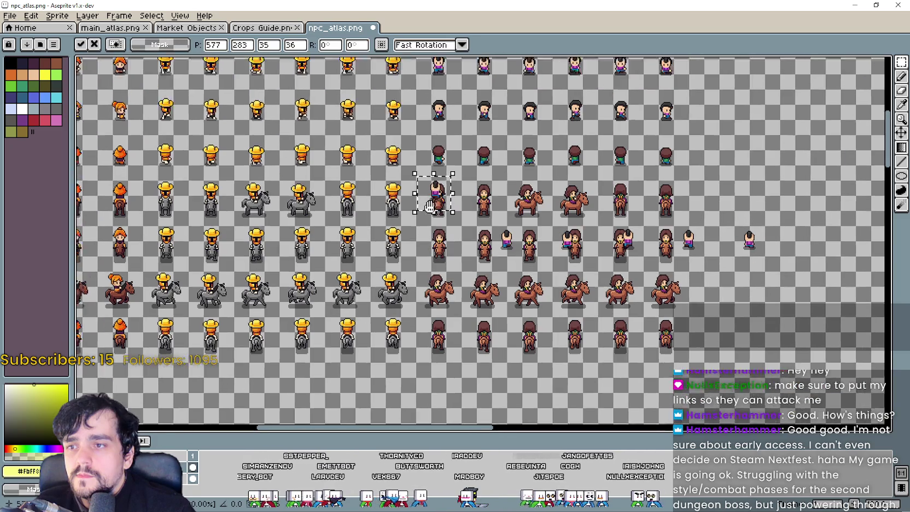
pyautogui.scroll(2, 429, 206)
pyautogui.moveTo(429, 251); pyautogui.dragTo(444, 188)
pyautogui.scroll(2, 444, 189)
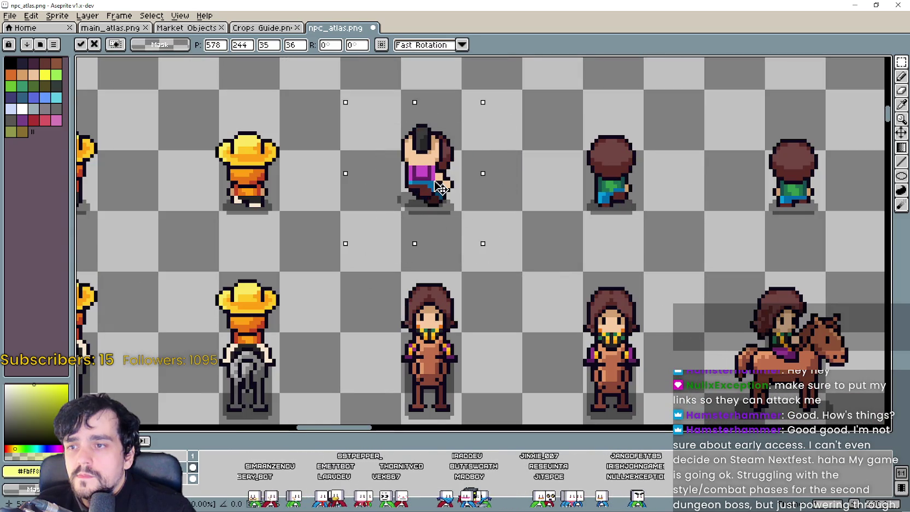
pyautogui.scroll(-2, 458, 195)
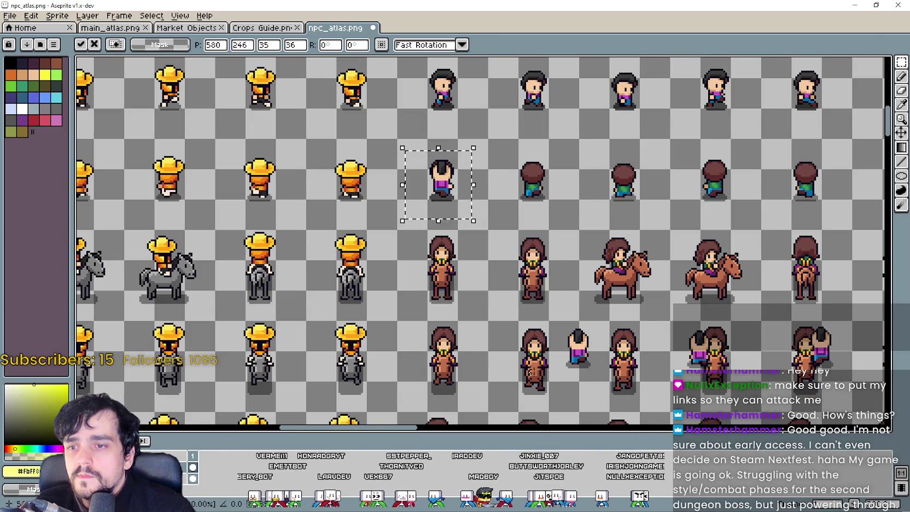
pyautogui.moveTo(440, 186)
pyautogui.mouseDown()
pyautogui.moveTo(575, 353)
pyautogui.moveTo(533, 186)
pyautogui.mouseUp()
pyautogui.scroll(2, 534, 186)
pyautogui.scroll(-1, 535, 189)
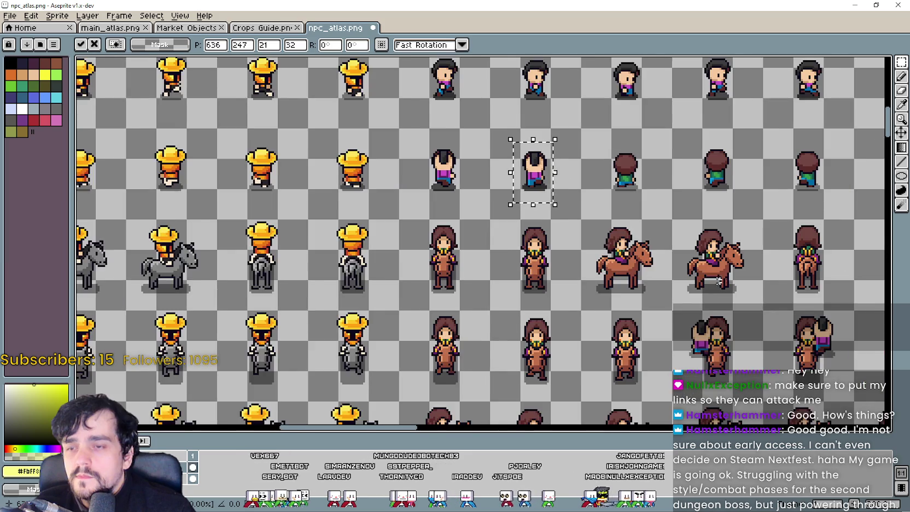
# - Set the floating sprite in its target cell and place the next small back-view sprite
pyautogui.moveTo(407, 151)
pyautogui.mouseDown()
pyautogui.moveTo(557, 313)
pyautogui.moveTo(498, 208)
pyautogui.moveTo(507, 193)
pyautogui.moveTo(437, 143)
pyautogui.moveTo(645, 290)
pyautogui.moveTo(524, 154)
pyautogui.moveTo(557, 144)
pyautogui.moveTo(550, 146)
pyautogui.mouseUp()
pyautogui.scroll(2, 499, 208)
pyautogui.scroll(-1, 436, 145)
pyautogui.scroll(1, 524, 154)
pyautogui.scroll(-2, 551, 146)
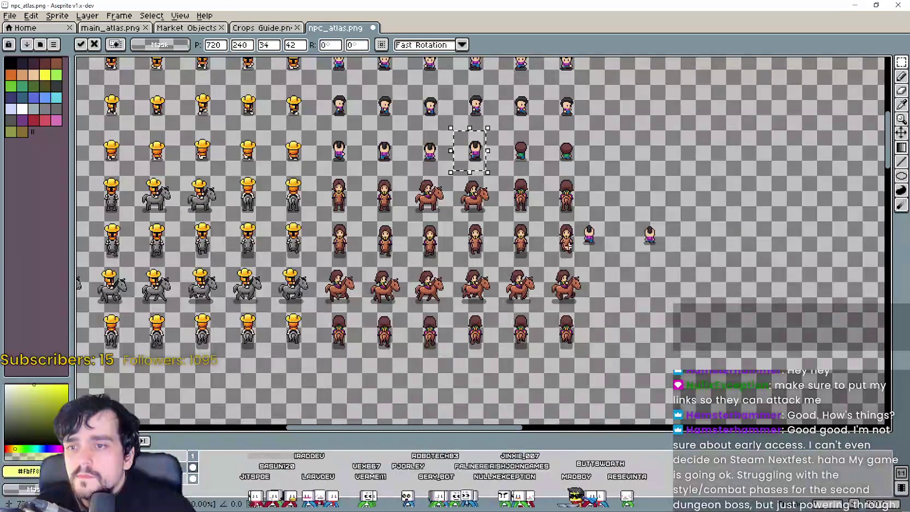
pyautogui.moveTo(578, 253)
pyautogui.mouseDown()
pyautogui.moveTo(623, 208)
pyautogui.moveTo(541, 181)
pyautogui.moveTo(510, 142)
pyautogui.moveTo(530, 148)
pyautogui.moveTo(536, 164)
pyautogui.mouseUp()
pyautogui.scroll(2, 526, 162)
pyautogui.scroll(-2, 535, 164)
# - Move the small right-hand sprite into the last back-facing cell
pyautogui.moveTo(709, 260); pyautogui.dragTo(787, 326)
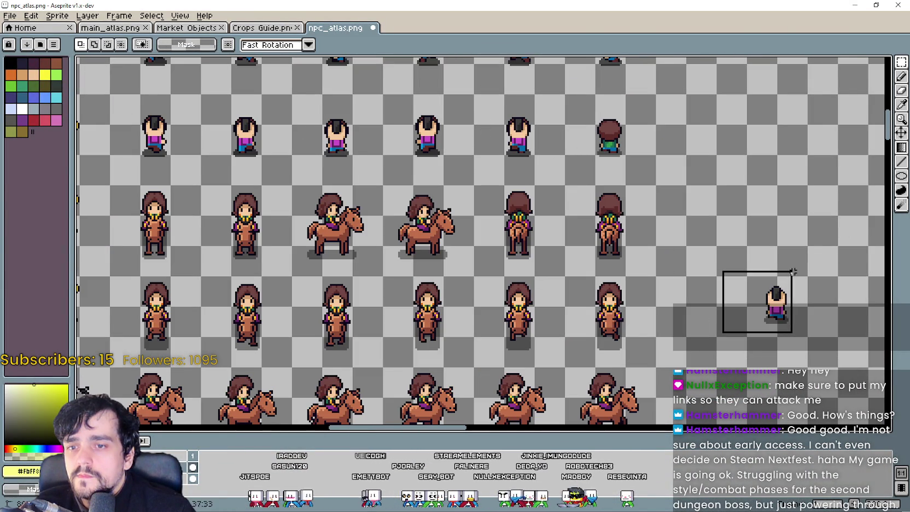
pyautogui.scroll(2, 591, 175)
pyautogui.moveTo(757, 297)
pyautogui.mouseDown()
pyautogui.moveTo(591, 175)
pyautogui.moveTo(607, 126)
pyautogui.moveTo(632, 118)
pyautogui.mouseUp()
pyautogui.scroll(-2, 633, 118)
pyautogui.scroll(1, 375, 244)
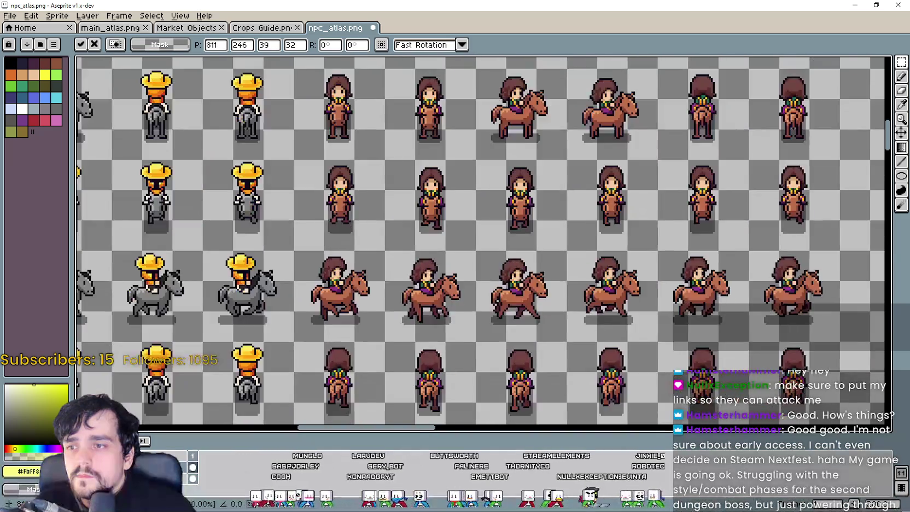
pyautogui.scroll(-2, 375, 244)
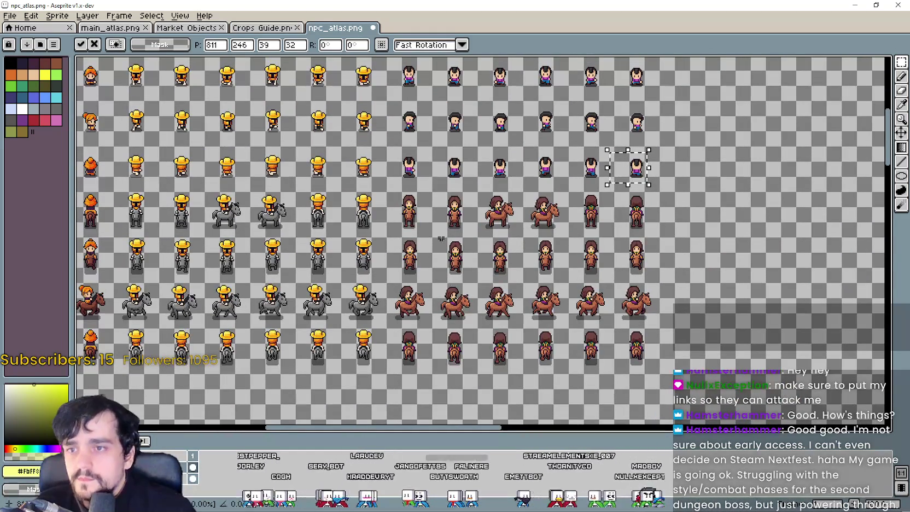
pyautogui.press('i')
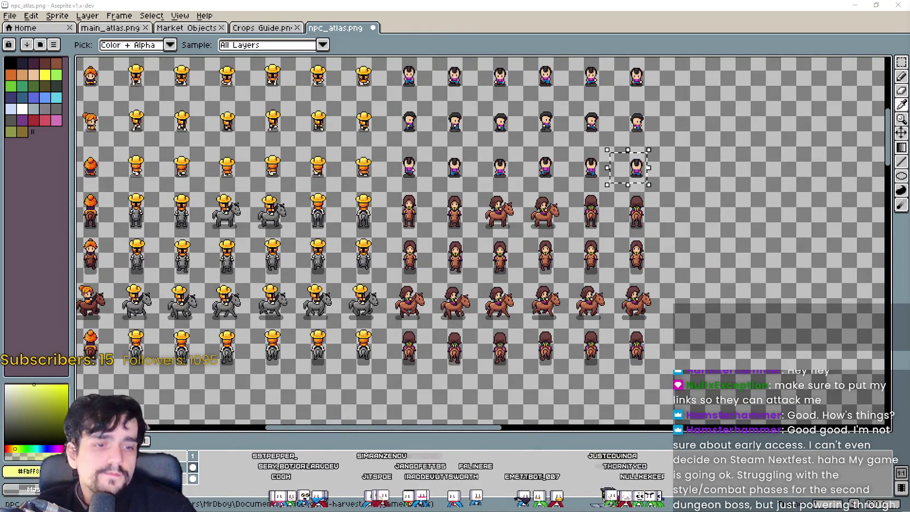
# - Copy the grey-horse rider sprites from Character_9.png and paste them into npc_atlas.png
pyautogui.hotkey('alt', 'Tab')
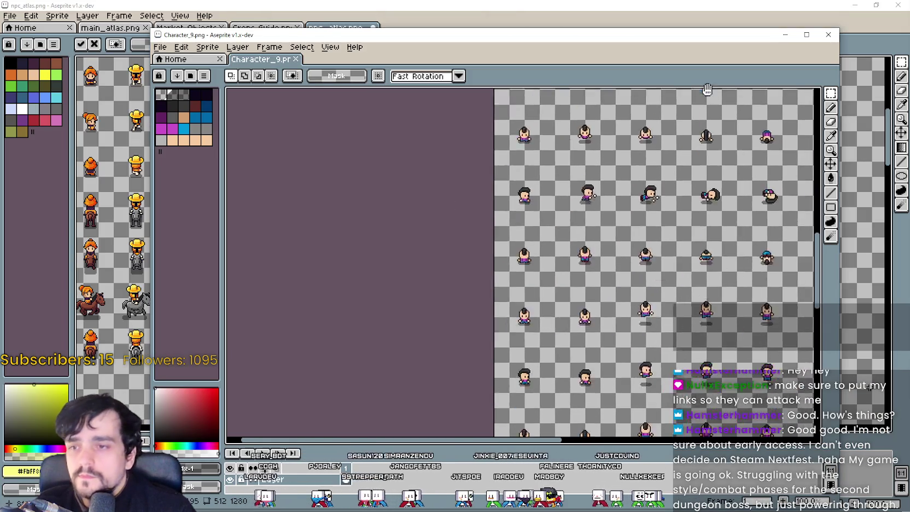
pyautogui.moveTo(613, 127)
pyautogui.mouseDown()
pyautogui.moveTo(422, 126)
pyautogui.moveTo(439, 94)
pyautogui.mouseUp()
pyautogui.moveTo(281, 105)
pyautogui.mouseDown()
pyautogui.moveTo(346, 168)
pyautogui.moveTo(525, 437)
pyautogui.moveTo(683, 432)
pyautogui.moveTo(693, 385)
pyautogui.mouseUp()
pyautogui.hotkey('ctrl', 'c')
pyautogui.hotkey('alt', 'Tab')
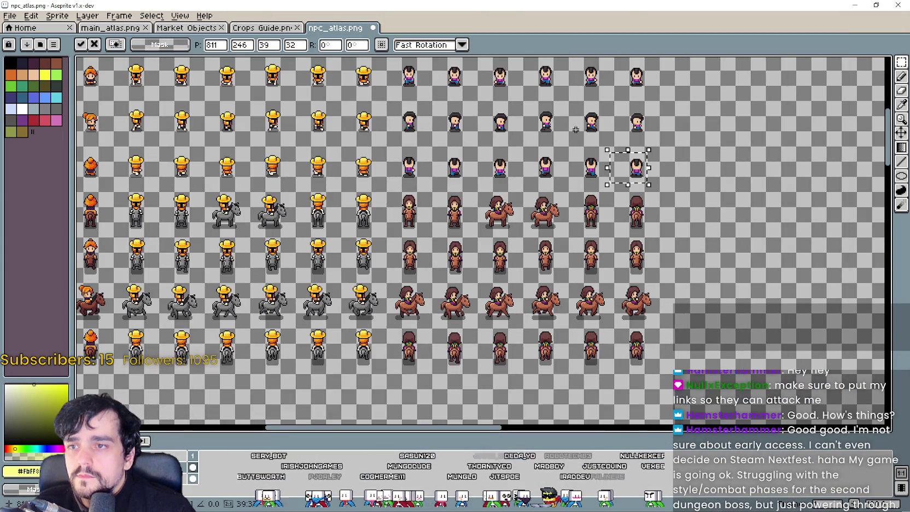
pyautogui.hotkey('ctrl', 'v')
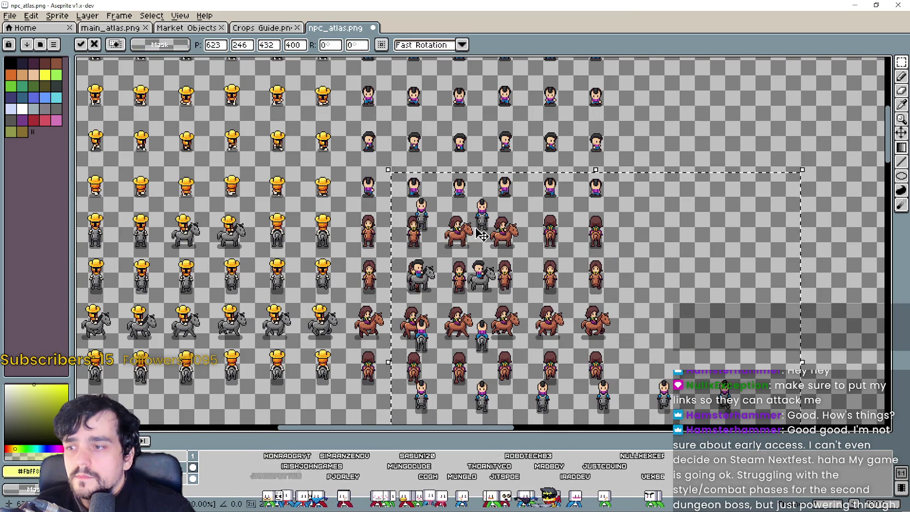
# - Shift the pasted rider block left, commit it, then move selected riders up and left
pyautogui.scroll(1, 466, 224)
pyautogui.moveTo(353, 266)
pyautogui.mouseDown()
pyautogui.moveTo(341, 254)
pyautogui.moveTo(314, 290)
pyautogui.mouseUp()
pyautogui.scroll(1, 323, 274)
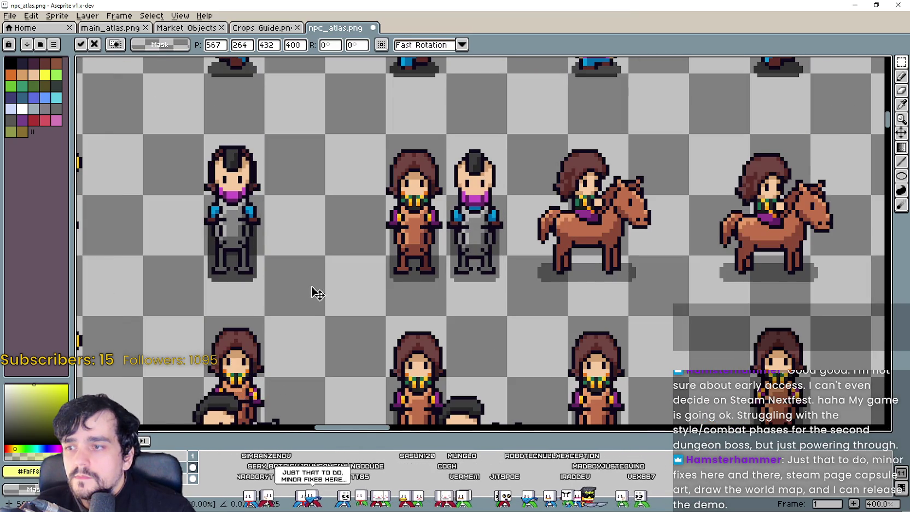
pyautogui.scroll(-1, 314, 290)
pyautogui.click(152, 272)
pyautogui.scroll(1, 330, 257)
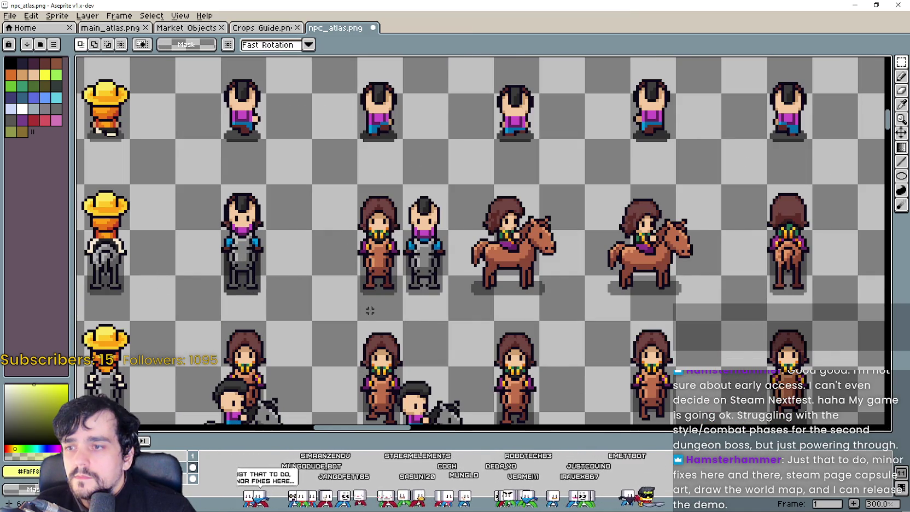
pyautogui.moveTo(436, 252); pyautogui.dragTo(390, 293)
pyautogui.scroll(2, 390, 293)
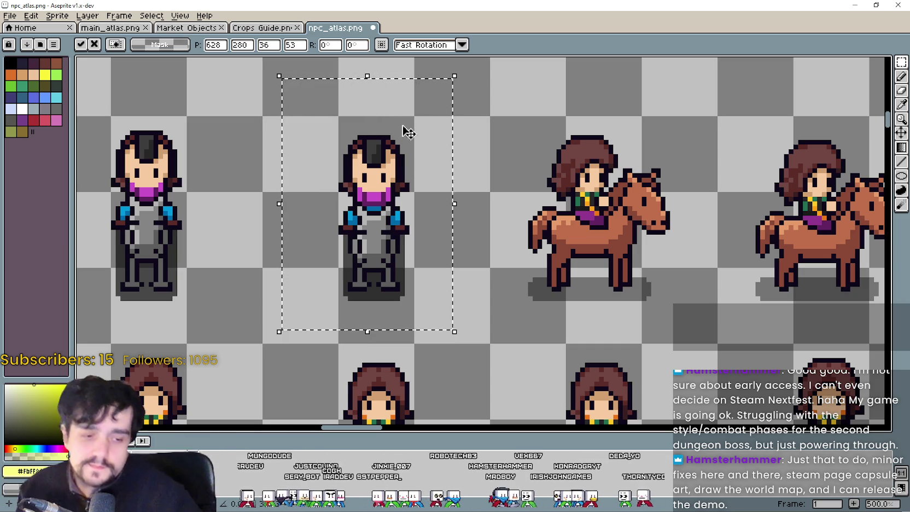
# - Move a single grey-horse rider into the row above, undoing one misplaced attempt
pyautogui.scroll(-3, 400, 282)
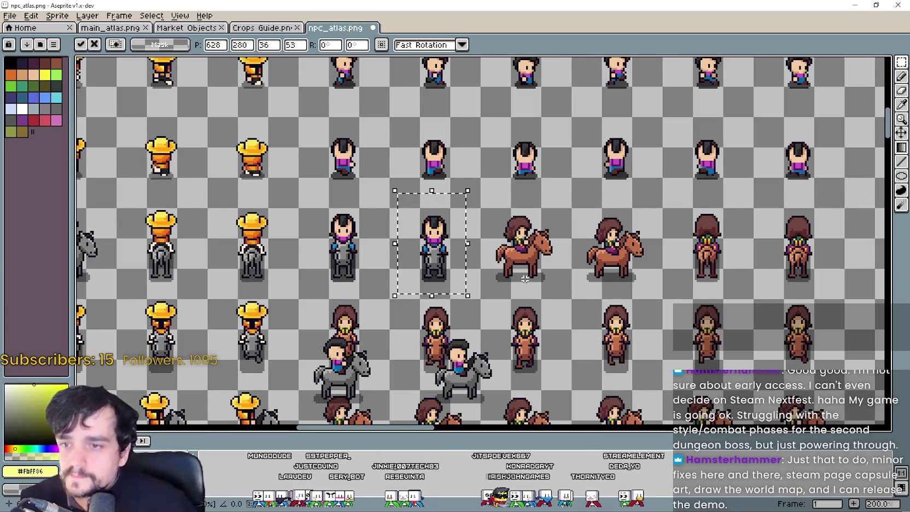
pyautogui.scroll(-3, 567, 323)
pyautogui.scroll(3, 492, 328)
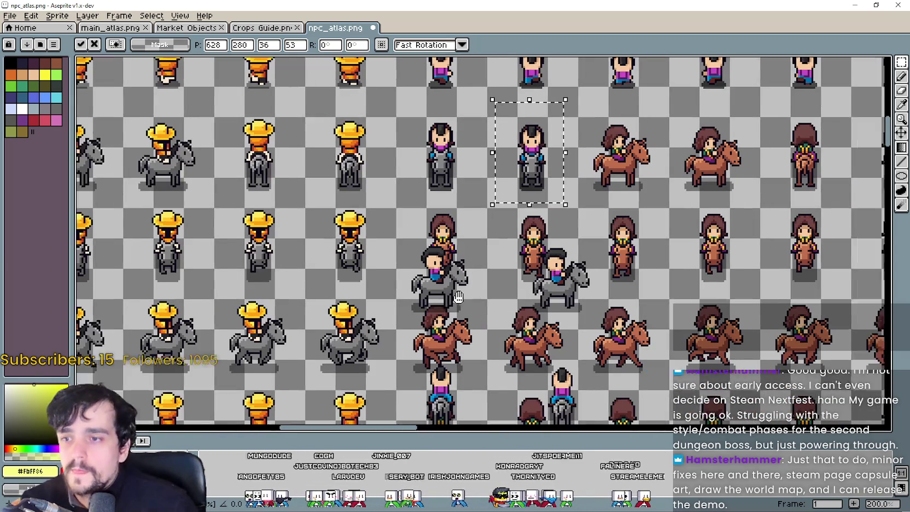
pyautogui.scroll(1, 348, 335)
pyautogui.moveTo(343, 333); pyautogui.dragTo(438, 261)
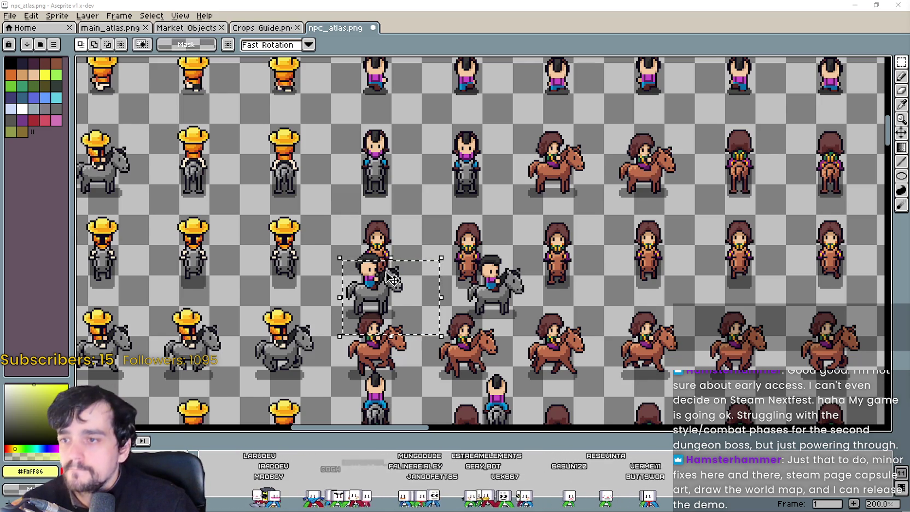
pyautogui.moveTo(391, 278); pyautogui.dragTo(621, 155)
pyautogui.scroll(2, 558, 126)
pyautogui.scroll(-2, 620, 158)
pyautogui.hotkey('ctrl', 'z')
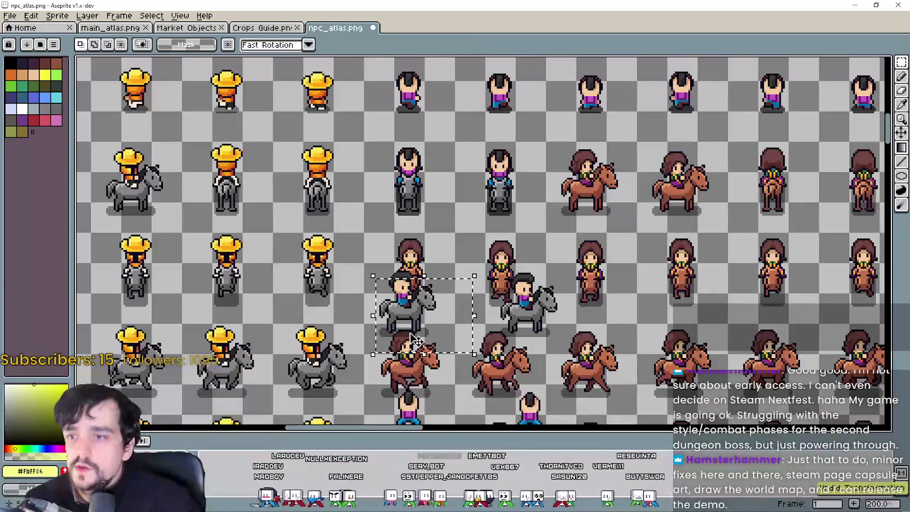
pyautogui.click(372, 355)
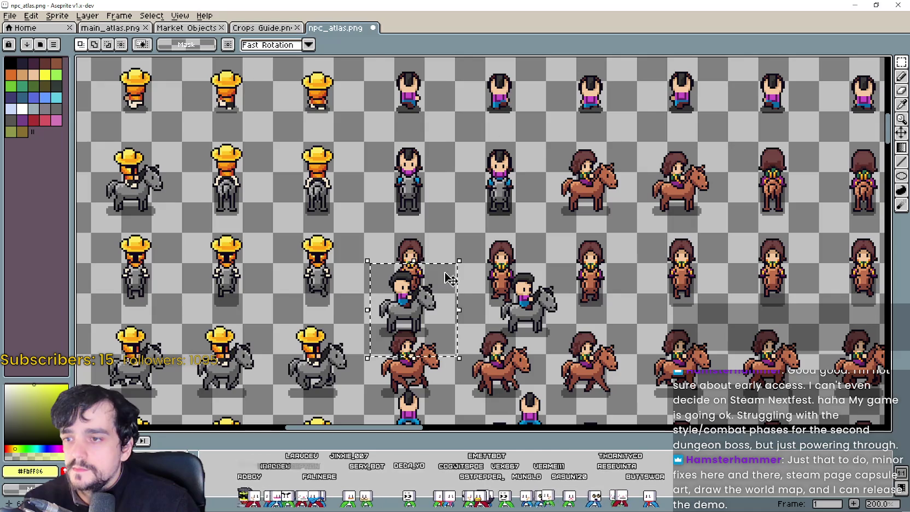
pyautogui.moveTo(449, 278); pyautogui.dragTo(629, 172)
pyautogui.scroll(2, 623, 191)
pyautogui.moveTo(620, 214)
pyautogui.mouseDown()
pyautogui.moveTo(620, 187)
pyautogui.moveTo(620, 197)
pyautogui.mouseUp()
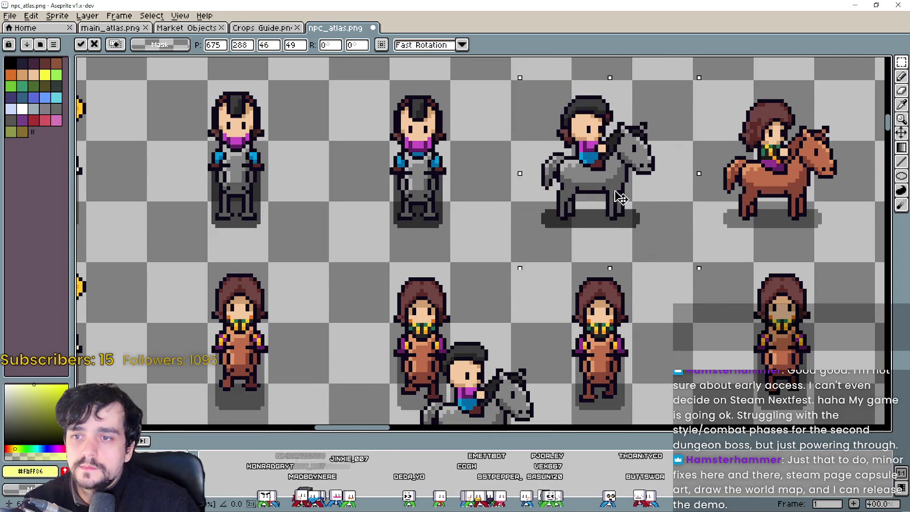
pyautogui.scroll(-1, 621, 197)
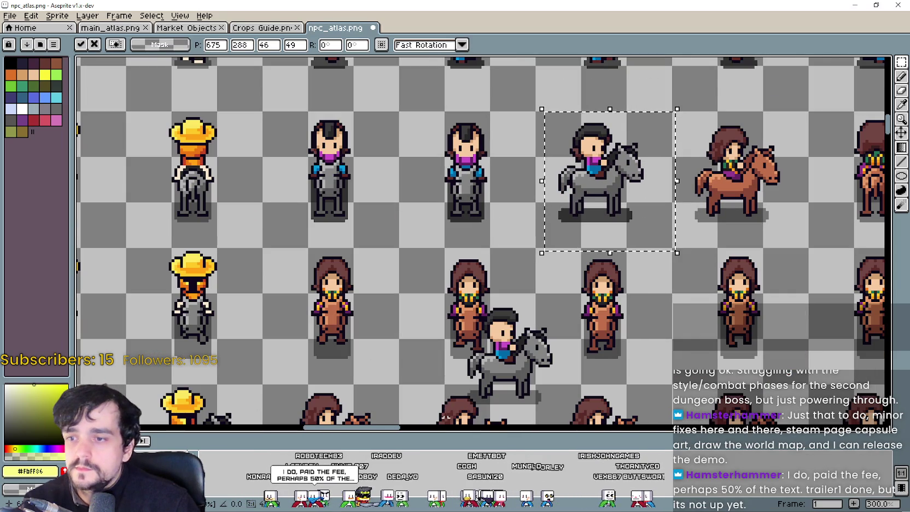
# - Move the lower grey-horse rider beside the brown-horse riders and commit it with Enter
pyautogui.moveTo(447, 315); pyautogui.dragTo(565, 416)
pyautogui.hscroll(3, 481, 241)
pyautogui.moveTo(353, 359)
pyautogui.mouseDown()
pyautogui.moveTo(647, 174)
pyautogui.moveTo(566, 210)
pyautogui.mouseUp()
pyautogui.scroll(1, 647, 174)
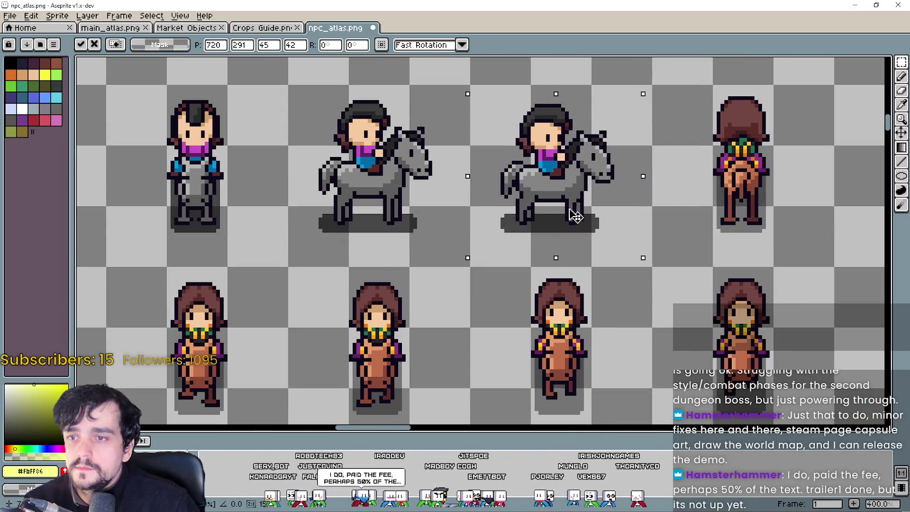
pyautogui.scroll(-2, 576, 216)
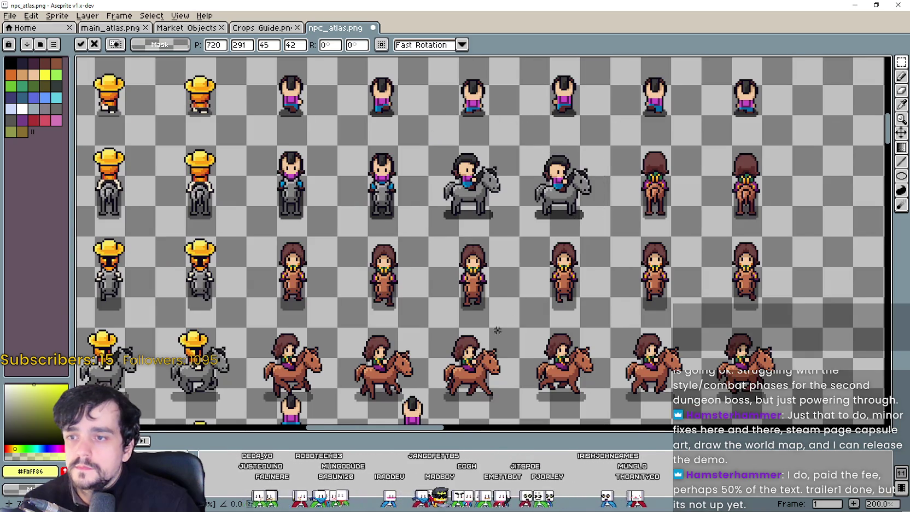
pyautogui.press('Return')
pyautogui.moveTo(497, 331); pyautogui.dragTo(511, 182)
# - Place a front-facing grey rider in the right-hand column, nudging it one pixel right and up
pyautogui.moveTo(312, 359); pyautogui.dragTo(385, 253)
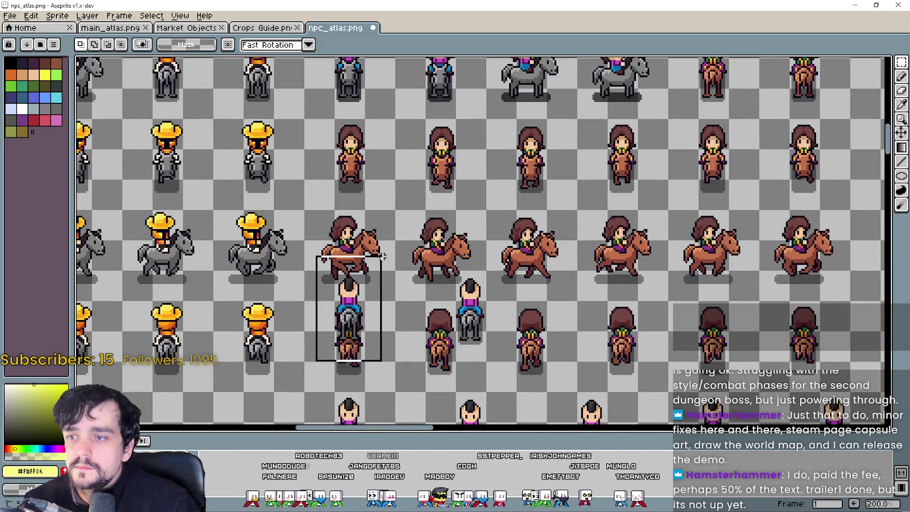
pyautogui.moveTo(356, 312)
pyautogui.mouseDown()
pyautogui.moveTo(407, 233)
pyautogui.moveTo(538, 197)
pyautogui.mouseUp()
pyautogui.moveTo(539, 197)
pyautogui.mouseDown()
pyautogui.moveTo(437, 342)
pyautogui.moveTo(615, 208)
pyautogui.moveTo(641, 269)
pyautogui.moveTo(631, 263)
pyautogui.moveTo(648, 271)
pyautogui.mouseUp()
pyautogui.scroll(2, 616, 208)
pyautogui.press('Right')
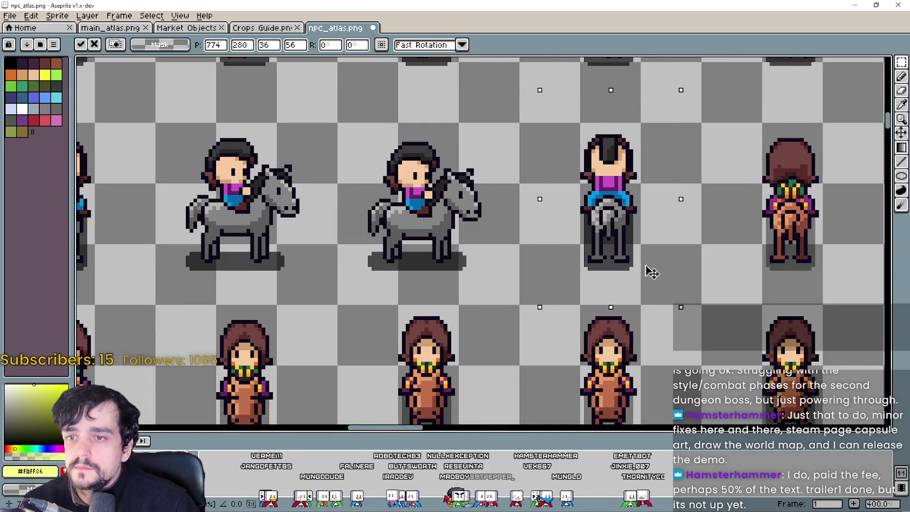
pyautogui.scroll(-3, 628, 276)
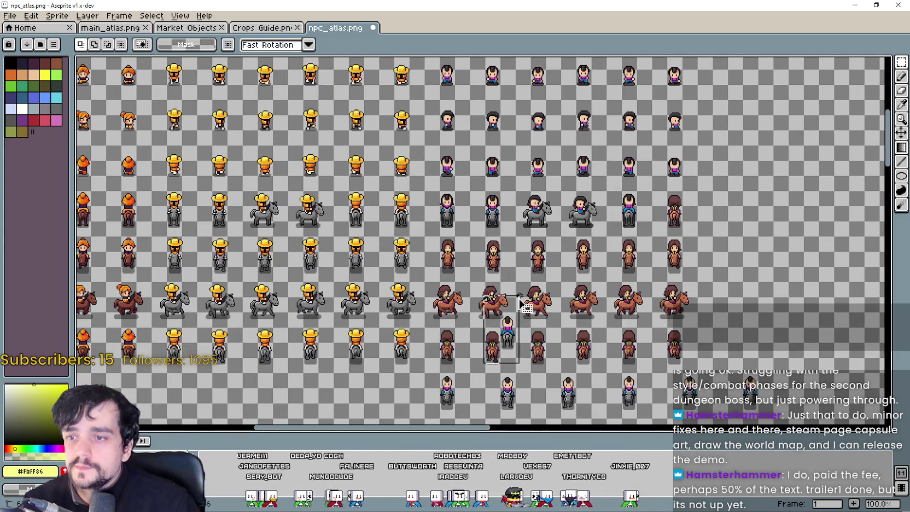
pyautogui.moveTo(507, 328); pyautogui.dragTo(686, 216)
pyautogui.scroll(3, 706, 234)
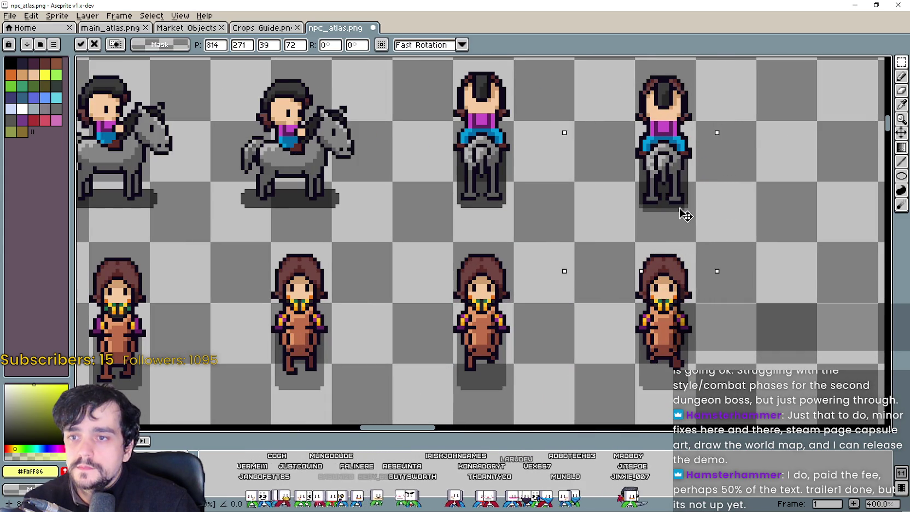
pyautogui.press('Up')
pyautogui.scroll(-2, 682, 209)
pyautogui.moveTo(430, 338)
pyautogui.mouseDown()
pyautogui.moveTo(480, 190)
pyautogui.moveTo(470, 104)
pyautogui.moveTo(500, 104)
pyautogui.mouseUp()
# - Move the next grey-horse rider up between the brown riders
pyautogui.moveTo(332, 241); pyautogui.dragTo(385, 369)
pyautogui.moveTo(375, 300)
pyautogui.mouseDown()
pyautogui.moveTo(421, 116)
pyautogui.moveTo(416, 285)
pyautogui.moveTo(382, 241)
pyautogui.moveTo(370, 244)
pyautogui.mouseUp()
pyautogui.scroll(2, 378, 248)
pyautogui.scroll(-2, 377, 244)
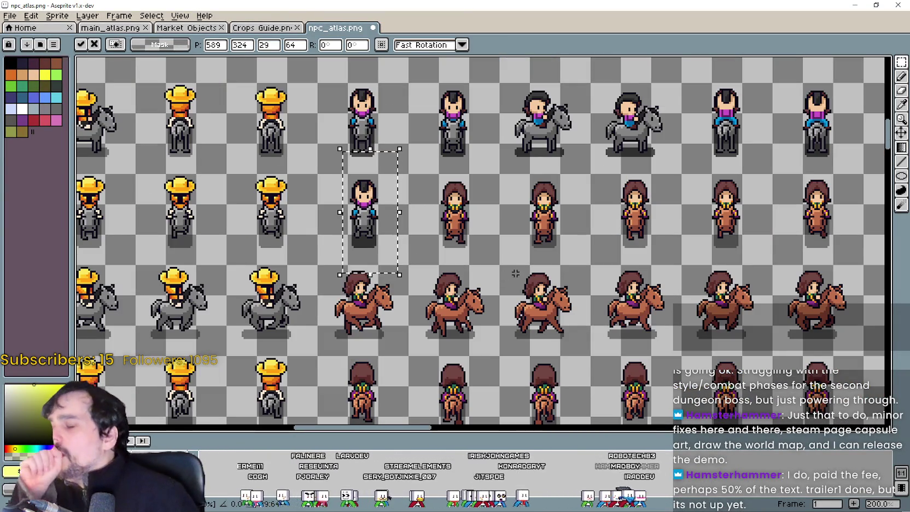
pyautogui.moveTo(492, 225); pyautogui.dragTo(478, 164)
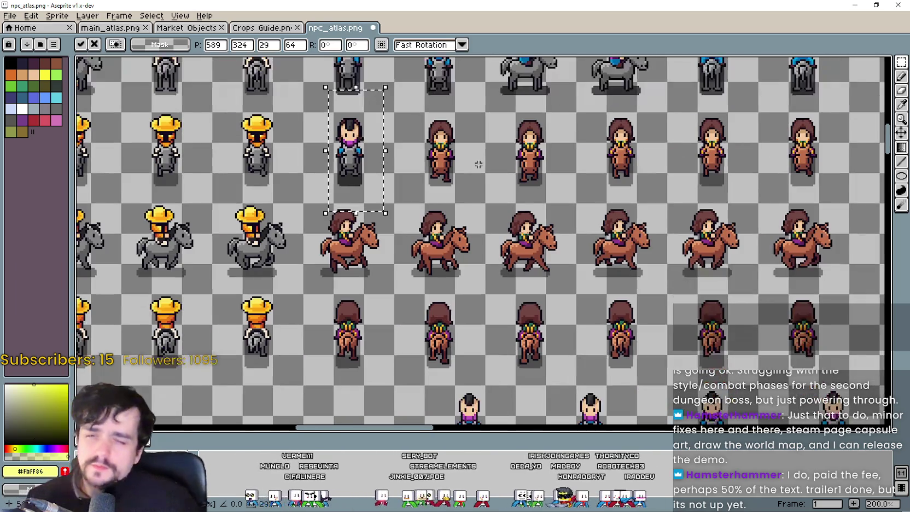
pyautogui.scroll(-5, 497, 274)
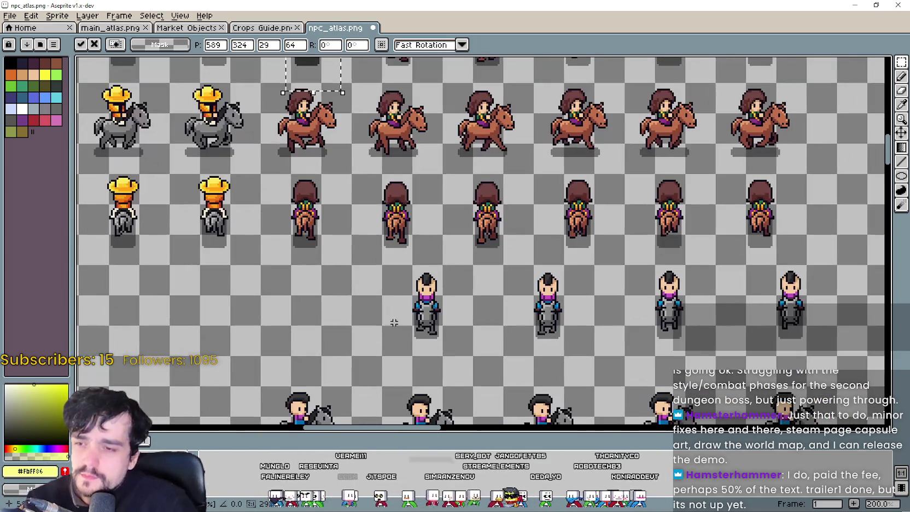
# - Move the standing grey rider onto the front-view column and fine-tune its slot position
pyautogui.moveTo(389, 352); pyautogui.dragTo(467, 244)
pyautogui.moveTo(415, 291)
pyautogui.mouseDown()
pyautogui.moveTo(377, 168)
pyautogui.moveTo(413, 305)
pyautogui.moveTo(433, 145)
pyautogui.mouseUp()
pyautogui.scroll(1, 434, 225)
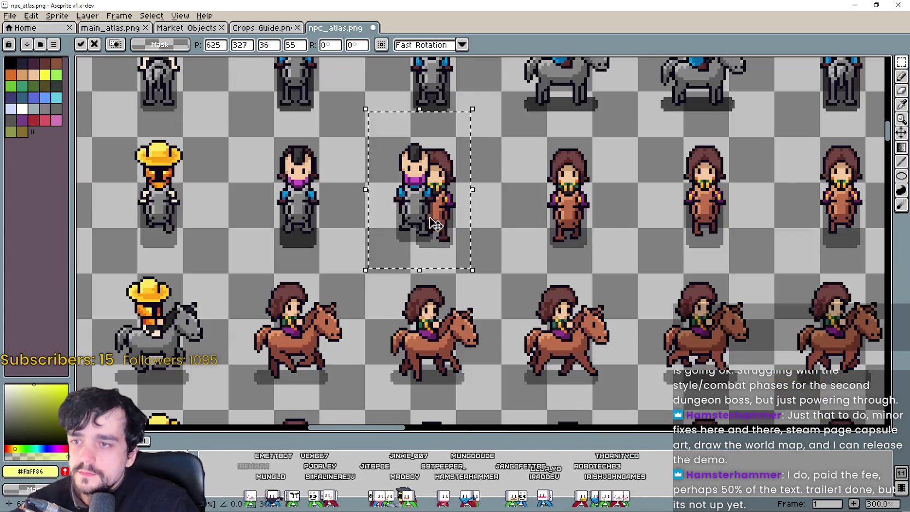
pyautogui.scroll(1, 463, 248)
pyautogui.moveTo(452, 246); pyautogui.dragTo(467, 258)
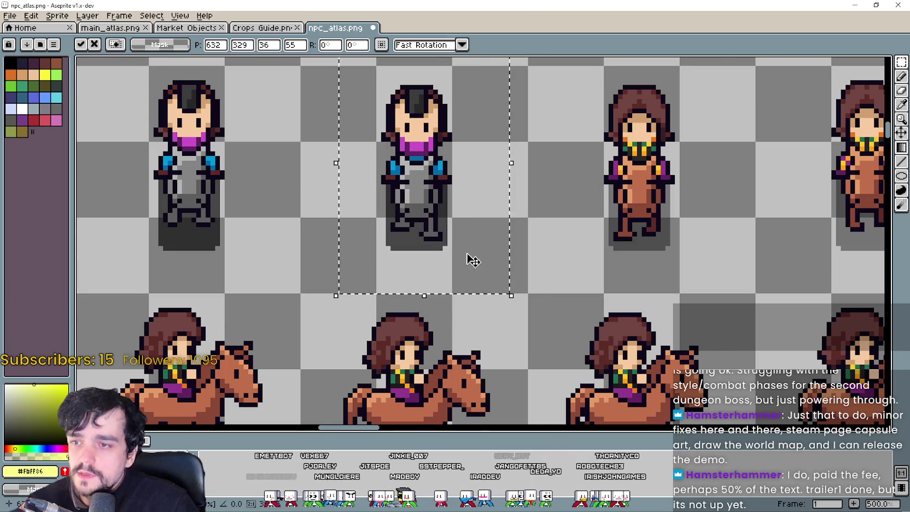
pyautogui.scroll(-2, 467, 258)
pyautogui.scroll(-1, 609, 331)
pyautogui.moveTo(449, 350)
pyautogui.mouseDown()
pyautogui.moveTo(468, 350)
pyautogui.moveTo(481, 327)
pyautogui.moveTo(458, 194)
pyautogui.mouseUp()
pyautogui.scroll(3, 458, 195)
pyautogui.moveTo(499, 264)
pyautogui.mouseDown()
pyautogui.moveTo(487, 272)
pyautogui.moveTo(500, 281)
pyautogui.mouseUp()
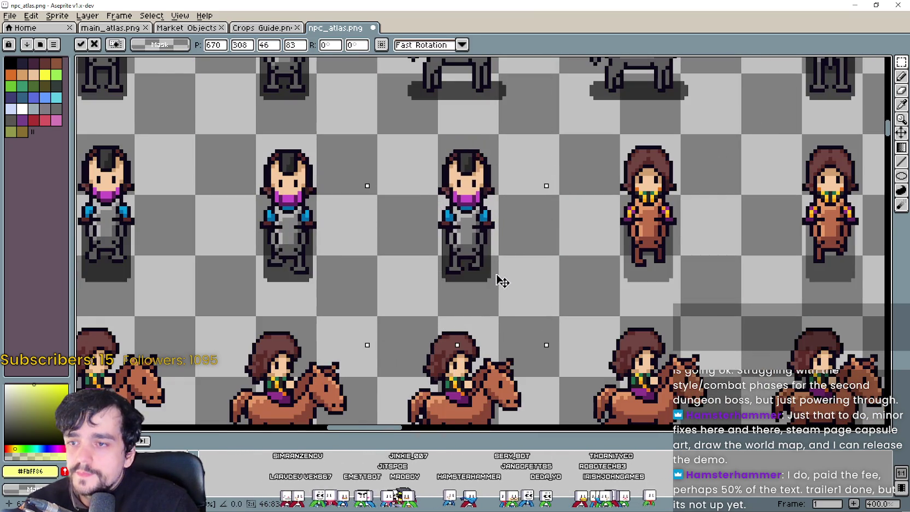
pyautogui.scroll(-2, 500, 274)
pyautogui.moveTo(601, 383)
pyautogui.mouseDown()
pyautogui.moveTo(443, 274)
pyautogui.moveTo(429, 186)
pyautogui.mouseUp()
# - Move the next standing grey rider up into an empty slot of the front-view row
pyautogui.moveTo(473, 259); pyautogui.dragTo(539, 365)
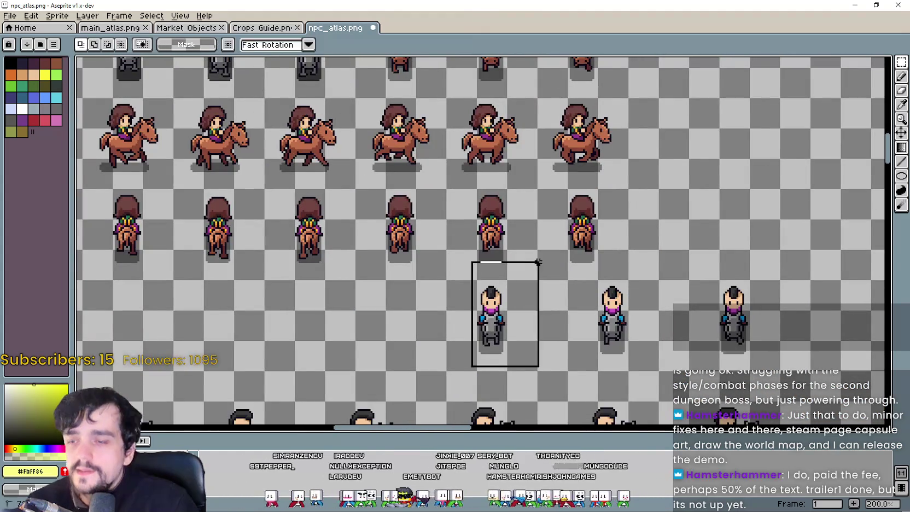
pyautogui.moveTo(483, 323)
pyautogui.mouseDown()
pyautogui.moveTo(389, 155)
pyautogui.moveTo(397, 209)
pyautogui.moveTo(416, 164)
pyautogui.mouseUp()
pyautogui.scroll(2, 432, 181)
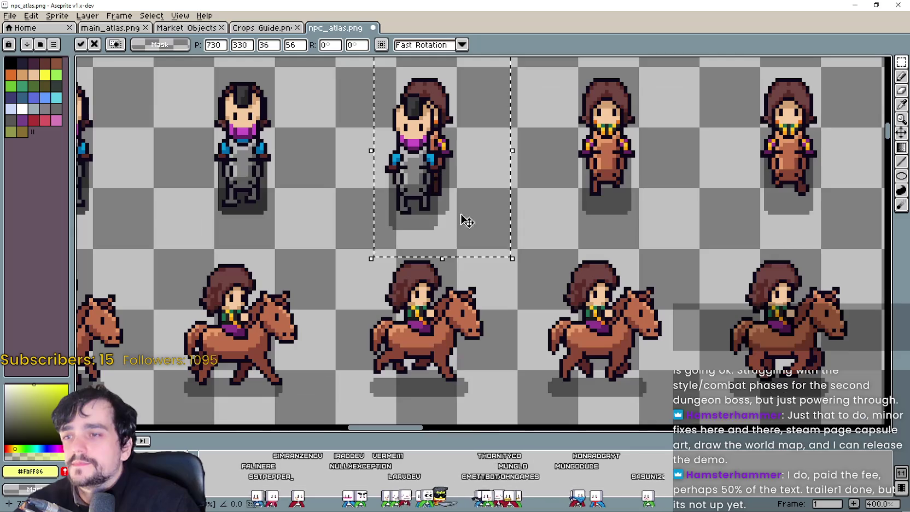
pyautogui.moveTo(463, 219); pyautogui.dragTo(471, 203)
pyautogui.scroll(-3, 473, 205)
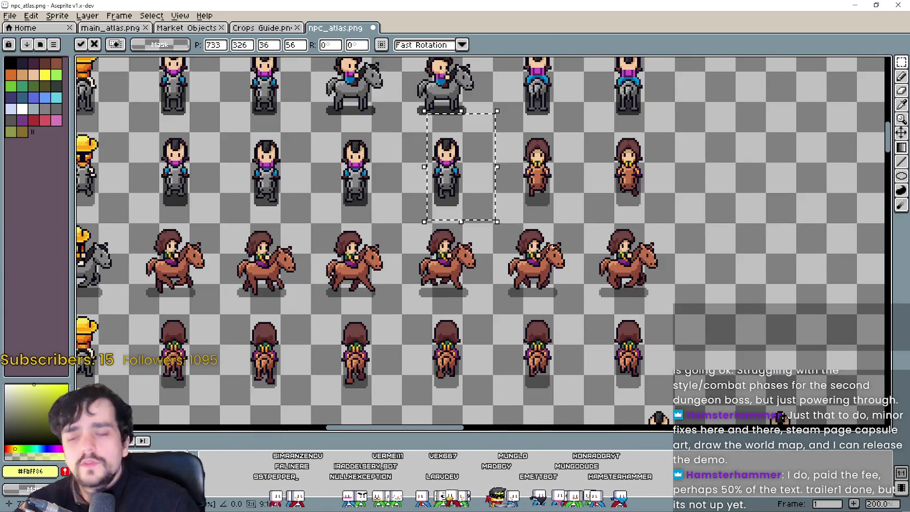
pyautogui.scroll(1, 506, 337)
pyautogui.scroll(2, 506, 336)
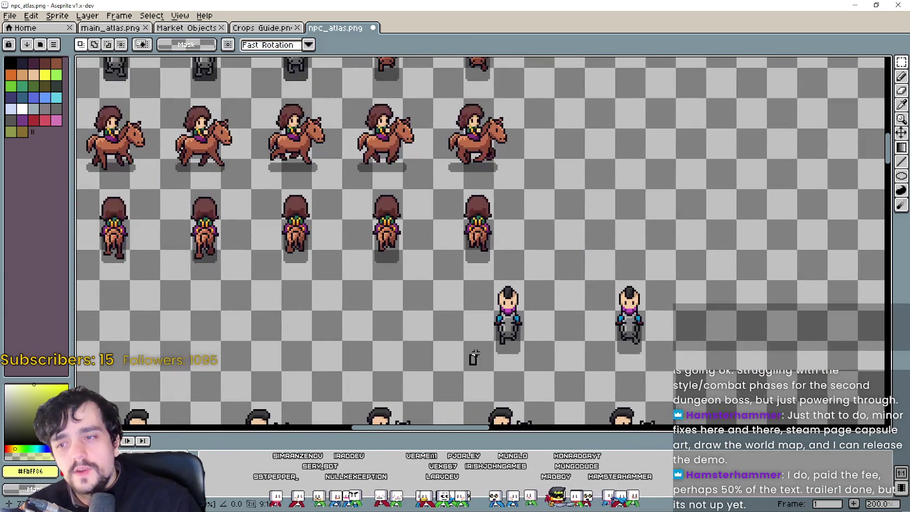
# - Align another grey rider in its front-view column and drop it, clearing the selection
pyautogui.moveTo(468, 365); pyautogui.dragTo(536, 263)
pyautogui.moveTo(506, 325)
pyautogui.mouseDown()
pyautogui.moveTo(365, 199)
pyautogui.moveTo(399, 251)
pyautogui.mouseUp()
pyautogui.scroll(2, 399, 252)
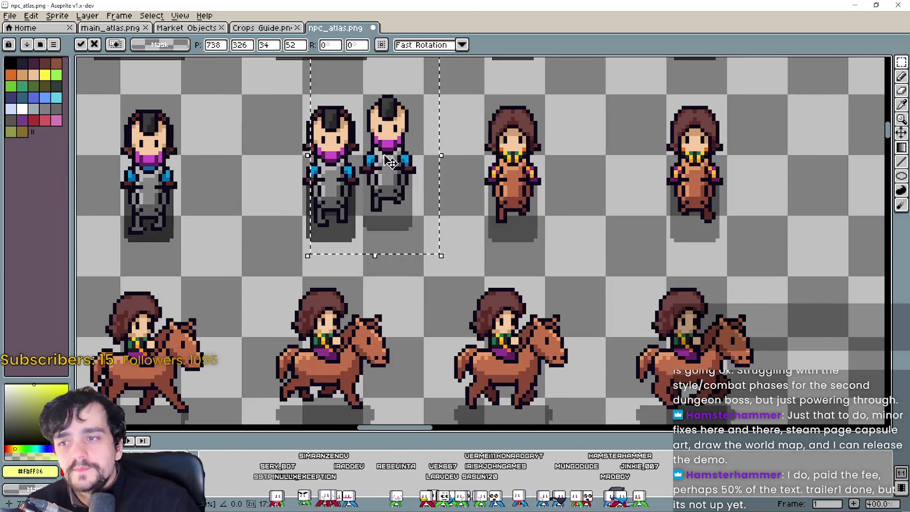
pyautogui.moveTo(399, 190); pyautogui.dragTo(503, 190)
pyautogui.scroll(1, 503, 190)
pyautogui.moveTo(523, 253); pyautogui.dragTo(541, 271)
pyautogui.scroll(-1, 544, 270)
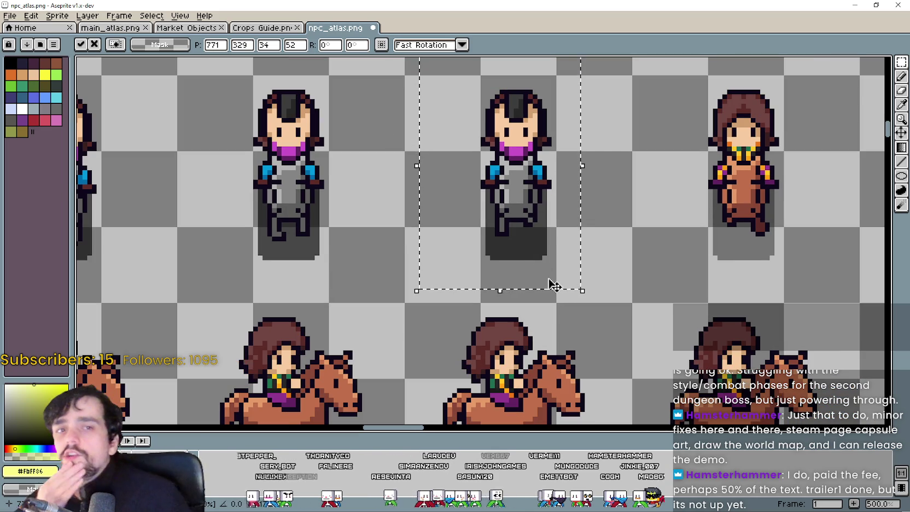
pyautogui.scroll(-1, 552, 253)
pyautogui.hscroll(3, 576, 264)
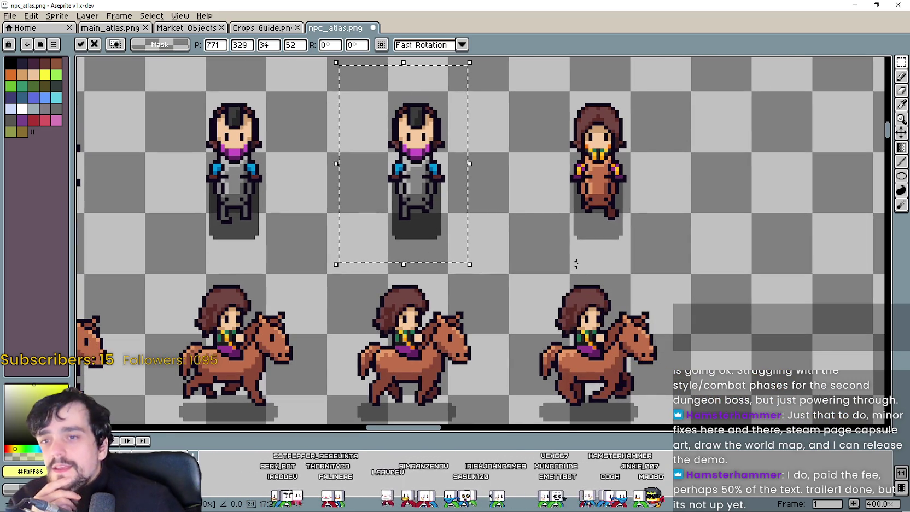
pyautogui.scroll(-1, 580, 261)
pyautogui.hotkey('ctrl', 'd')
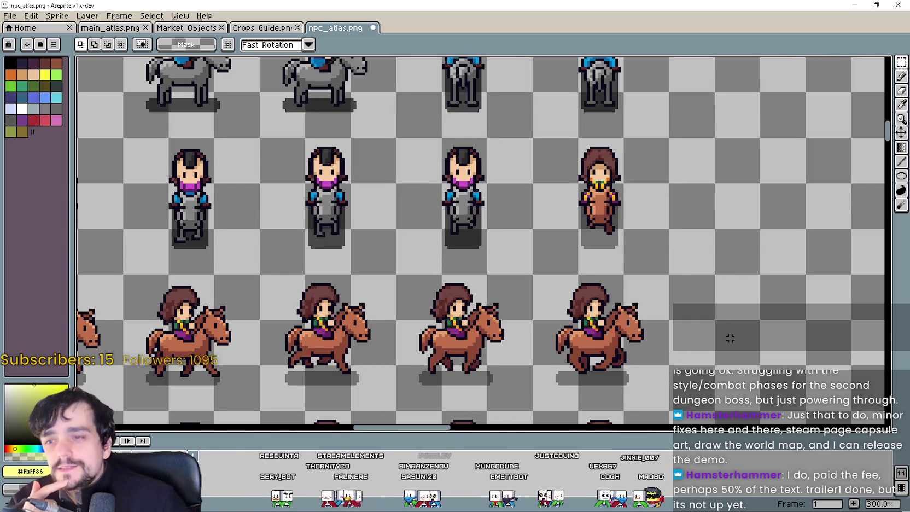
# - Move the lone rider below the grid into the last empty front-view slot, completing six riders
pyautogui.scroll(-2, 584, 267)
pyautogui.scroll(-1, 575, 241)
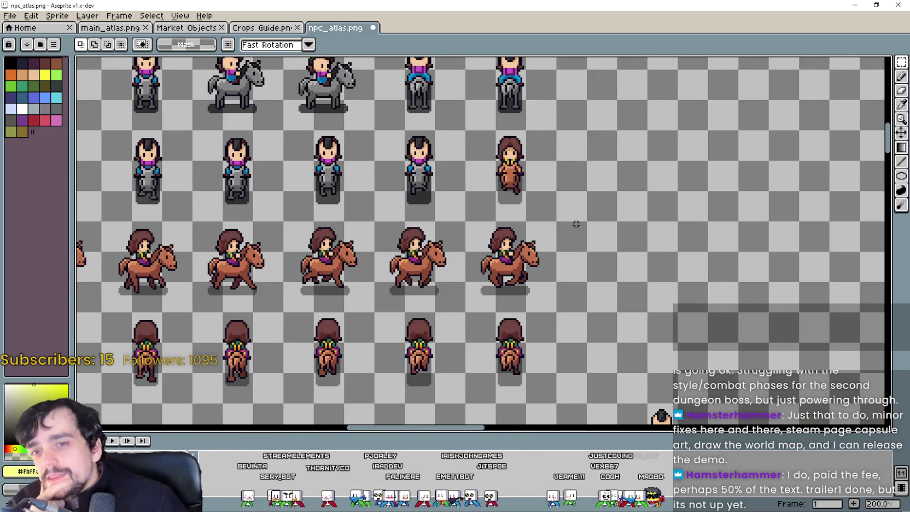
pyautogui.scroll(-1, 576, 224)
pyautogui.scroll(1, 606, 321)
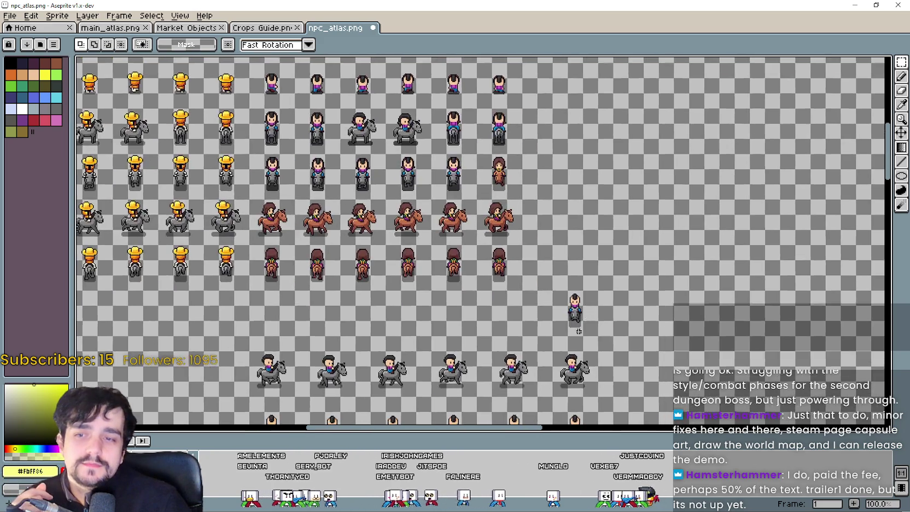
pyautogui.moveTo(531, 323); pyautogui.dragTo(592, 213)
pyautogui.moveTo(557, 267); pyautogui.dragTo(457, 182)
pyautogui.scroll(3, 457, 183)
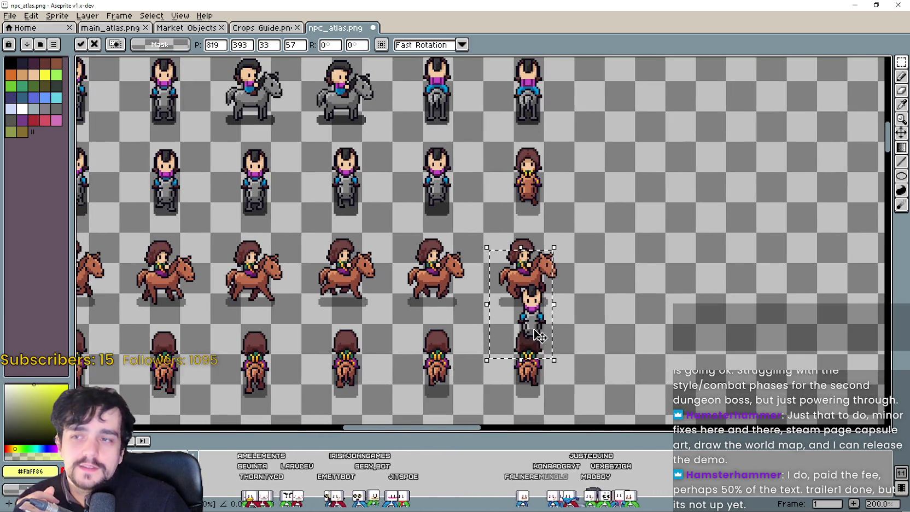
pyautogui.moveTo(523, 305)
pyautogui.mouseDown()
pyautogui.moveTo(518, 213)
pyautogui.moveTo(549, 192)
pyautogui.moveTo(558, 224)
pyautogui.mouseUp()
pyautogui.scroll(2, 517, 213)
pyautogui.scroll(2, 548, 193)
pyautogui.scroll(-4, 558, 223)
pyautogui.click(652, 310)
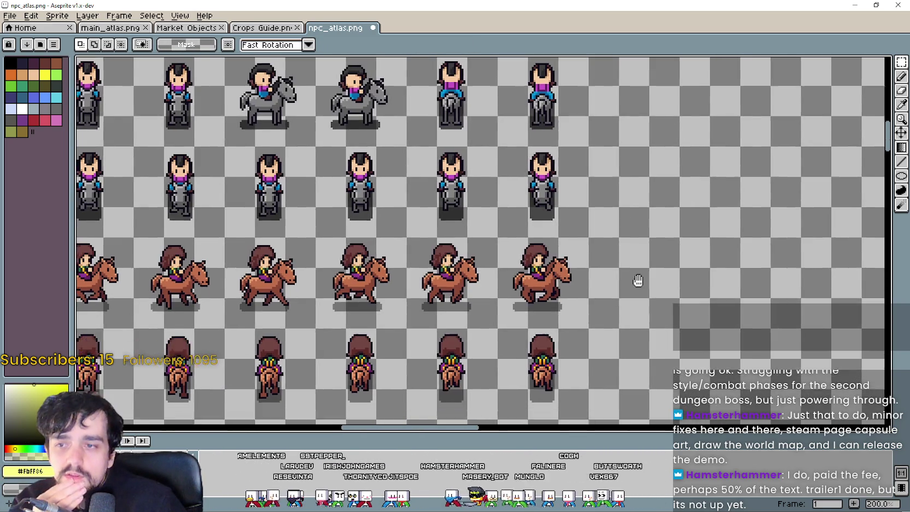
# - Lift a side-view grey-horse rider toward the riding row before the brown-horse riders
pyautogui.scroll(-2, 636, 282)
pyautogui.moveTo(555, 248); pyautogui.dragTo(575, 142)
pyautogui.moveTo(464, 276)
pyautogui.mouseDown()
pyautogui.moveTo(416, 228)
pyautogui.moveTo(421, 260)
pyautogui.moveTo(421, 166)
pyautogui.moveTo(431, 148)
pyautogui.moveTo(453, 160)
pyautogui.mouseUp()
pyautogui.scroll(2, 417, 228)
pyautogui.scroll(2, 431, 148)
pyautogui.scroll(-3, 479, 208)
pyautogui.scroll(-2, 479, 208)
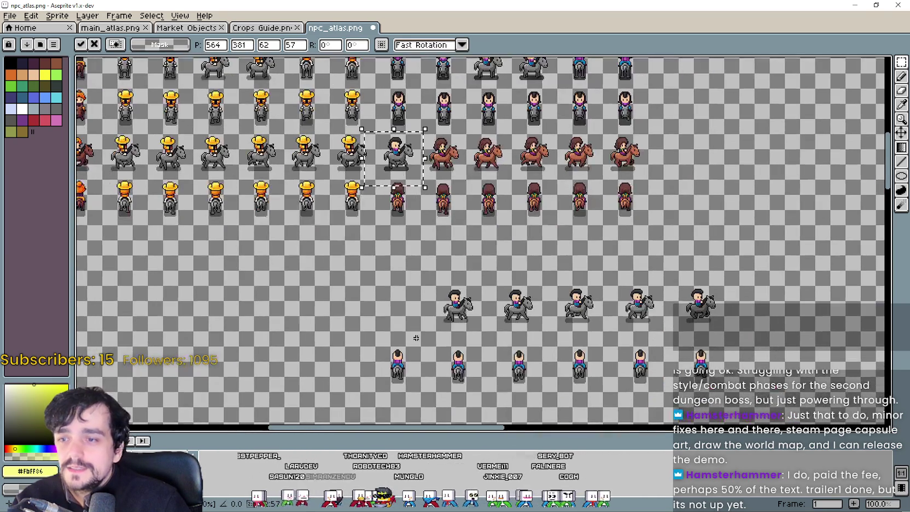
# - Drop the moved rider, then place two more grey-horse riders beside the others in the upper rows
pyautogui.click(447, 320)
pyautogui.moveTo(465, 313); pyautogui.dragTo(442, 203)
pyautogui.scroll(2, 442, 204)
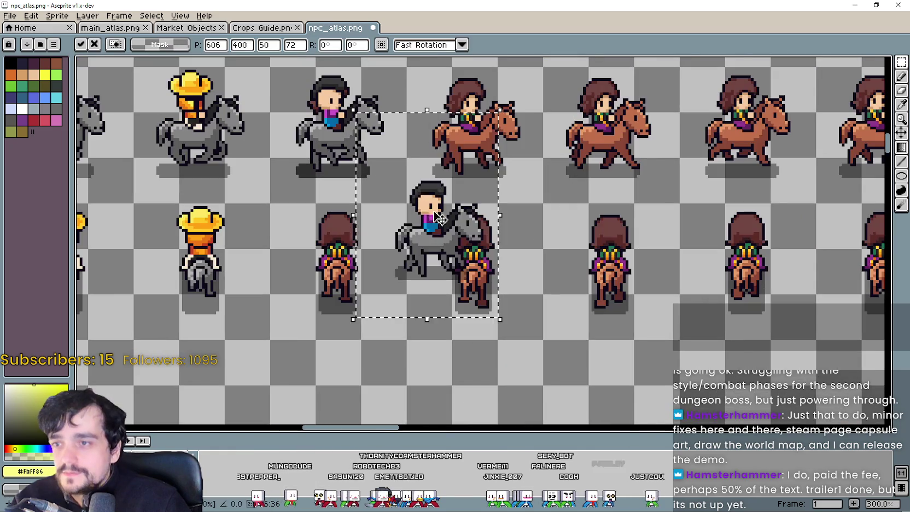
pyautogui.moveTo(454, 254); pyautogui.dragTo(497, 168)
pyautogui.scroll(1, 495, 163)
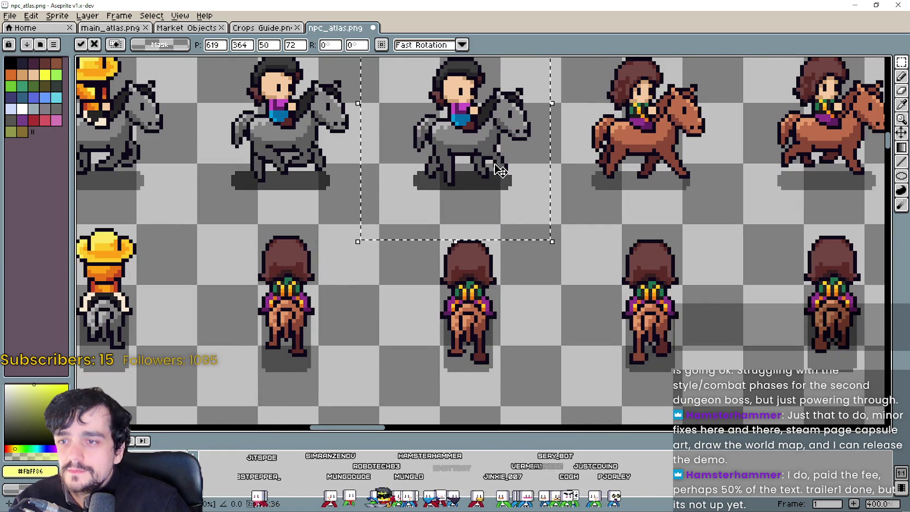
pyautogui.scroll(-3, 498, 168)
pyautogui.moveTo(522, 330); pyautogui.dragTo(597, 288)
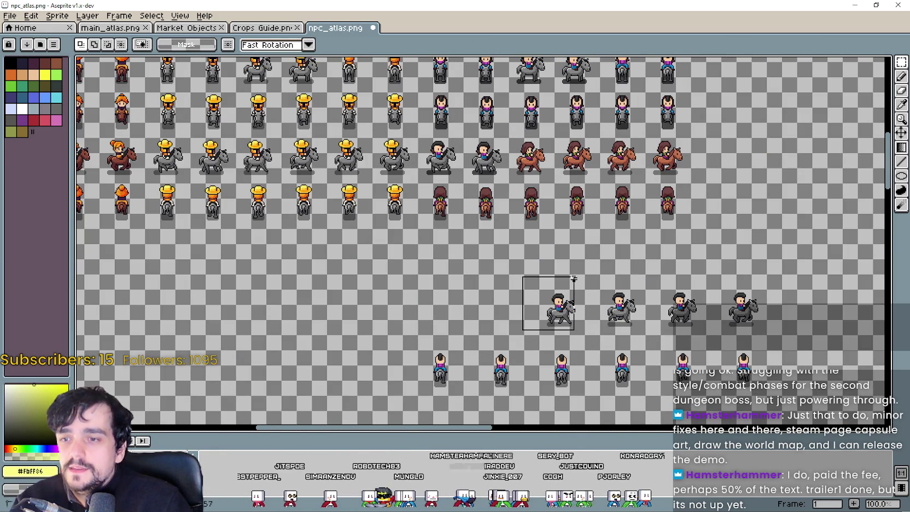
pyautogui.scroll(2, 605, 355)
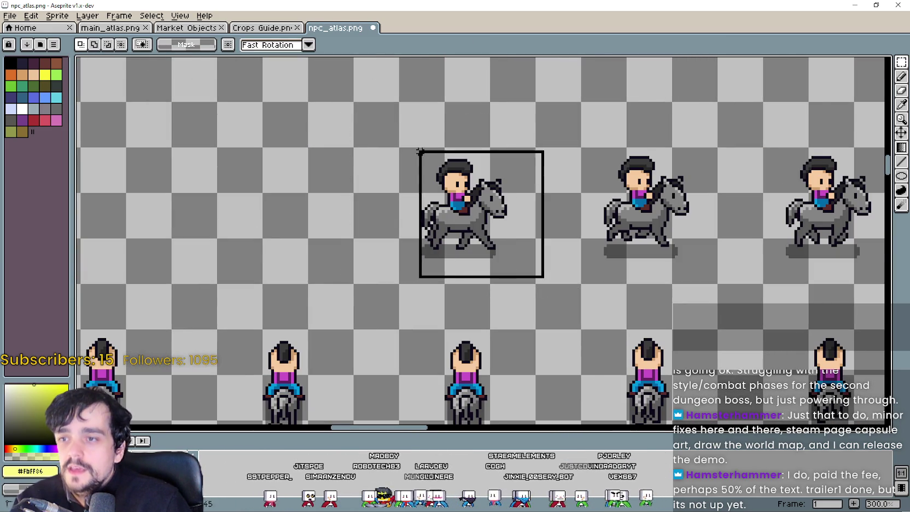
pyautogui.scroll(-2, 420, 152)
pyautogui.moveTo(454, 186); pyautogui.dragTo(435, 74)
pyautogui.scroll(4, 458, 281)
pyautogui.moveTo(458, 281); pyautogui.dragTo(459, 217)
pyautogui.scroll(-5, 458, 217)
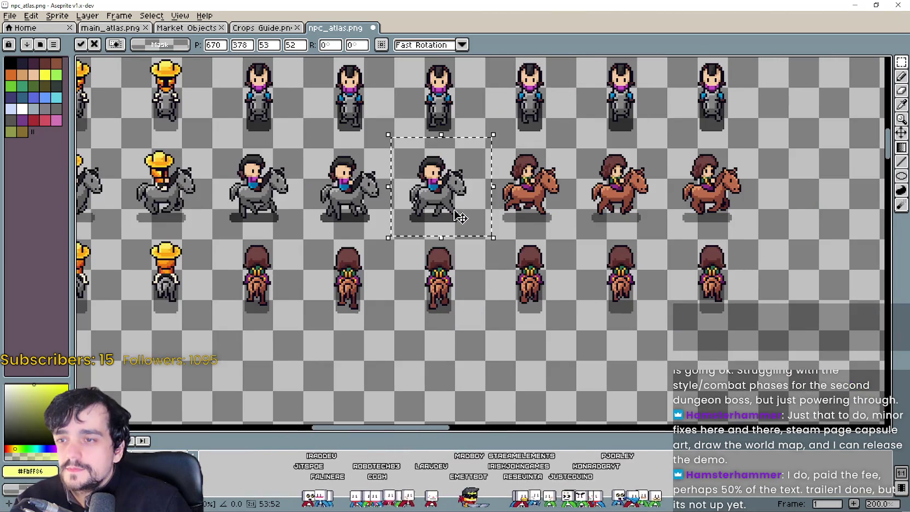
pyautogui.scroll(2, 540, 374)
# - Move three grey-horse riders from the bottom of the sheet up into the grid
pyautogui.moveTo(540, 374)
pyautogui.mouseDown()
pyautogui.moveTo(585, 317)
pyautogui.moveTo(503, 158)
pyautogui.moveTo(454, 134)
pyautogui.moveTo(623, 240)
pyautogui.moveTo(666, 330)
pyautogui.mouseUp()
pyautogui.scroll(1, 454, 134)
pyautogui.scroll(1, 454, 134)
pyautogui.scroll(-2, 666, 330)
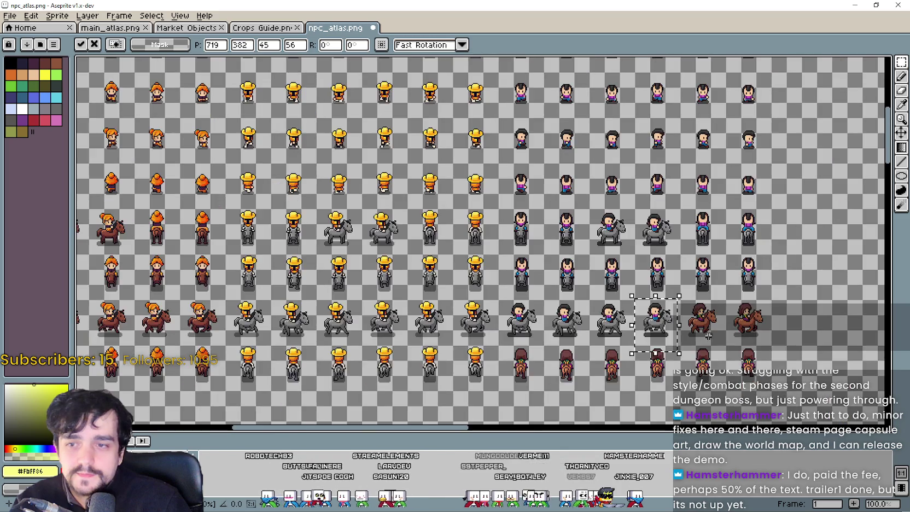
pyautogui.moveTo(588, 410)
pyautogui.mouseDown()
pyautogui.moveTo(623, 355)
pyautogui.moveTo(569, 304)
pyautogui.moveTo(527, 209)
pyautogui.mouseUp()
pyautogui.scroll(3, 568, 305)
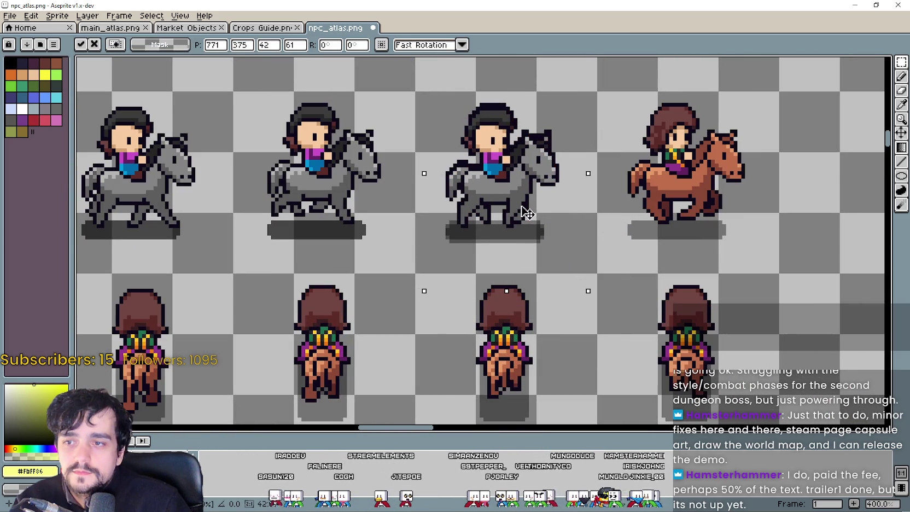
pyautogui.scroll(-3, 527, 208)
pyautogui.moveTo(616, 389); pyautogui.dragTo(654, 321)
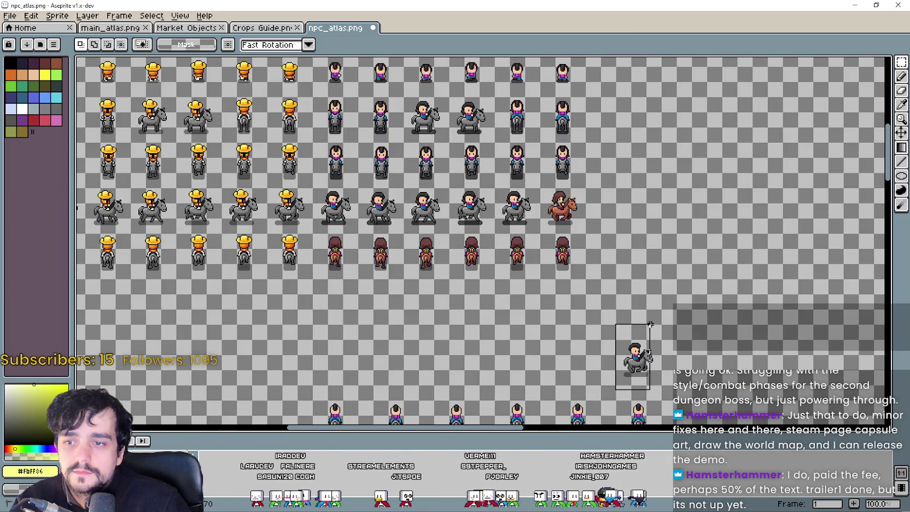
pyautogui.scroll(3, 551, 178)
pyautogui.moveTo(637, 358)
pyautogui.mouseDown()
pyautogui.moveTo(552, 179)
pyautogui.moveTo(615, 274)
pyautogui.moveTo(624, 259)
pyautogui.moveTo(626, 267)
pyautogui.mouseUp()
pyautogui.scroll(-5, 626, 267)
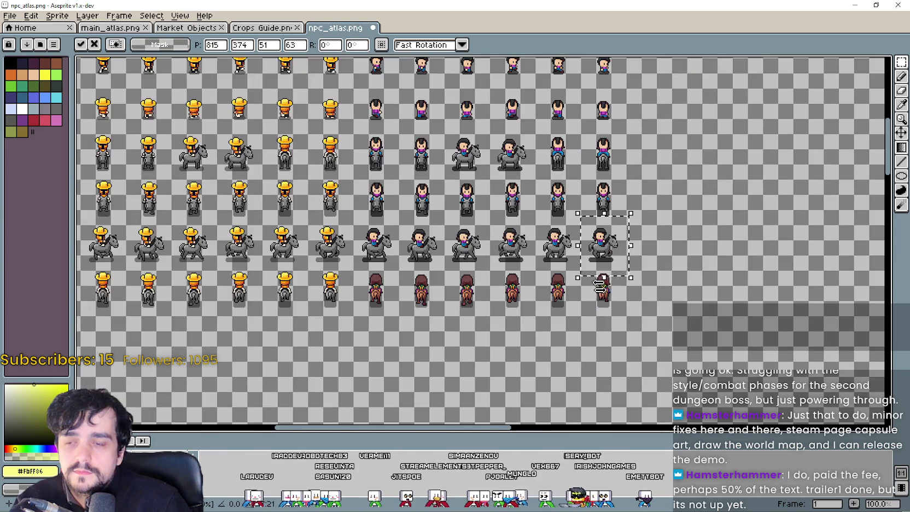
pyautogui.scroll(3, 467, 382)
# - Place two grey-horse riders over the first brown-horse riders in the bottom row
pyautogui.moveTo(469, 385); pyautogui.dragTo(534, 282)
pyautogui.moveTo(504, 344)
pyautogui.mouseDown()
pyautogui.moveTo(525, 189)
pyautogui.moveTo(505, 181)
pyautogui.mouseUp()
pyautogui.scroll(2, 505, 180)
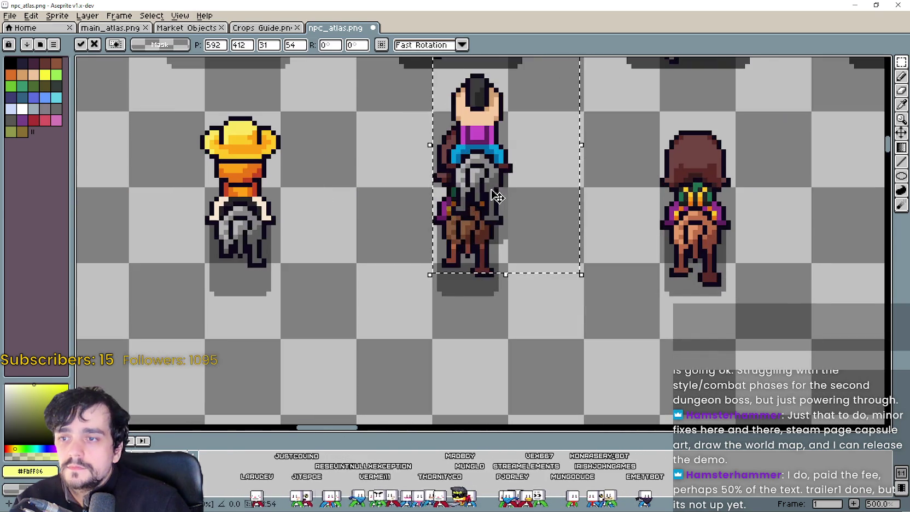
pyautogui.moveTo(514, 241); pyautogui.dragTo(484, 257)
pyautogui.scroll(-2, 490, 254)
pyautogui.scroll(-3, 490, 254)
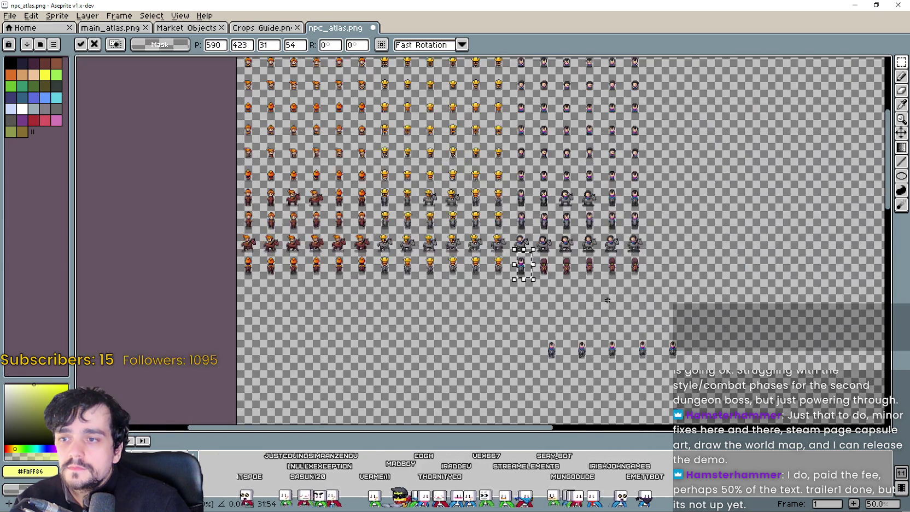
pyautogui.scroll(3, 500, 276)
pyautogui.scroll(-1, 495, 332)
pyautogui.moveTo(396, 350); pyautogui.dragTo(437, 282)
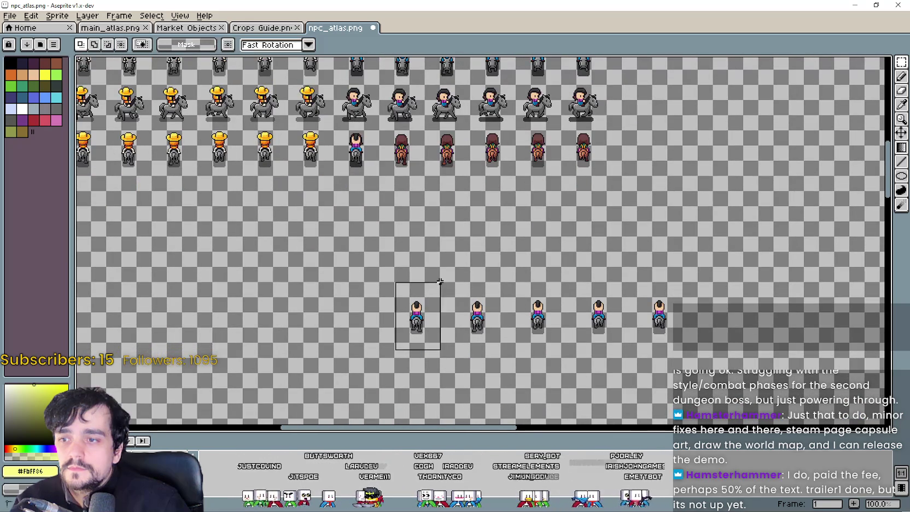
pyautogui.moveTo(416, 317); pyautogui.dragTo(366, 126)
pyautogui.scroll(3, 365, 125)
pyautogui.moveTo(410, 208)
pyautogui.mouseDown()
pyautogui.moveTo(459, 243)
pyautogui.moveTo(477, 285)
pyautogui.mouseUp()
pyautogui.scroll(-3, 478, 285)
# - Move two more loose riders up beside the brown riders and align them in their slots
pyautogui.moveTo(633, 311); pyautogui.dragTo(560, 228)
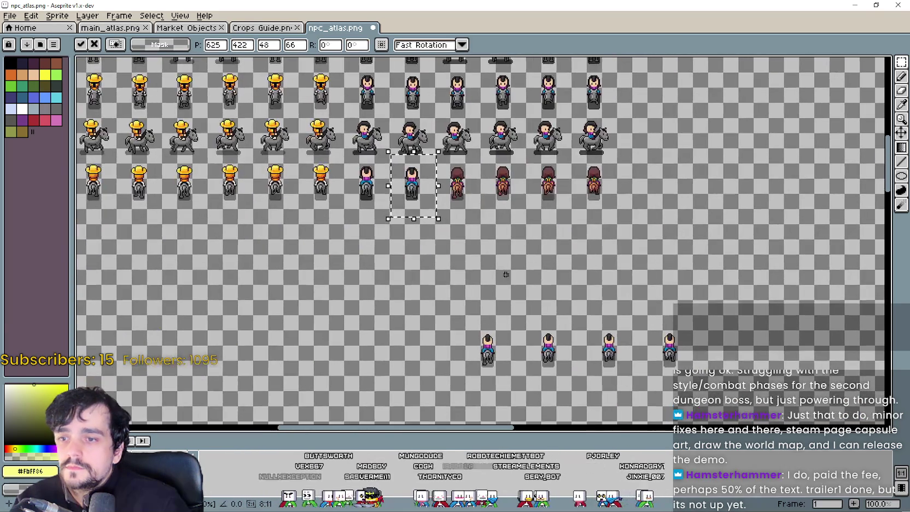
pyautogui.moveTo(461, 381); pyautogui.dragTo(505, 304)
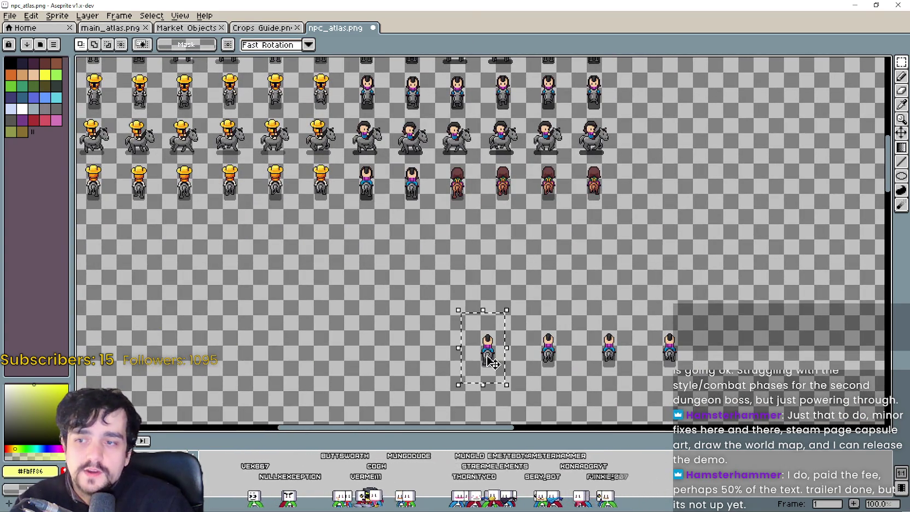
pyautogui.moveTo(487, 352); pyautogui.dragTo(439, 197)
pyautogui.scroll(3, 439, 196)
pyautogui.moveTo(462, 227); pyautogui.dragTo(525, 195)
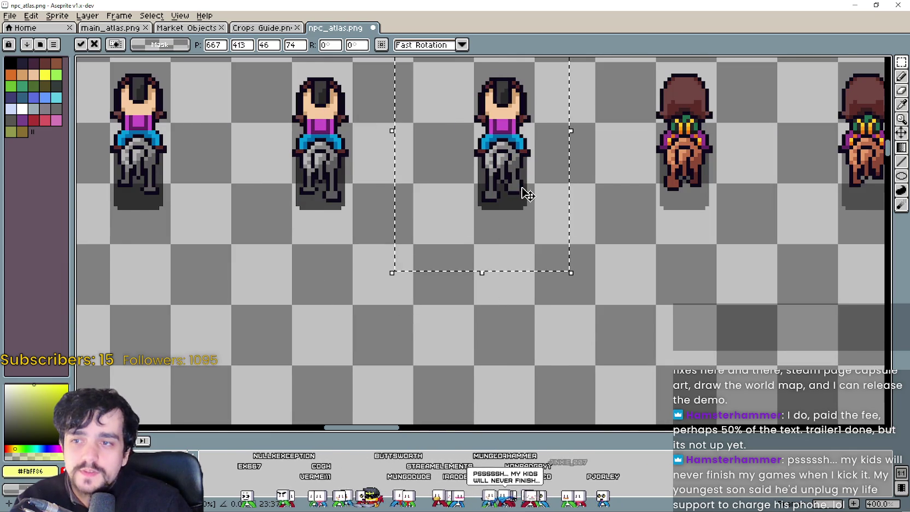
pyautogui.scroll(-3, 525, 191)
pyautogui.moveTo(579, 312); pyautogui.dragTo(626, 389)
pyautogui.moveTo(616, 350); pyautogui.dragTo(549, 235)
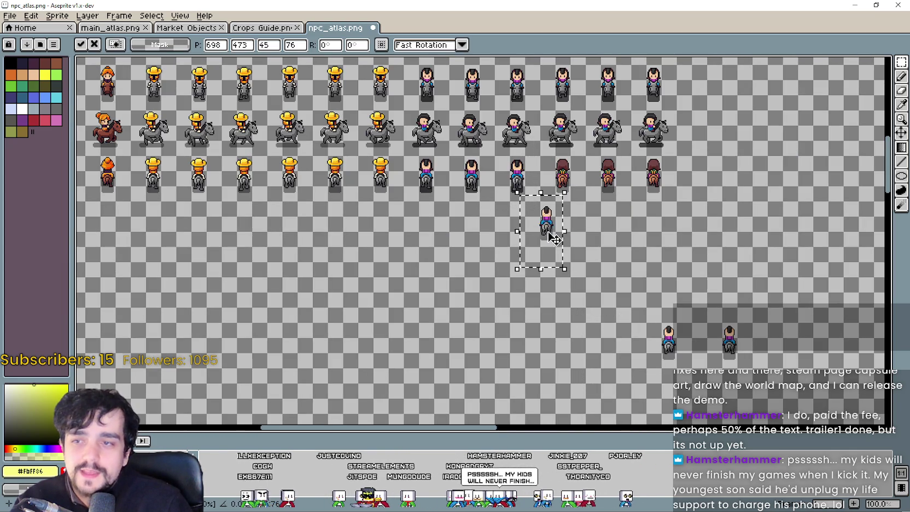
pyautogui.scroll(3, 548, 235)
pyautogui.moveTo(620, 311); pyautogui.dragTo(650, 241)
pyautogui.scroll(1, 609, 243)
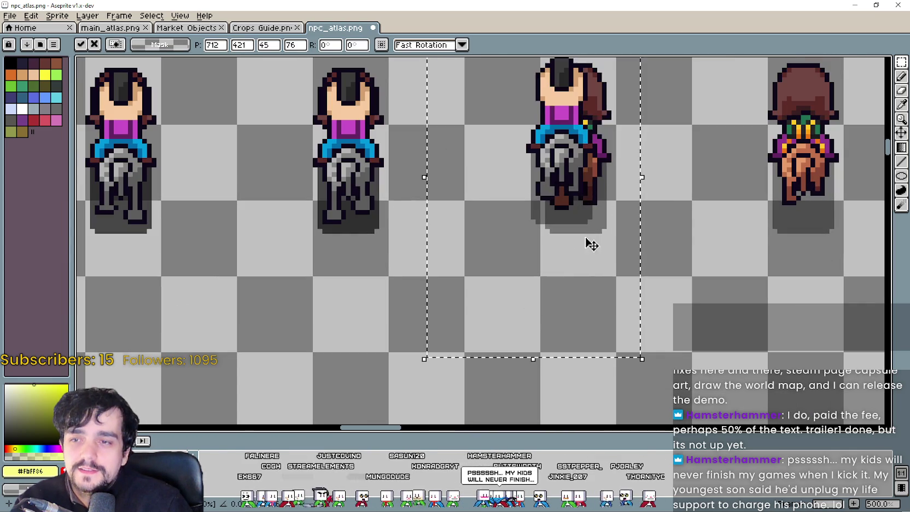
pyautogui.moveTo(587, 244)
pyautogui.mouseDown()
pyautogui.moveTo(611, 252)
pyautogui.moveTo(599, 260)
pyautogui.moveTo(602, 250)
pyautogui.mouseUp()
pyautogui.scroll(-3, 609, 240)
pyautogui.scroll(-2, 597, 246)
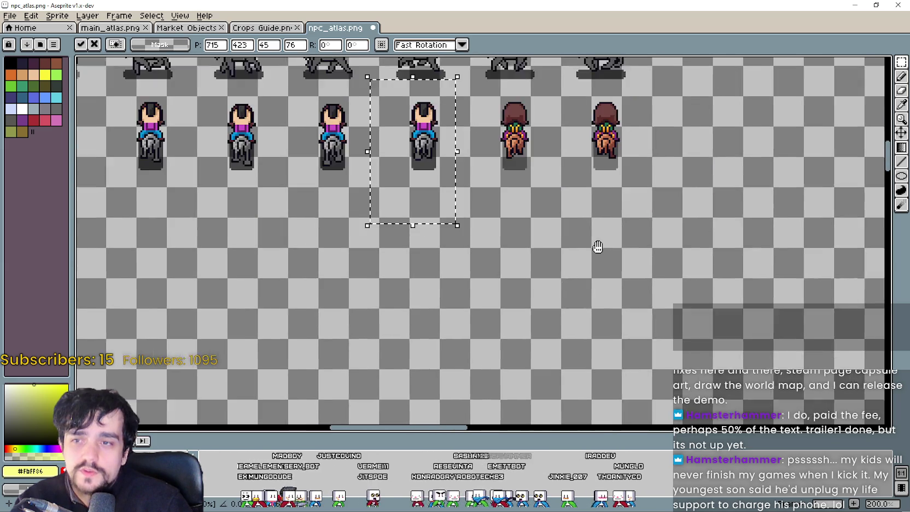
pyautogui.click(557, 389)
# - Fit the final two loose riders into the bottom row's last gaps and confirm the placement
pyautogui.moveTo(558, 389); pyautogui.dragTo(607, 329)
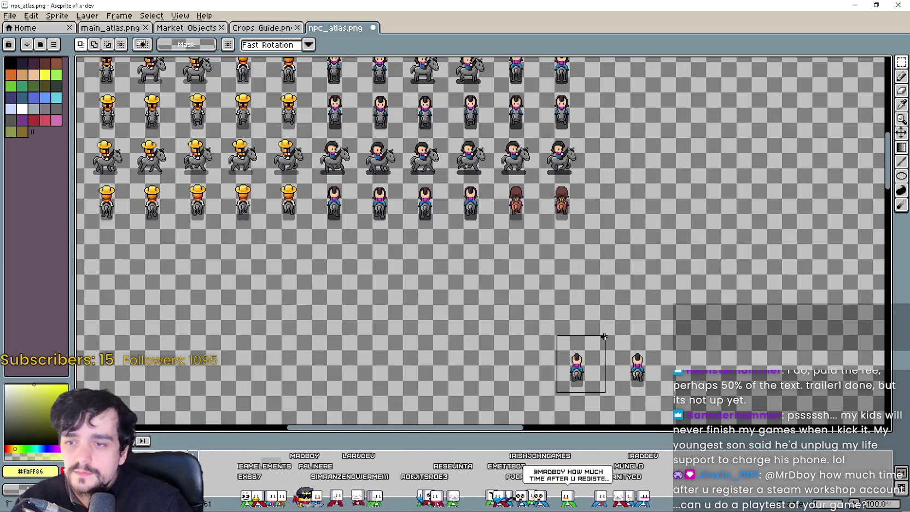
pyautogui.moveTo(579, 365); pyautogui.dragTo(488, 207)
pyautogui.scroll(4, 488, 207)
pyautogui.moveTo(510, 260); pyautogui.dragTo(606, 212)
pyautogui.scroll(-4, 654, 257)
pyautogui.scroll(-4, 653, 257)
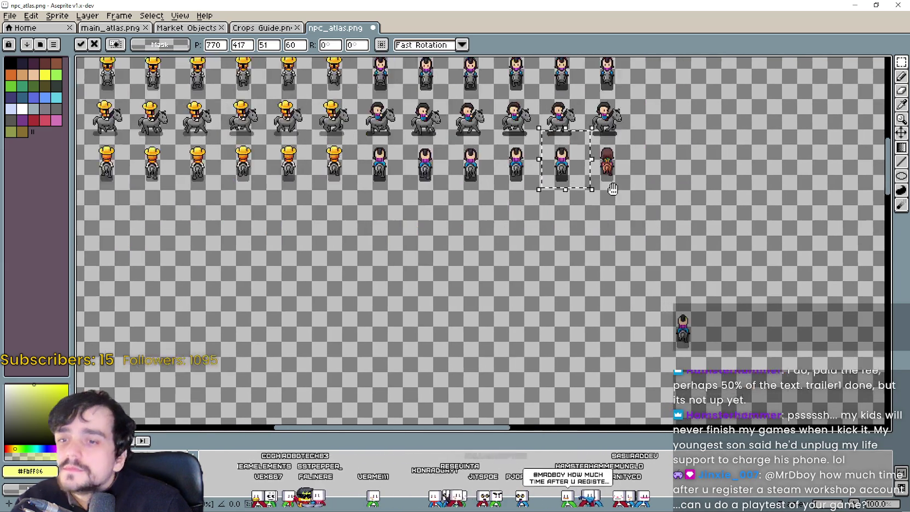
pyautogui.moveTo(607, 328)
pyautogui.mouseDown()
pyautogui.moveTo(615, 259)
pyautogui.moveTo(646, 262)
pyautogui.mouseUp()
pyautogui.scroll(4, 645, 261)
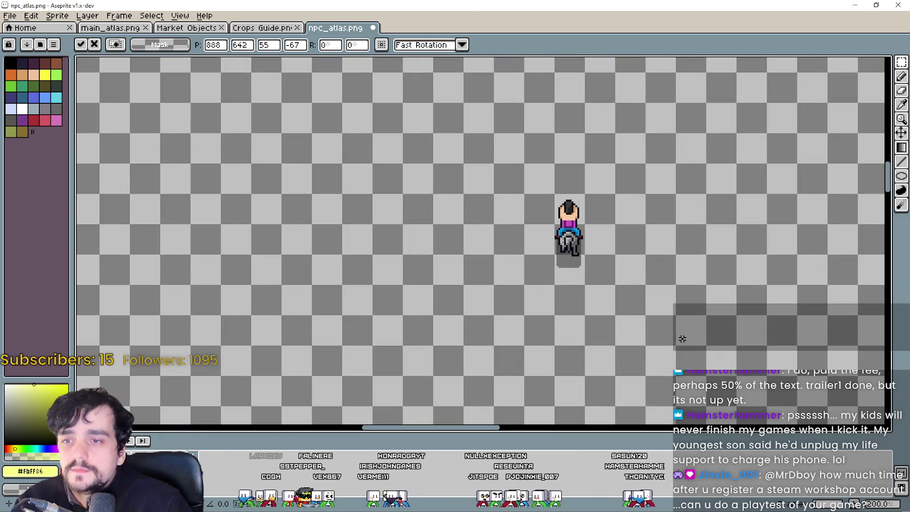
pyautogui.moveTo(514, 164); pyautogui.dragTo(636, 294)
pyautogui.moveTo(580, 264); pyautogui.dragTo(484, 129)
pyautogui.scroll(-4, 484, 129)
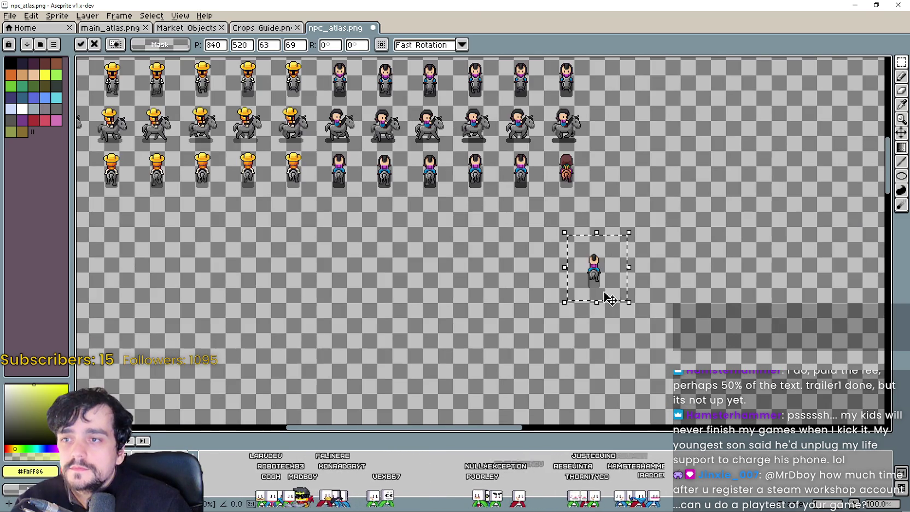
pyautogui.moveTo(605, 299)
pyautogui.mouseDown()
pyautogui.moveTo(571, 196)
pyautogui.moveTo(607, 183)
pyautogui.mouseUp()
pyautogui.scroll(4, 571, 197)
pyautogui.press('Up')
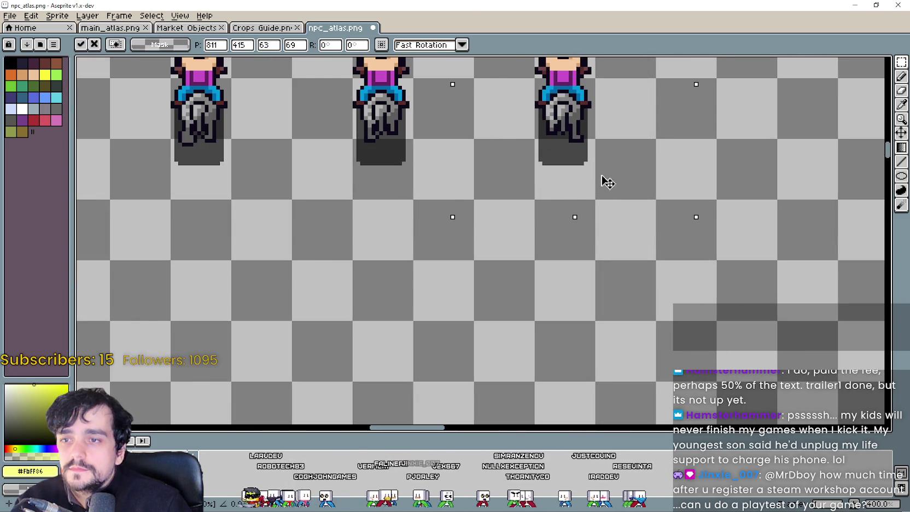
pyautogui.scroll(-4, 607, 184)
pyautogui.press('Return')
pyautogui.scroll(1, 532, 310)
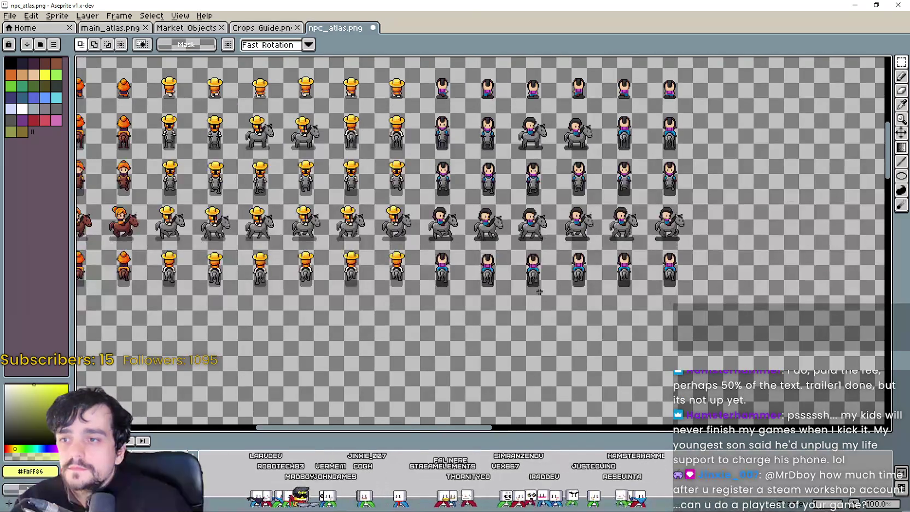
# - Paste the green-shirt sprite block and commit it as new columns right after the mohawk riders' block
pyautogui.scroll(-1, 539, 292)
pyautogui.scroll(1, 547, 240)
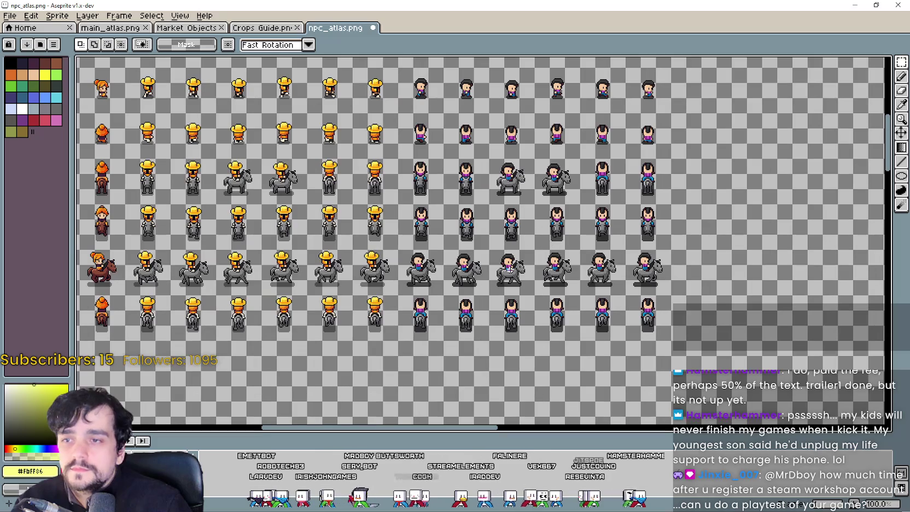
pyautogui.scroll(-1, 414, 334)
pyautogui.scroll(1, 422, 127)
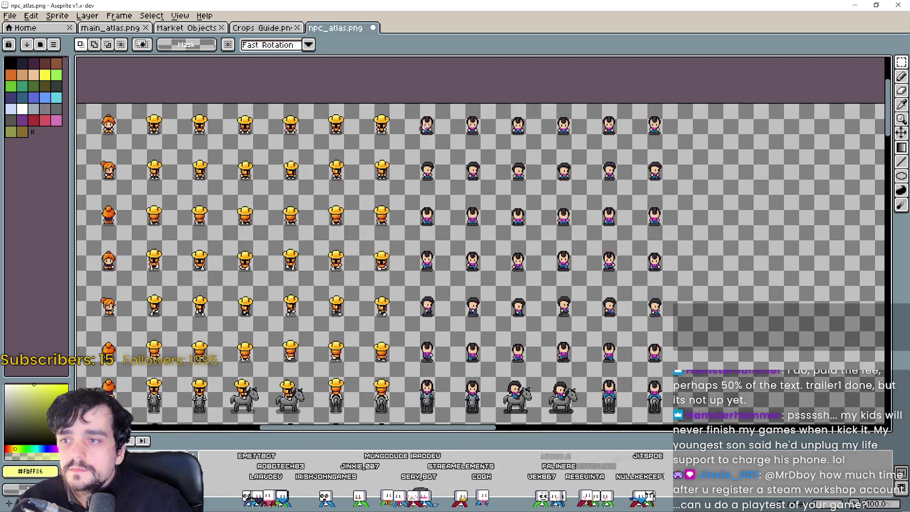
pyautogui.moveTo(411, 112)
pyautogui.mouseDown()
pyautogui.moveTo(533, 322)
pyautogui.moveTo(602, 372)
pyautogui.moveTo(684, 398)
pyautogui.mouseUp()
pyautogui.scroll(-3, 533, 322)
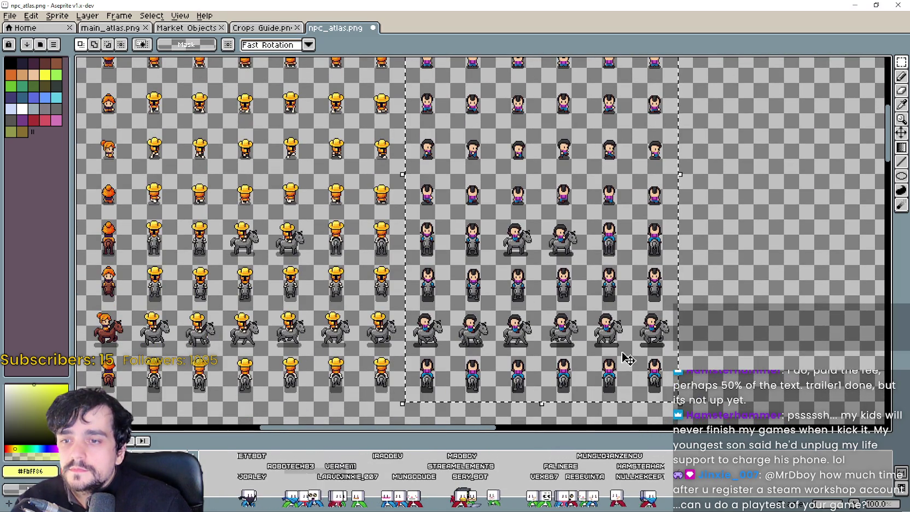
pyautogui.hotkey('ctrl', 'v')
pyautogui.moveTo(519, 245)
pyautogui.mouseDown()
pyautogui.moveTo(654, 240)
pyautogui.moveTo(659, 213)
pyautogui.mouseUp()
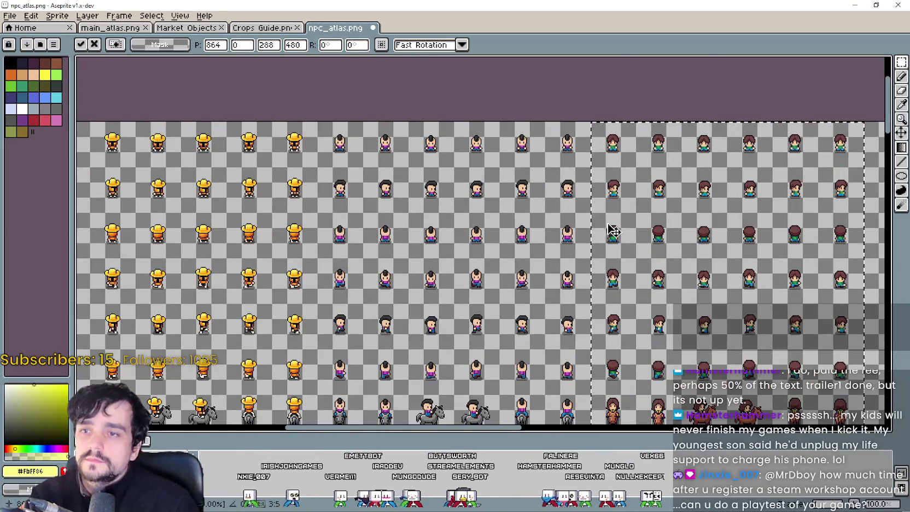
pyautogui.scroll(-2, 659, 212)
pyautogui.press('Return')
pyautogui.scroll(-1, 474, 250)
pyautogui.moveTo(474, 250)
pyautogui.mouseDown()
pyautogui.moveTo(455, 141)
pyautogui.moveTo(445, 141)
pyautogui.mouseUp()
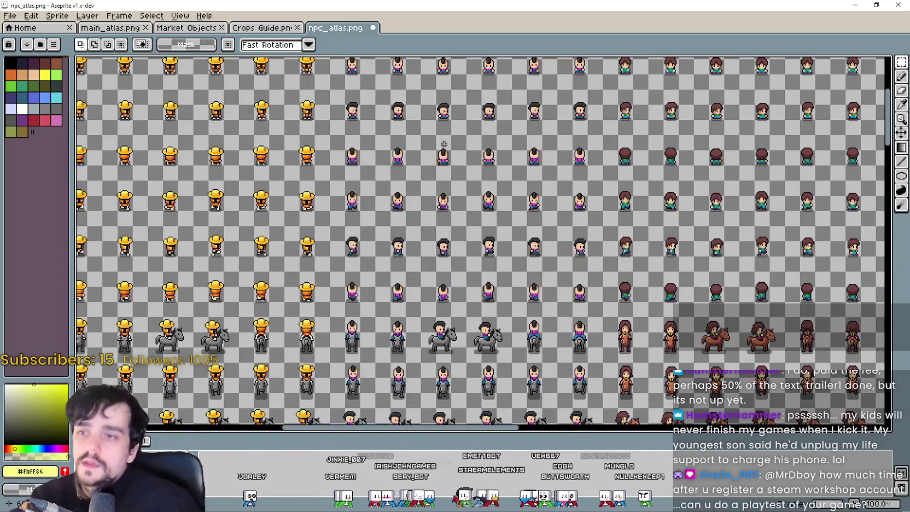
pyautogui.hscroll(-5, 460, 214)
pyautogui.scroll(-2, 435, 192)
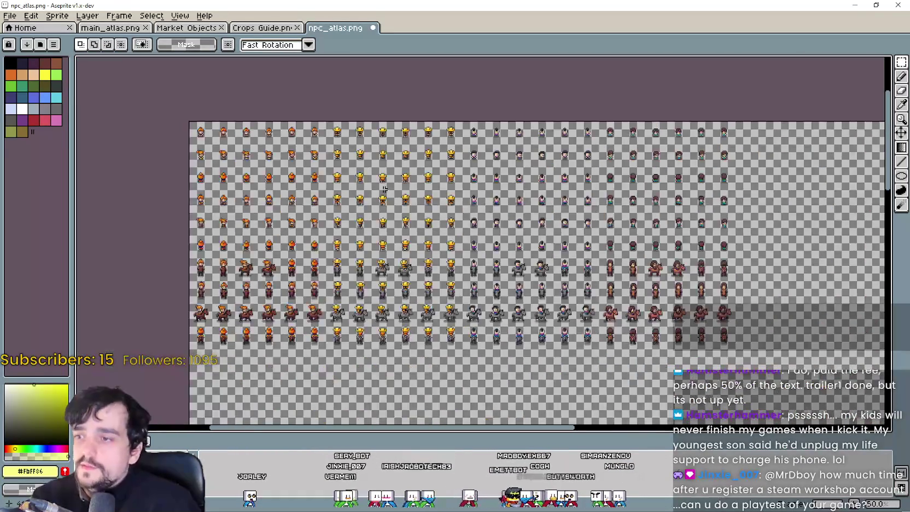
pyautogui.hscroll(-2, 438, 192)
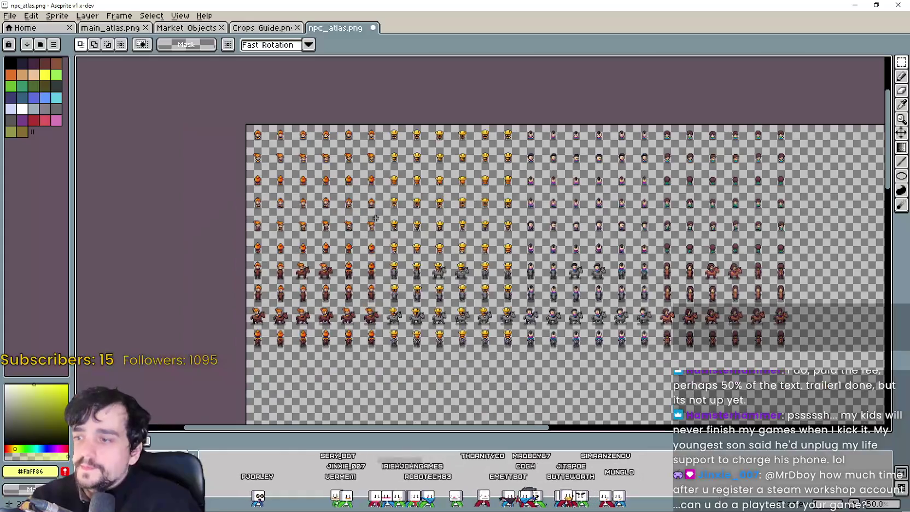
# - Save npc_atlas.png from Aseprite's File menu
pyautogui.click(3, 18)
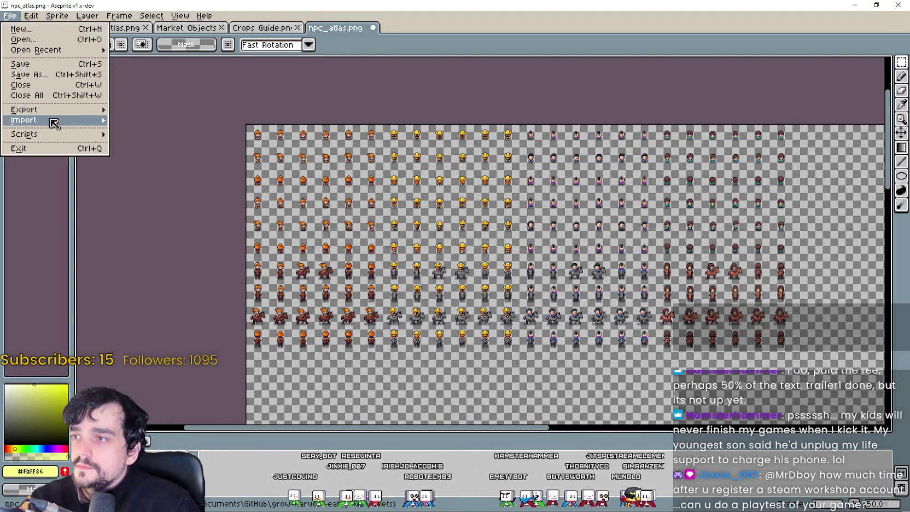
pyautogui.moveTo(49, 110)
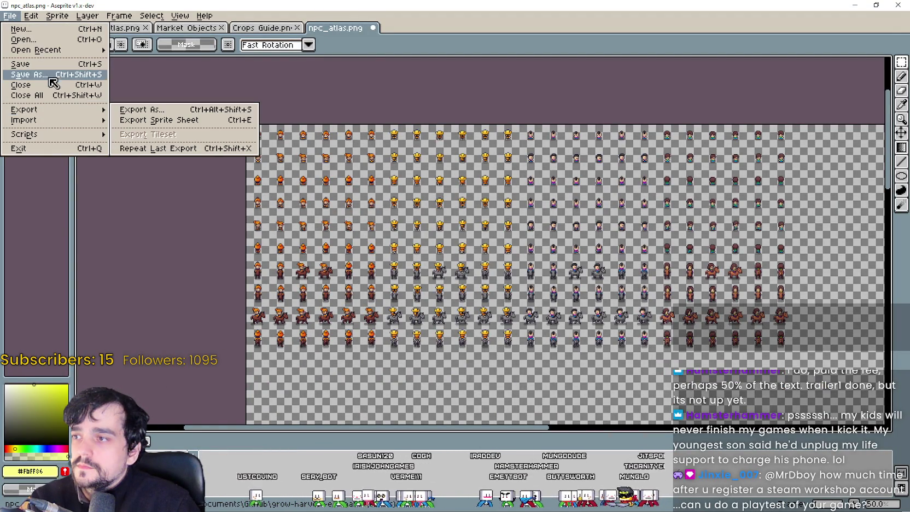
pyautogui.click(49, 65)
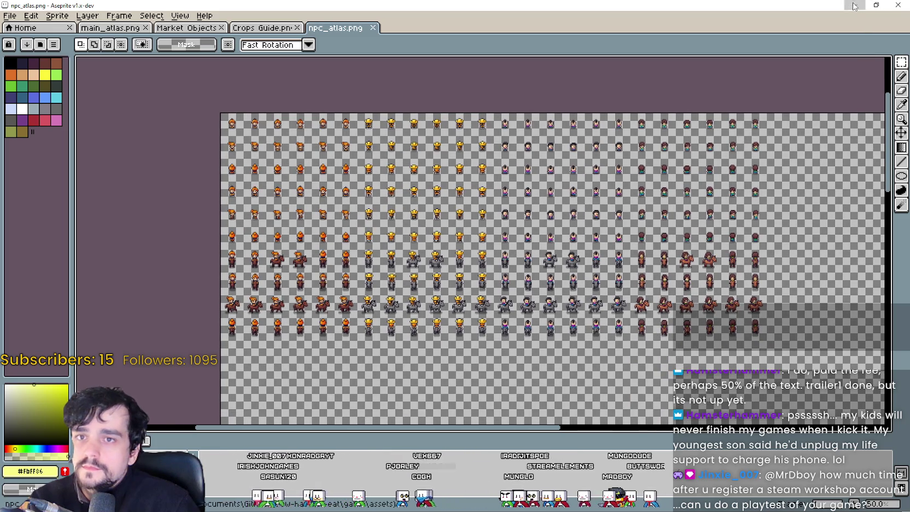
# - Minimize Aseprite and bring the Godot script editor to the front
pyautogui.click(855, 5)
pyautogui.click(631, 8)
pyautogui.click(661, 266)
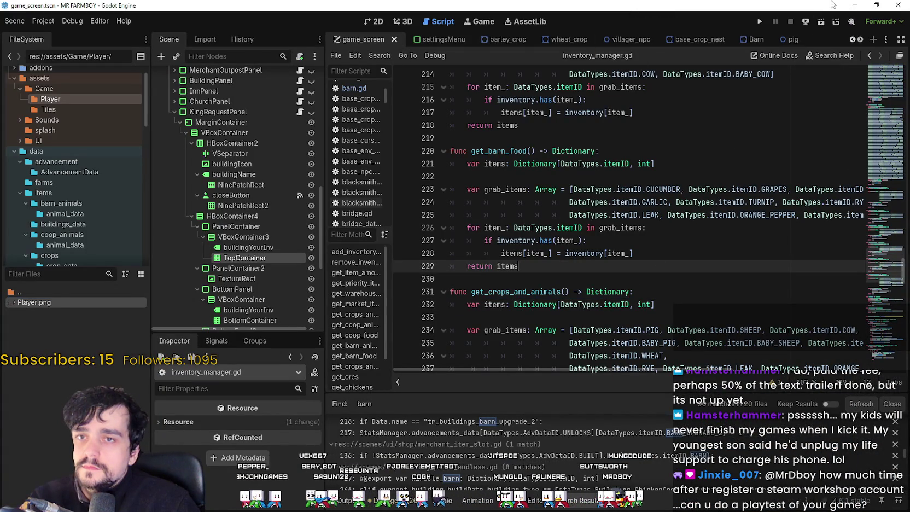
# - Bring the GrowHarvestEat project forward and open its game/assets folder in the FileSystem dock
pyautogui.click(855, 5)
pyautogui.click(687, 5)
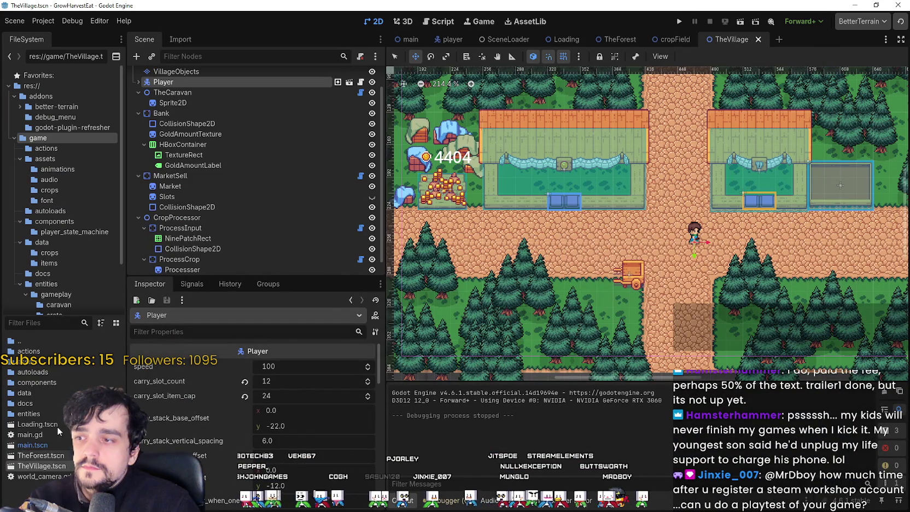
pyautogui.click(40, 362)
pyautogui.doubleClick(39, 362)
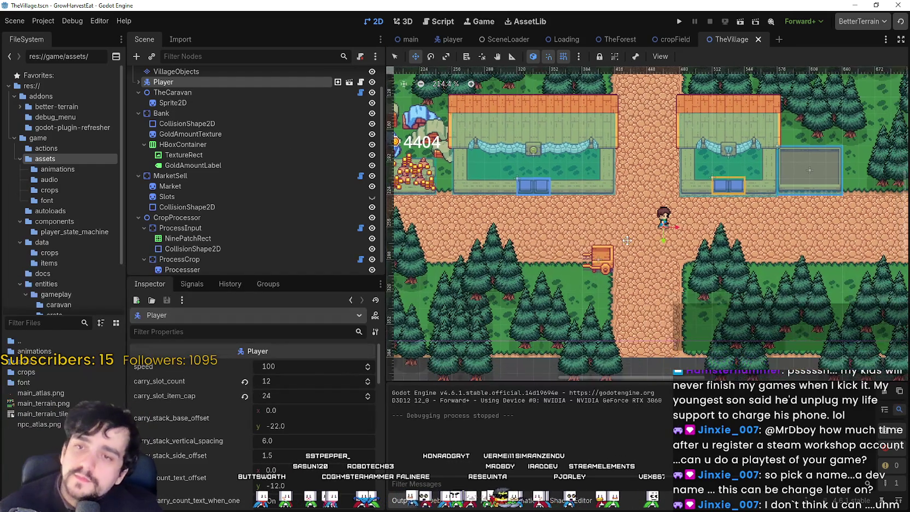
pyautogui.scroll(1, 684, 267)
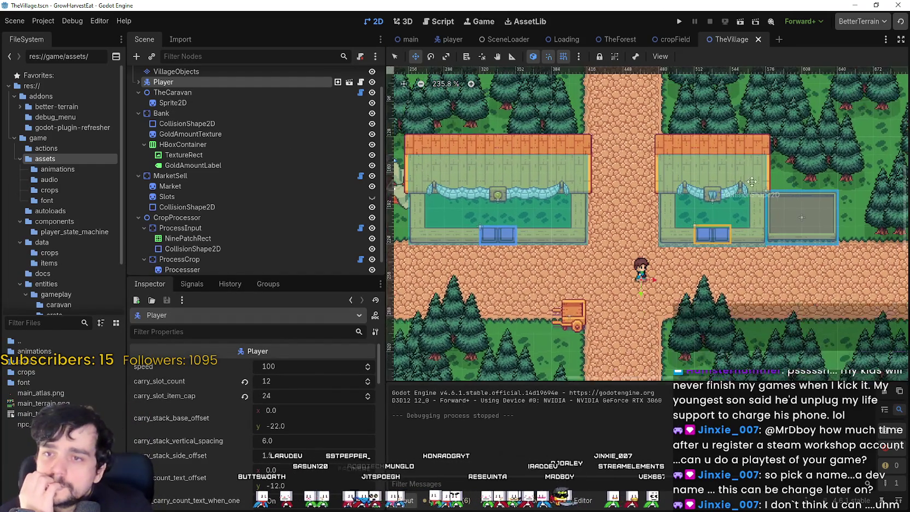
pyautogui.scroll(4, 684, 266)
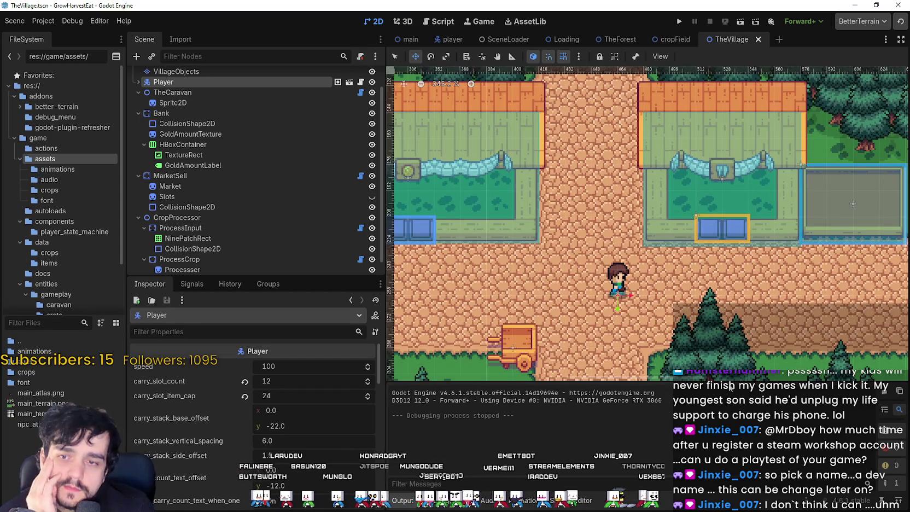
pyautogui.scroll(2, 664, 278)
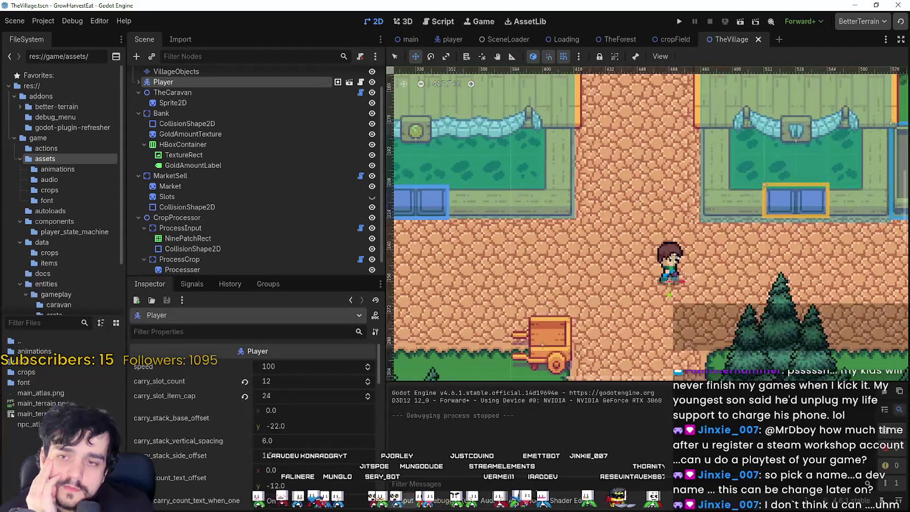
pyautogui.scroll(-3, 671, 257)
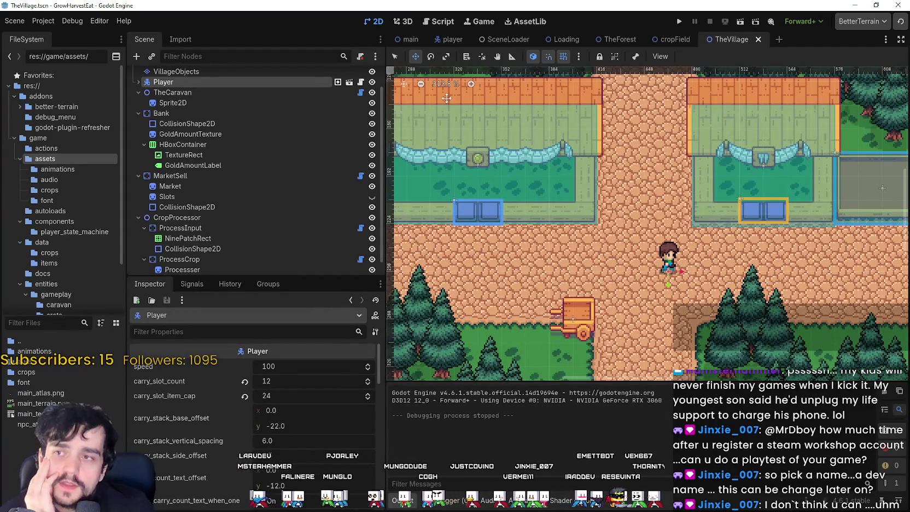
pyautogui.click(395, 56)
pyautogui.moveTo(681, 280); pyautogui.dragTo(653, 264)
pyautogui.scroll(-3, 651, 257)
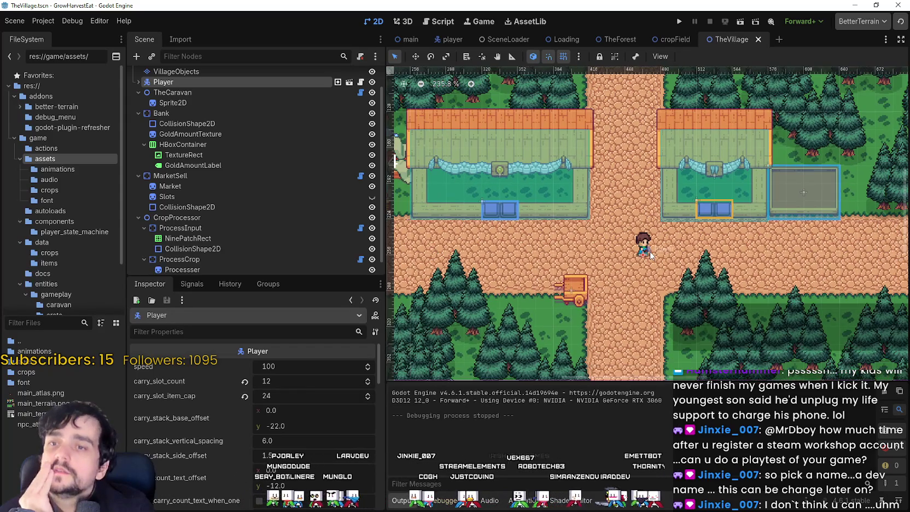
pyautogui.scroll(4, 650, 255)
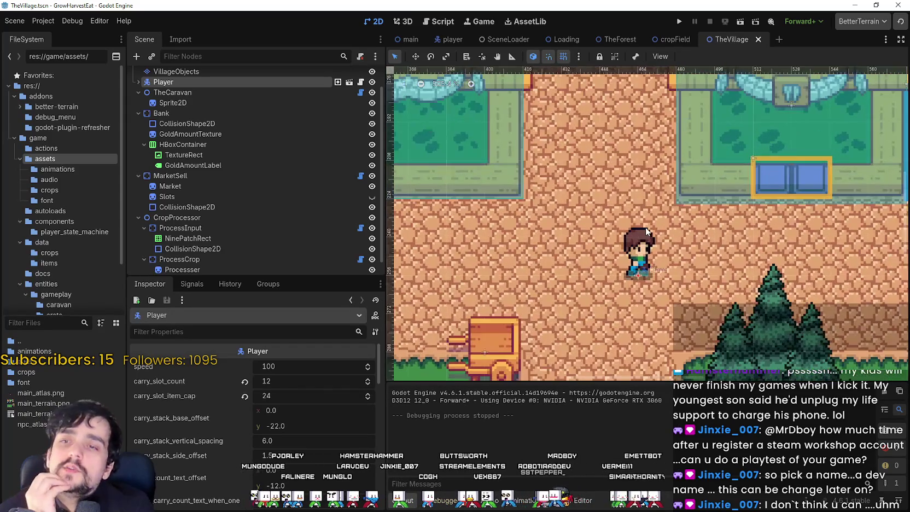
pyautogui.scroll(-9, 648, 240)
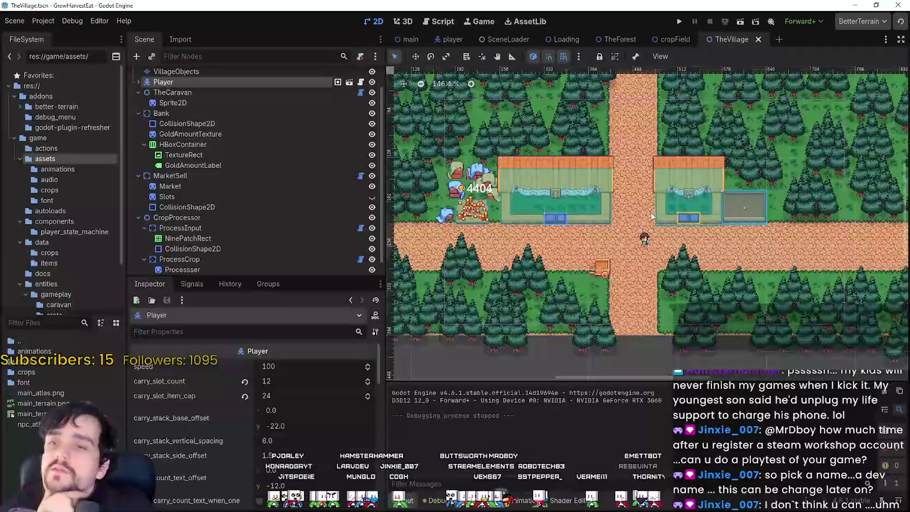
pyautogui.scroll(6, 676, 257)
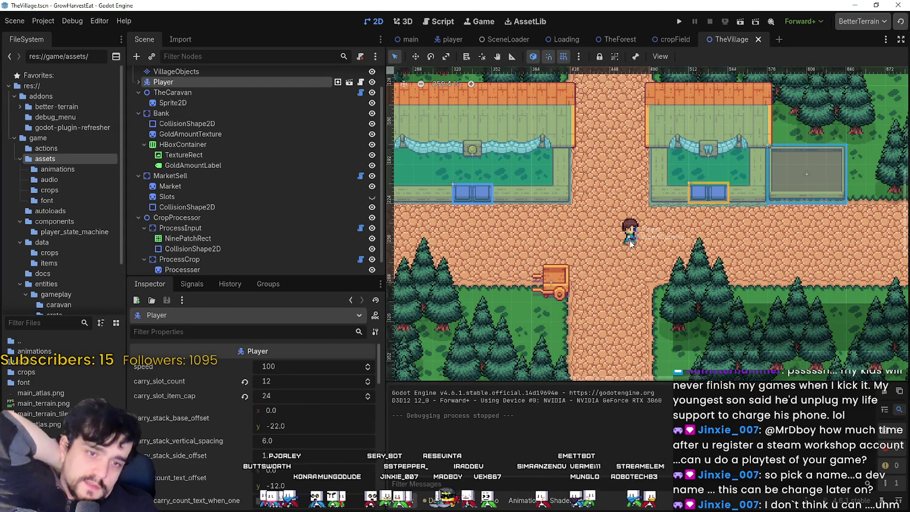
pyautogui.scroll(-2, 629, 240)
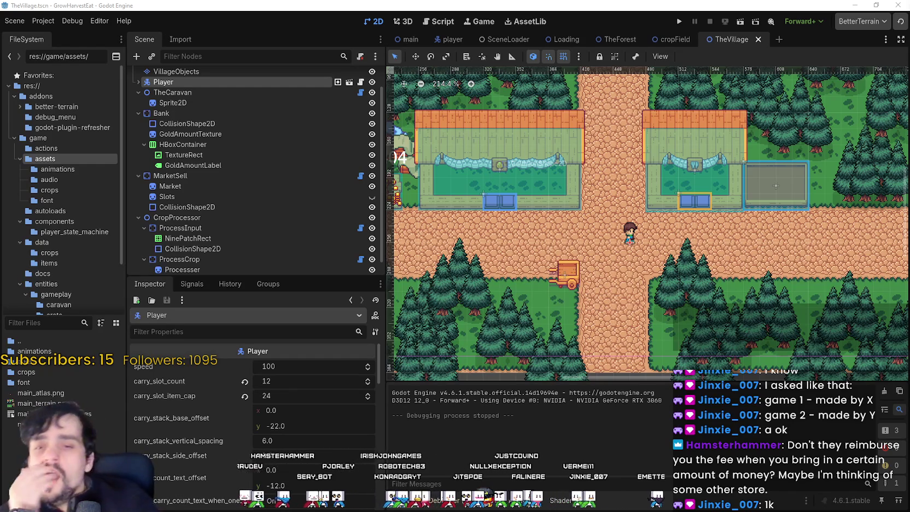
# - Drag the Scene/Inspector splitter down so the full TheVillage node tree fits
pyautogui.moveTo(283, 279); pyautogui.dragTo(282, 349)
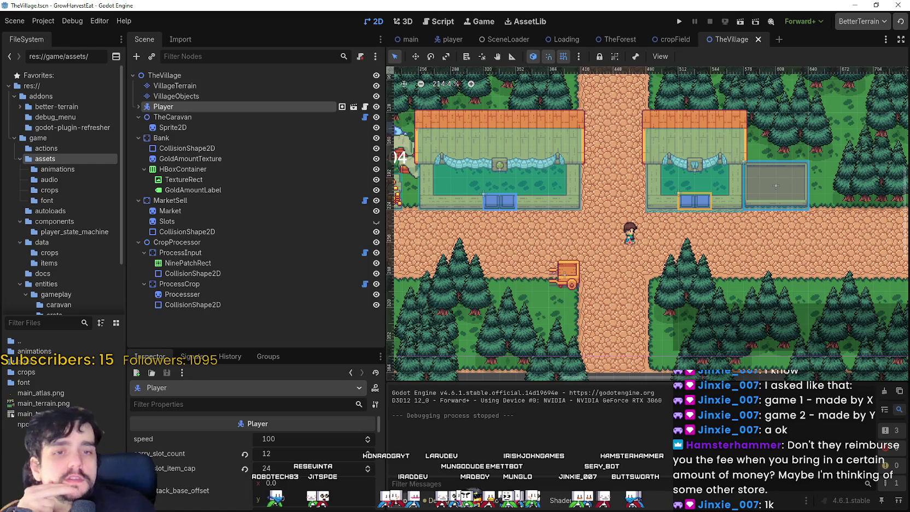
# - Zoom out to see the whole village map, then save TheVillage scene
pyautogui.moveTo(582, 234); pyautogui.dragTo(637, 241)
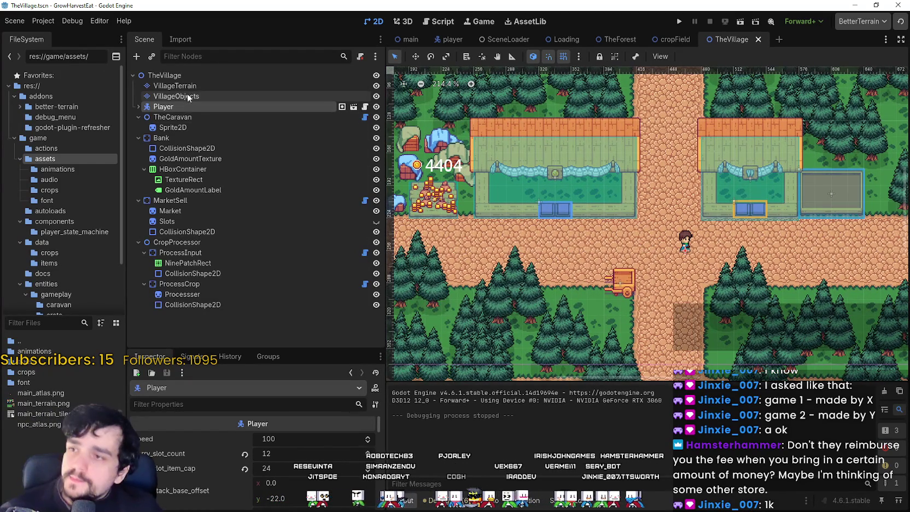
pyautogui.scroll(-2, 807, 188)
pyautogui.moveTo(808, 189); pyautogui.dragTo(586, 181)
pyautogui.scroll(-1, 587, 181)
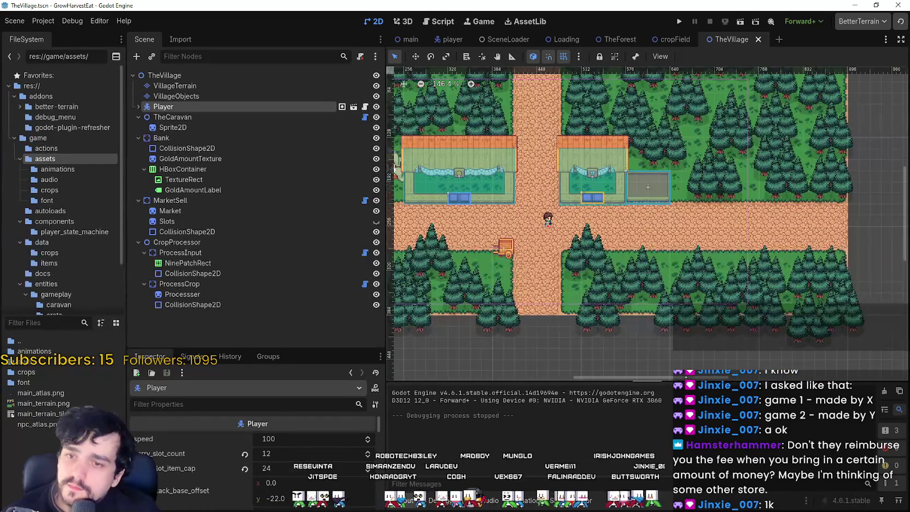
pyautogui.scroll(3, 577, 249)
pyautogui.hscroll(-2, 551, 251)
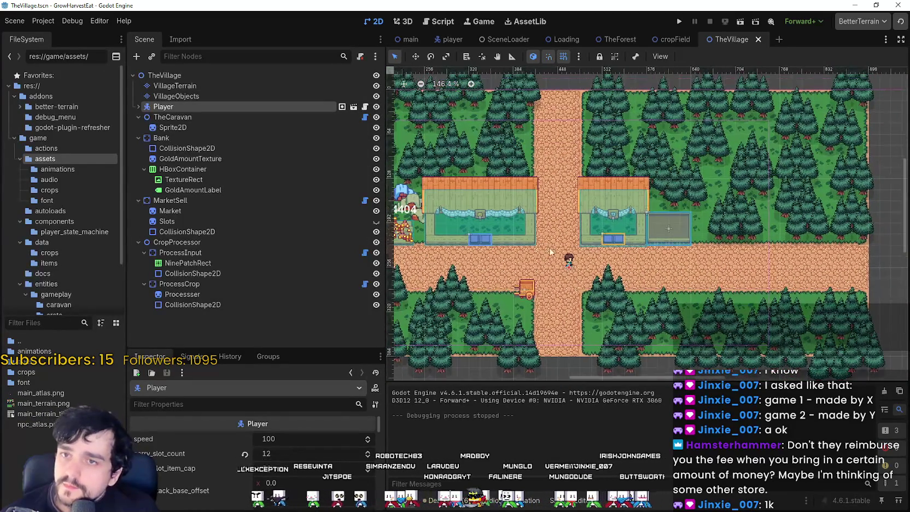
pyautogui.hotkey('ctrl', 's')
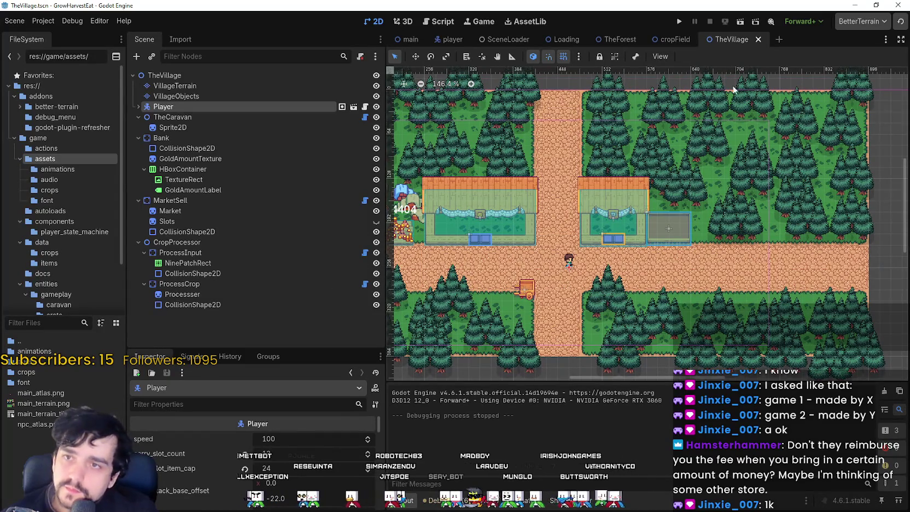
# - Open a new empty scene and pick AnimatedSprite2D as its root type by searching 'anima'
pyautogui.click(781, 40)
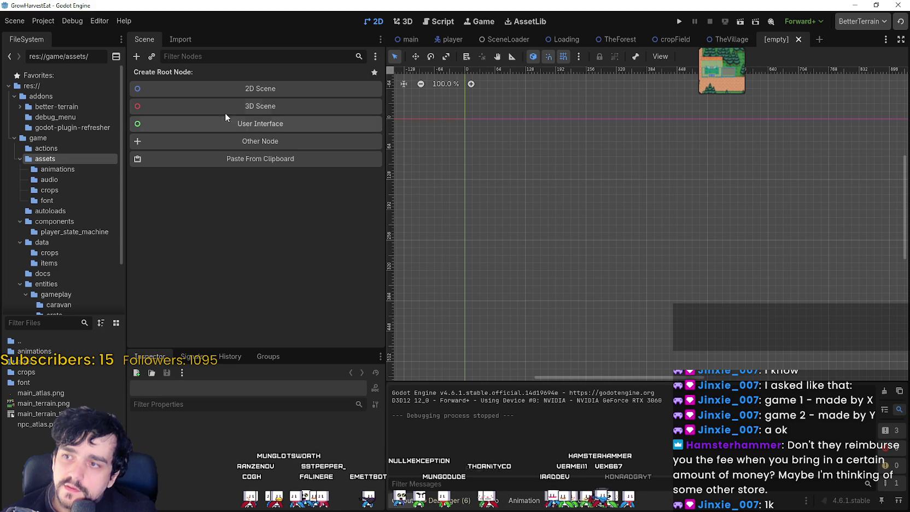
pyautogui.click(242, 141)
pyautogui.write('an')
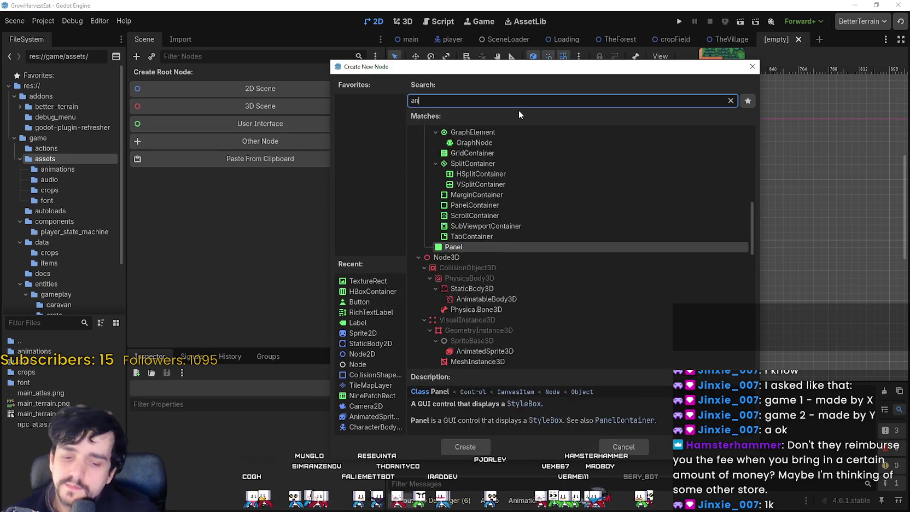
pyautogui.write('ima')
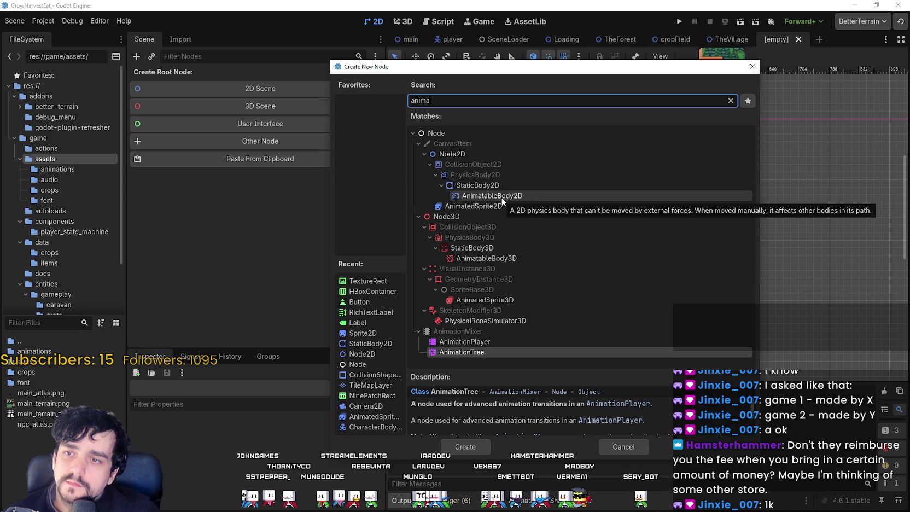
pyautogui.click(486, 207)
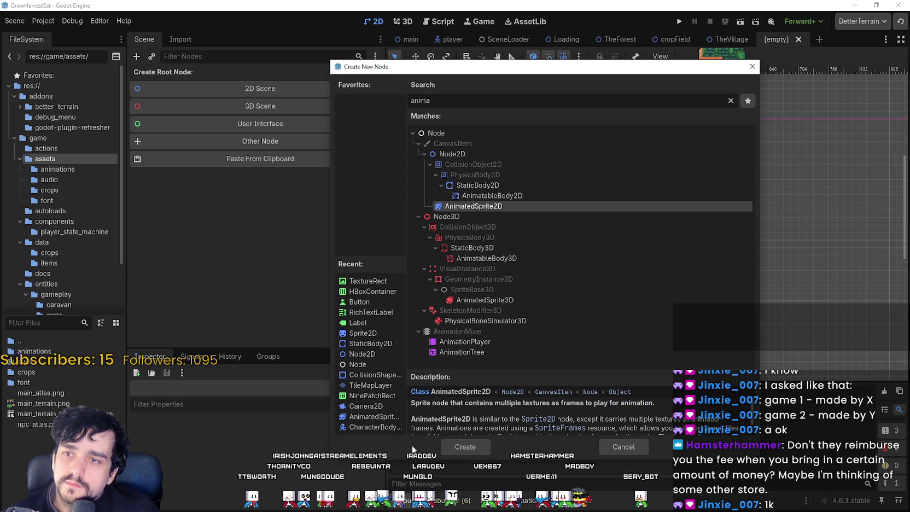
# - Create the AnimatedSprite2D root node and rename it NPC
pyautogui.click(450, 444)
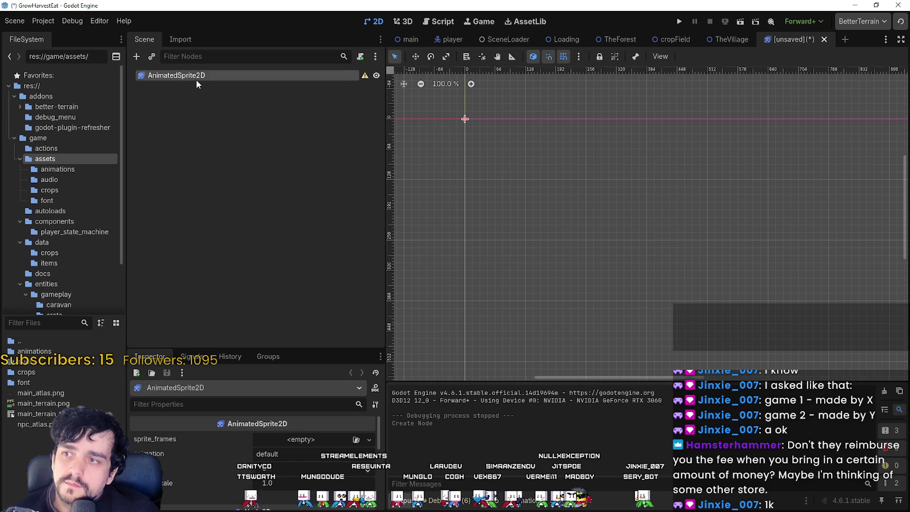
pyautogui.doubleClick(198, 76)
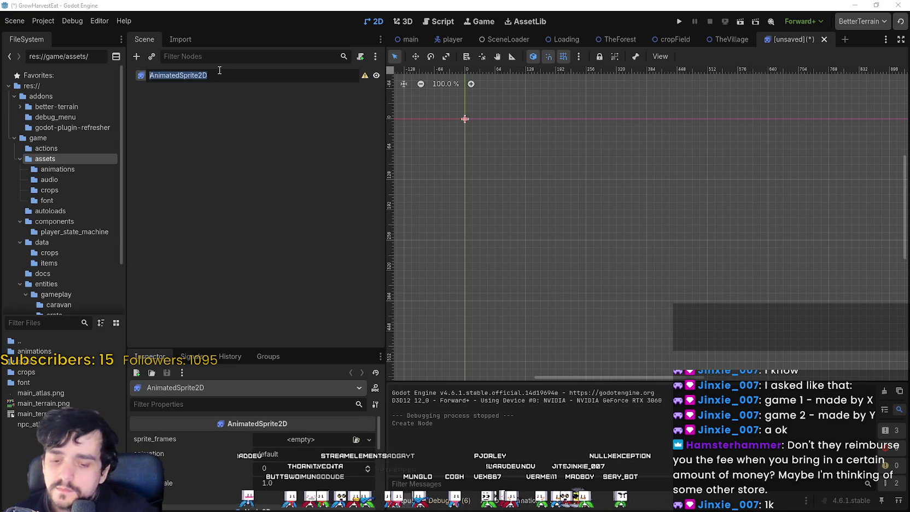
pyautogui.write('NPC')
pyautogui.press('Return')
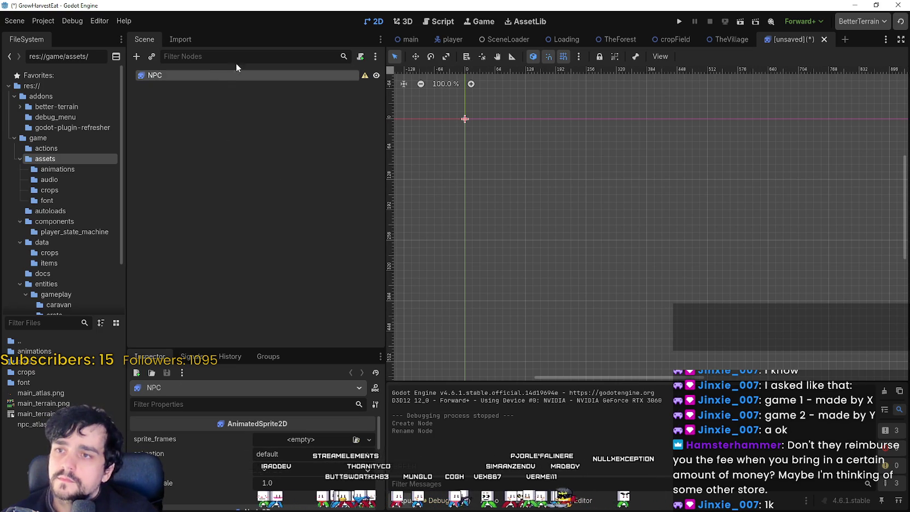
# - Save the scene as npc.tscn in a new folder game/entities/gameplay/npc
pyautogui.hotkey('ctrl', 's')
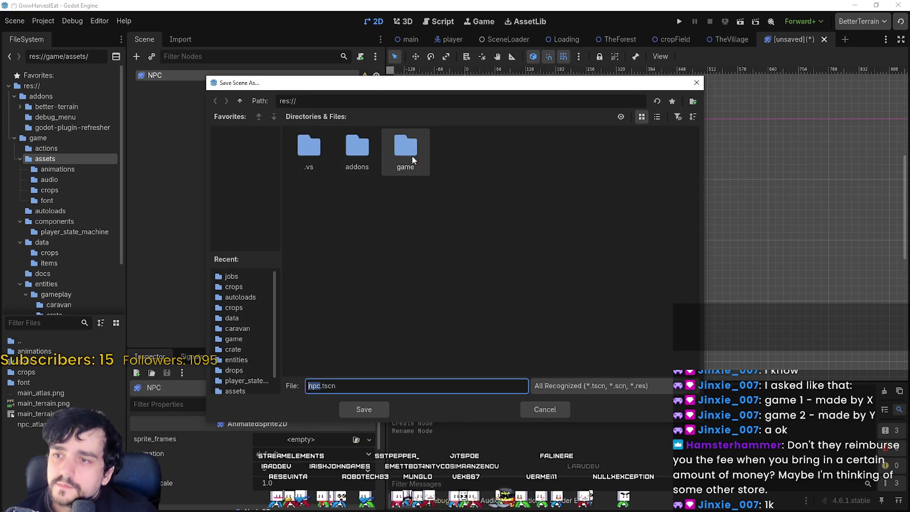
pyautogui.doubleClick(415, 154)
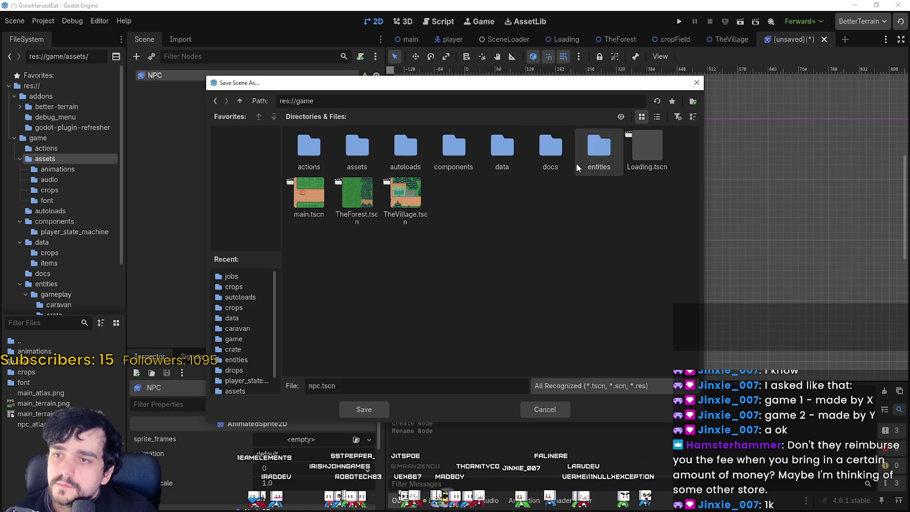
pyautogui.doubleClick(586, 152)
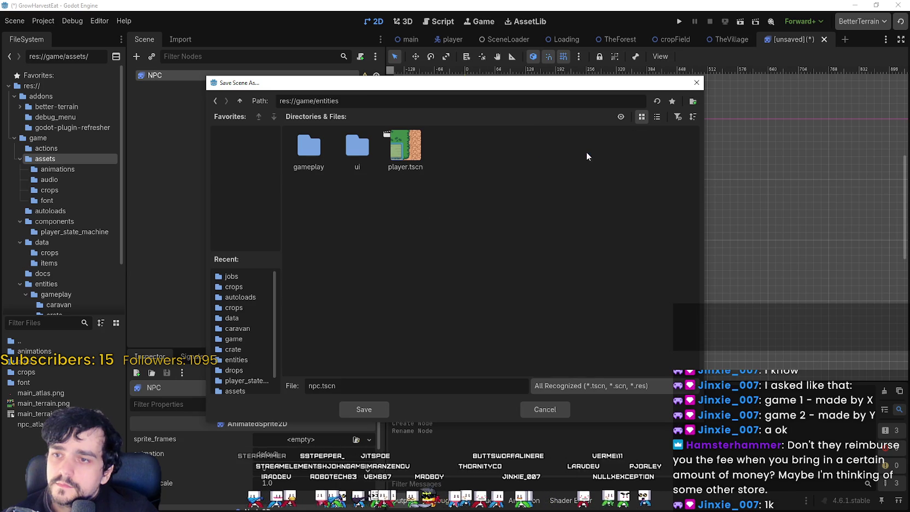
pyautogui.doubleClick(314, 164)
pyautogui.rightClick(442, 239)
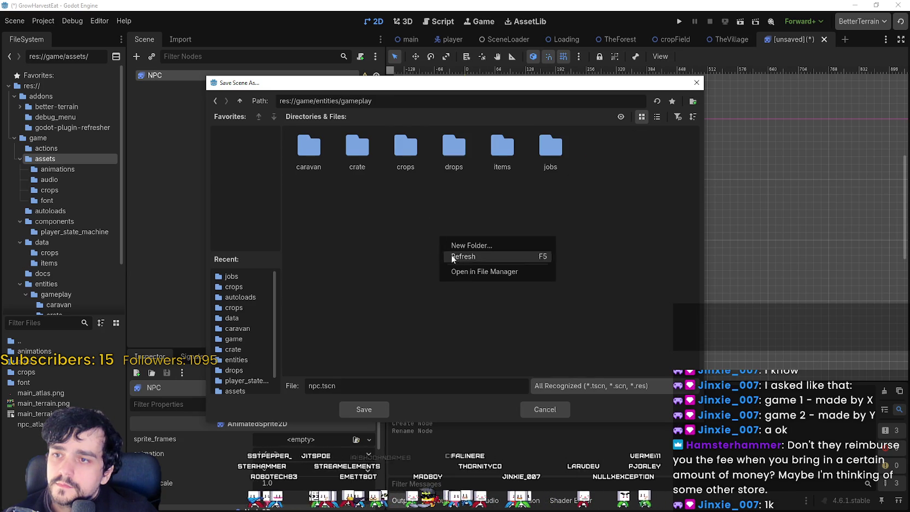
pyautogui.click(517, 247)
pyautogui.write('npc')
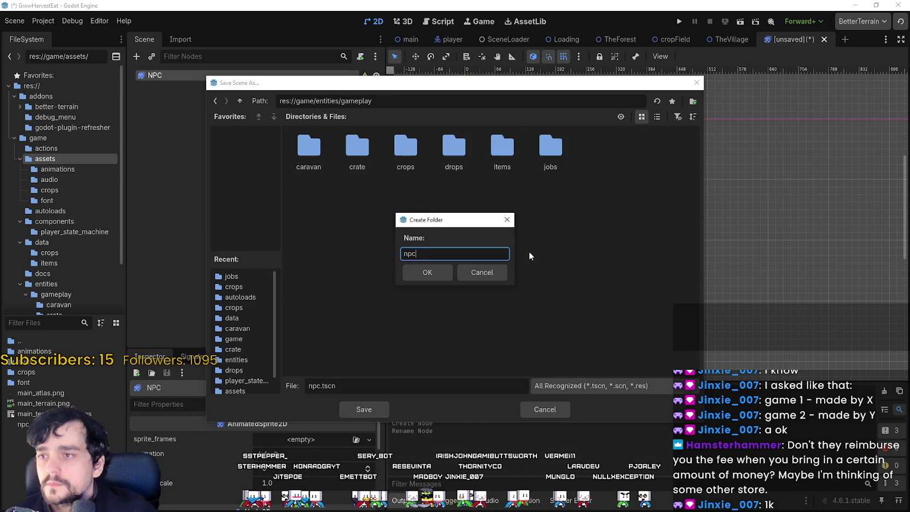
pyautogui.press('Return')
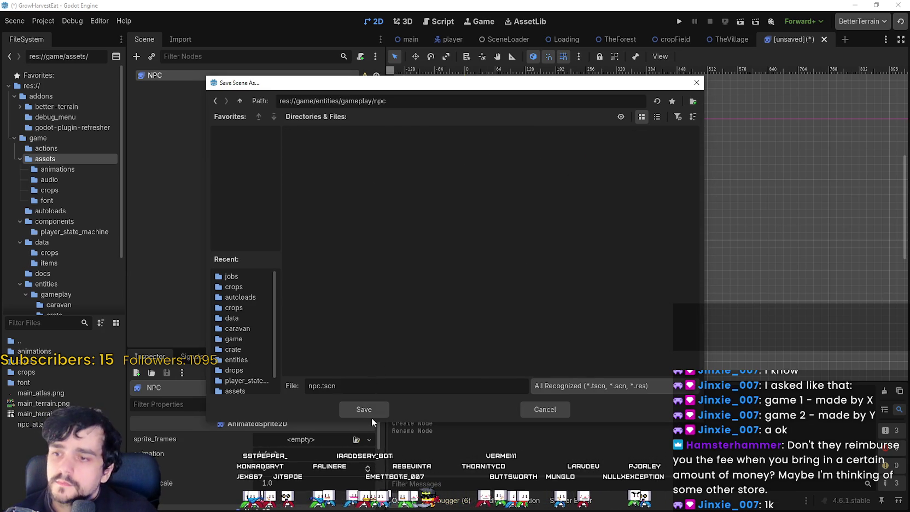
pyautogui.click(372, 414)
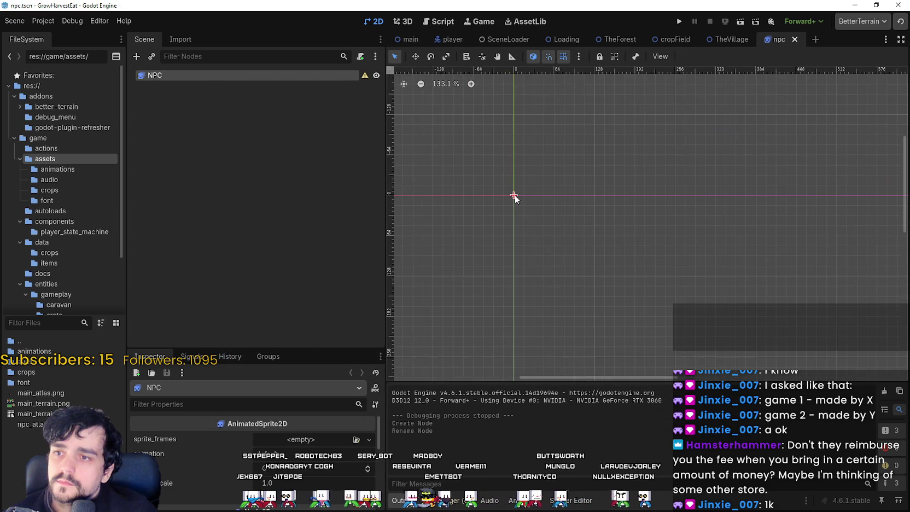
# - Assign a new SpriteFrames resource to the NPC's sprite_frames property
pyautogui.scroll(1, 514, 197)
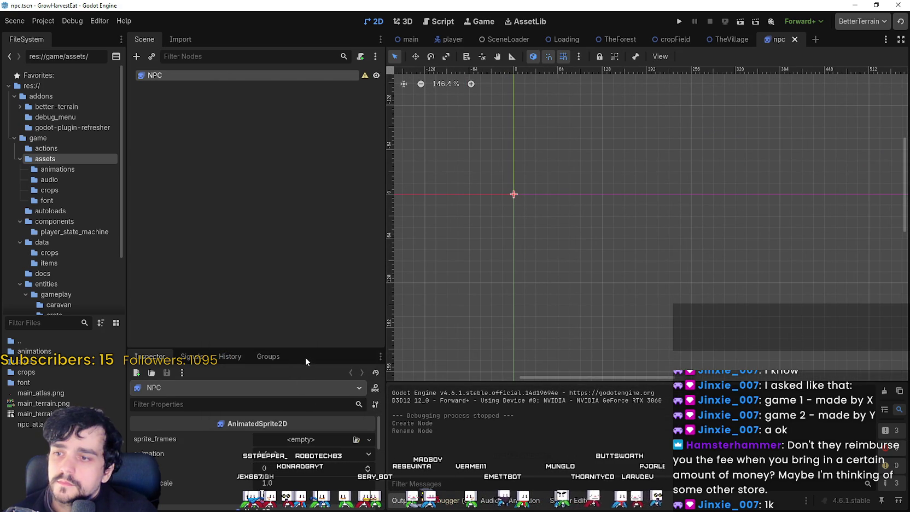
pyautogui.moveTo(316, 156); pyautogui.dragTo(317, 115)
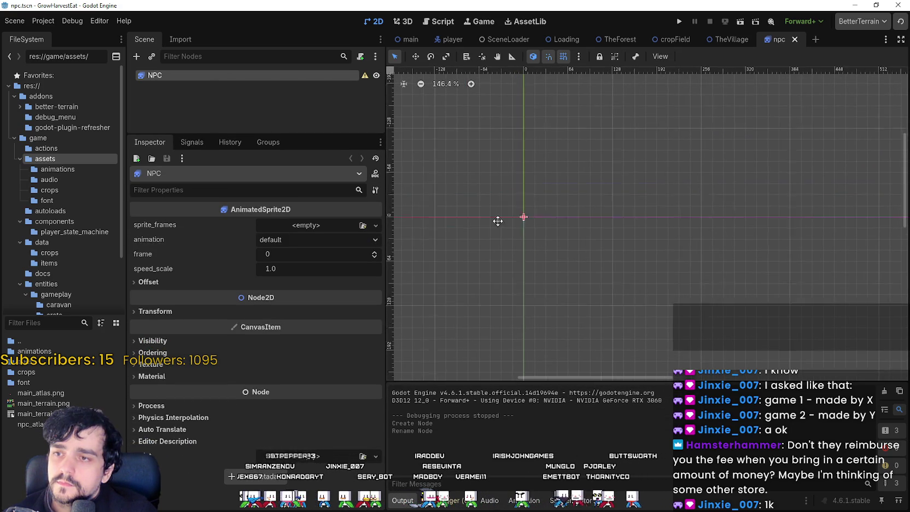
pyautogui.scroll(3, 523, 232)
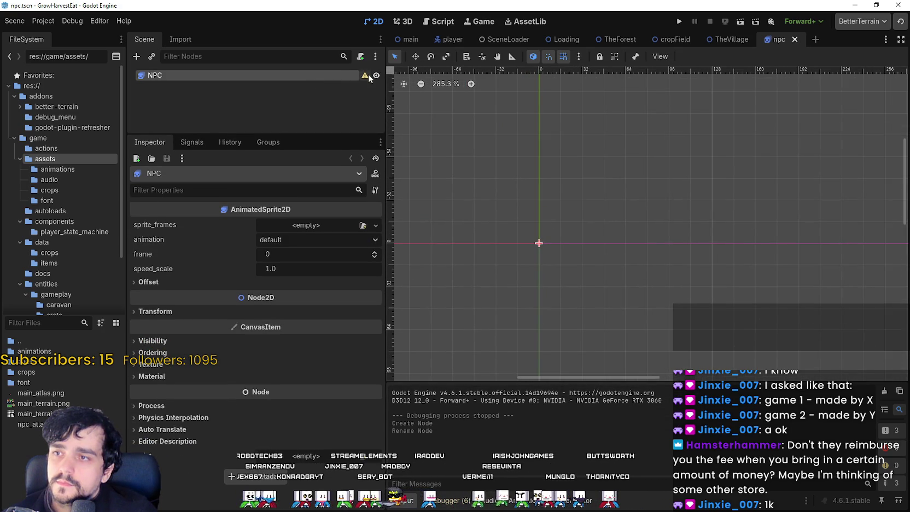
pyautogui.click(313, 227)
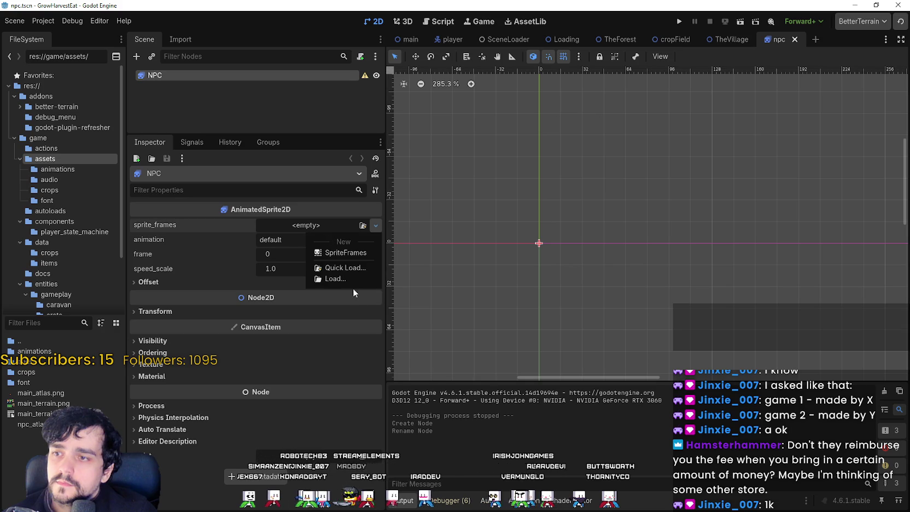
pyautogui.click(352, 253)
pyautogui.click(331, 226)
# - Begin saving the SpriteFrames resource with Save As and edit its file name
pyautogui.click(324, 224)
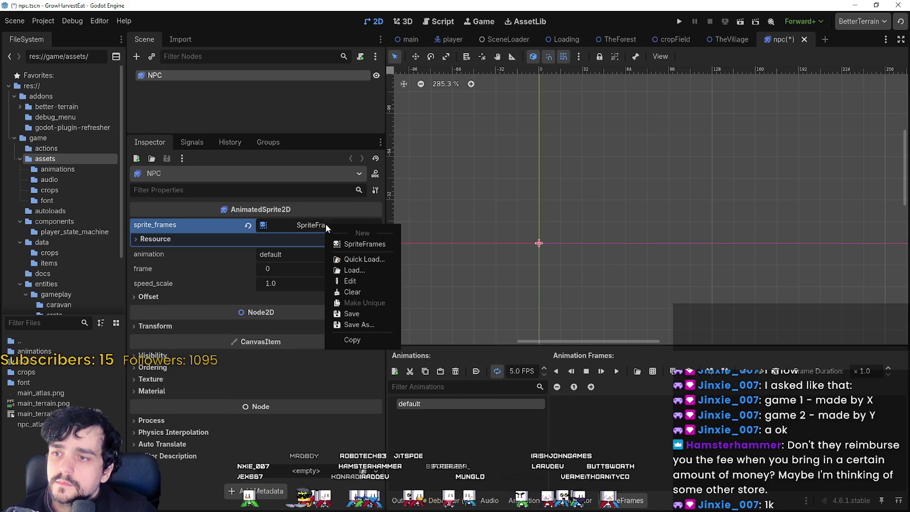
pyautogui.click(375, 321)
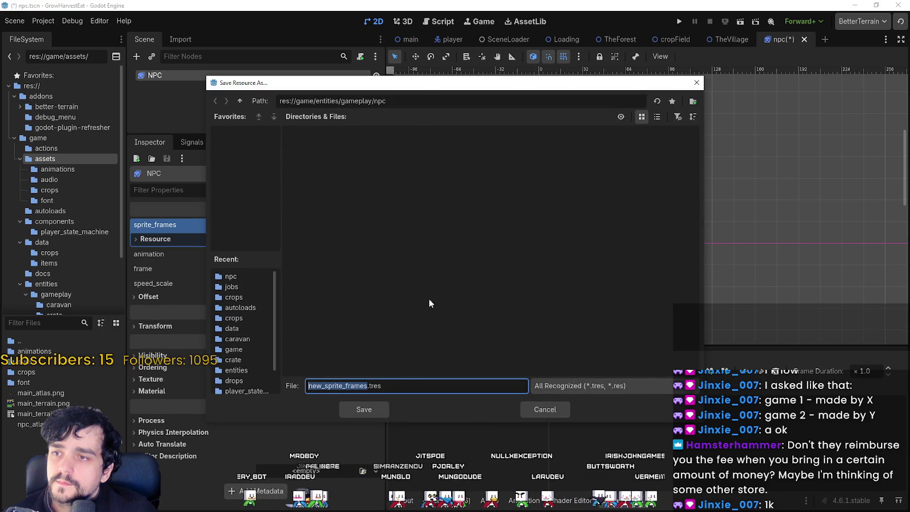
pyautogui.click(360, 389)
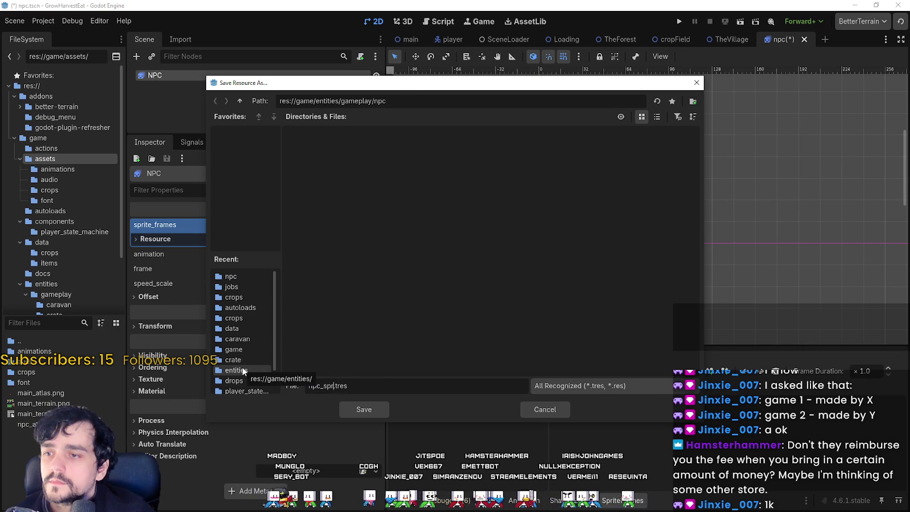
# - Save the frames as npc_sprite_frames.tres, save the scene, and rename 'default' to idle_up
pyautogui.press('Return')
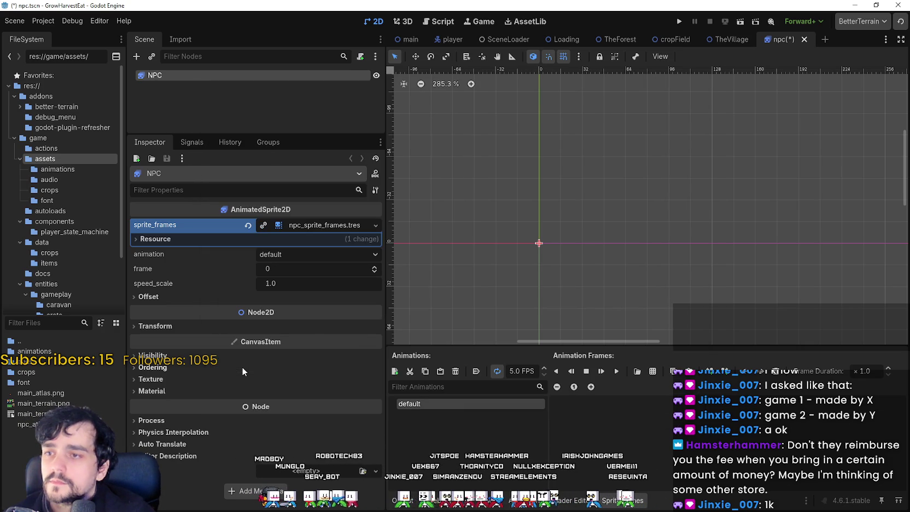
pyautogui.hotkey('ctrl', 's')
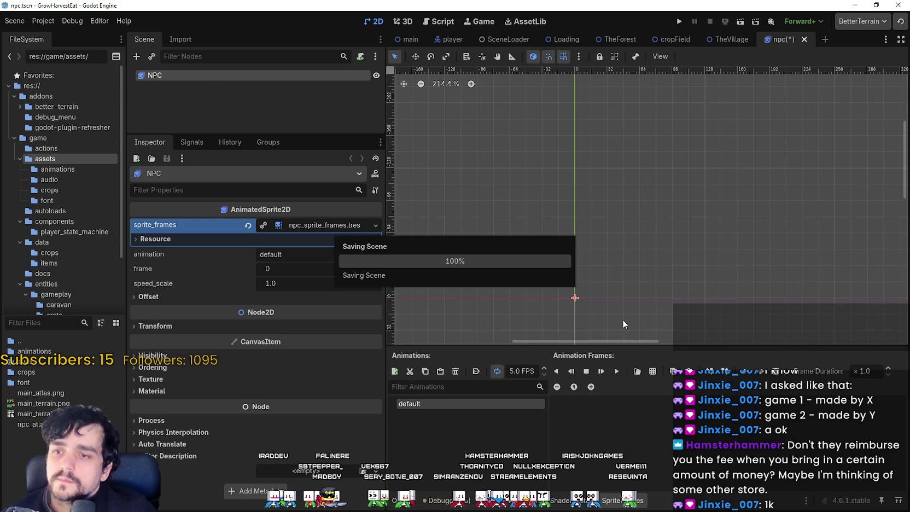
pyautogui.doubleClick(417, 405)
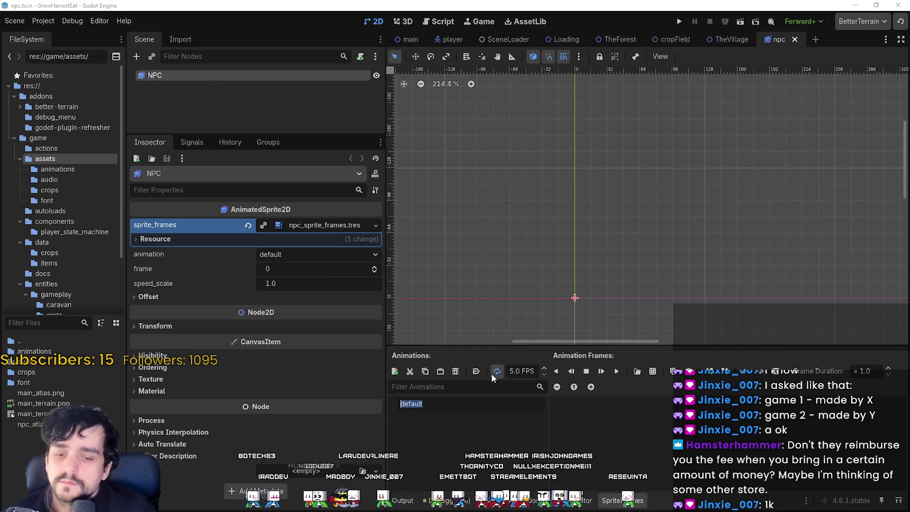
pyautogui.write('idle')
pyautogui.press('Return')
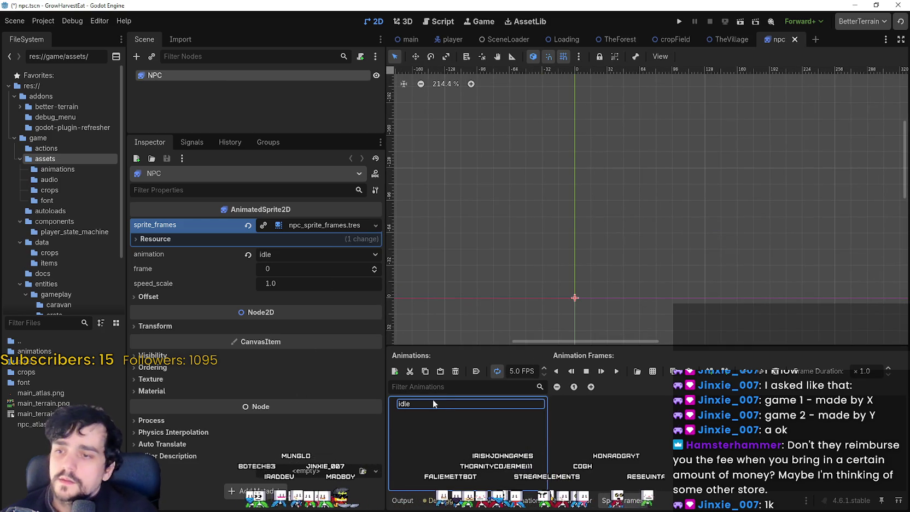
pyautogui.doubleClick(437, 402)
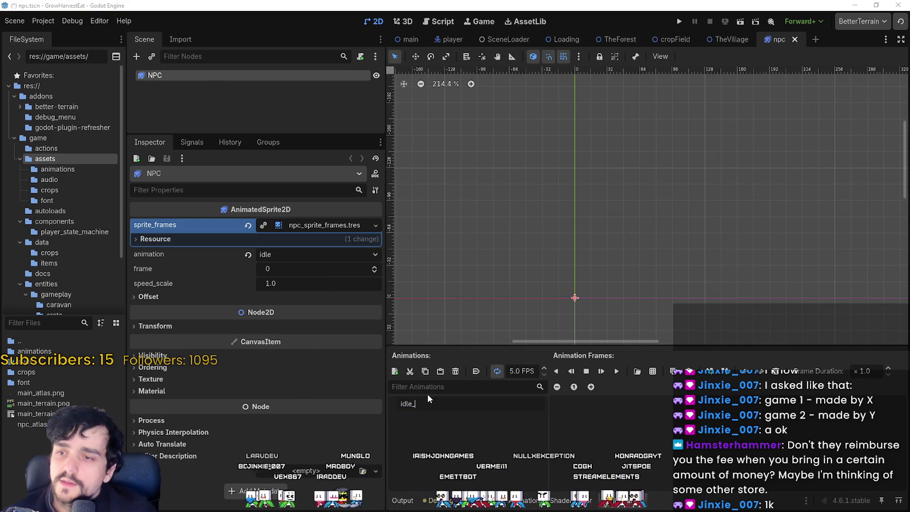
pyautogui.write('_up')
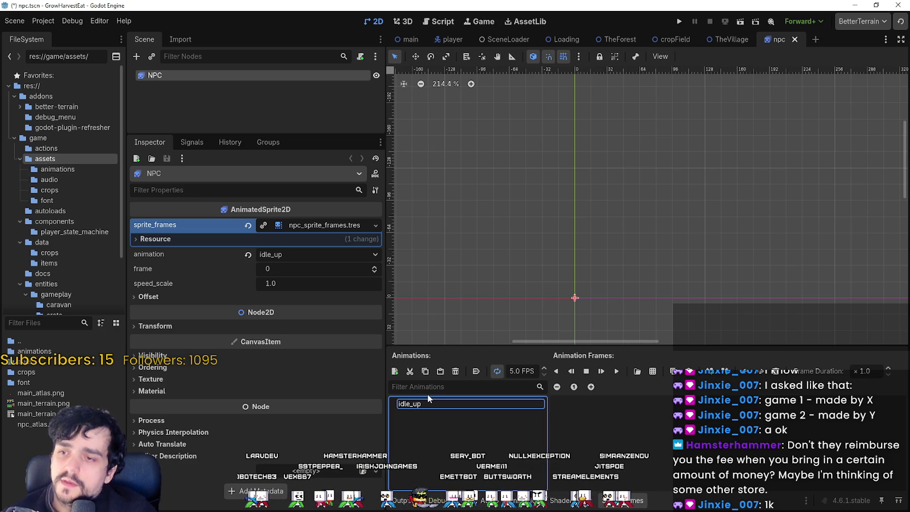
# - Add idle_down and idle_right animations
pyautogui.click(395, 371)
pyautogui.press('Return')
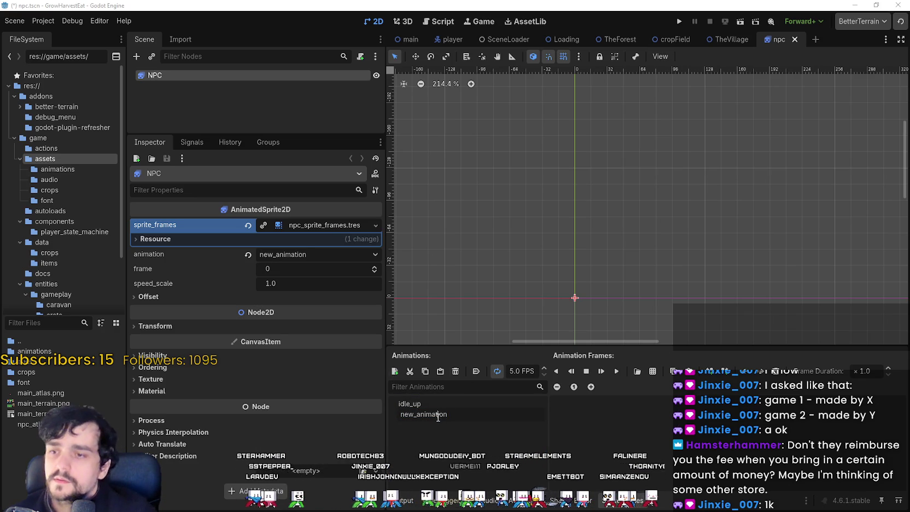
pyautogui.doubleClick(438, 414)
pyautogui.write('idle_down')
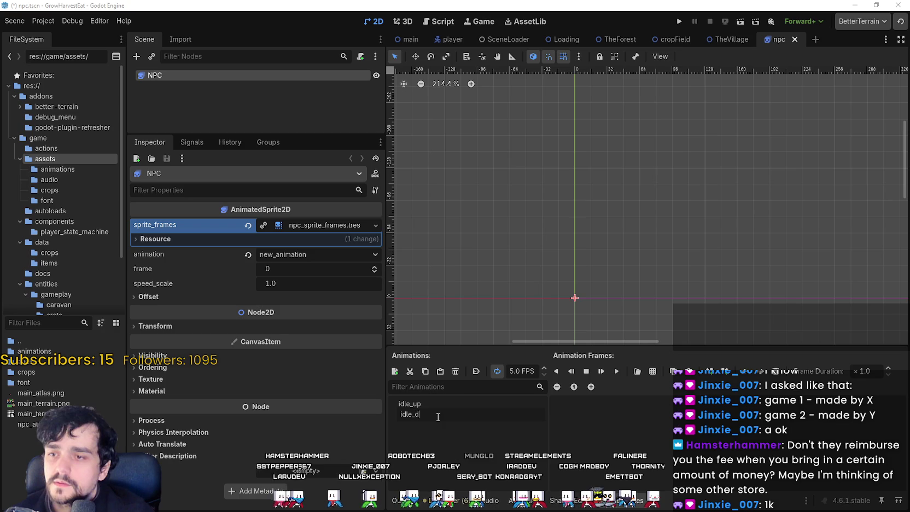
pyautogui.press('Return')
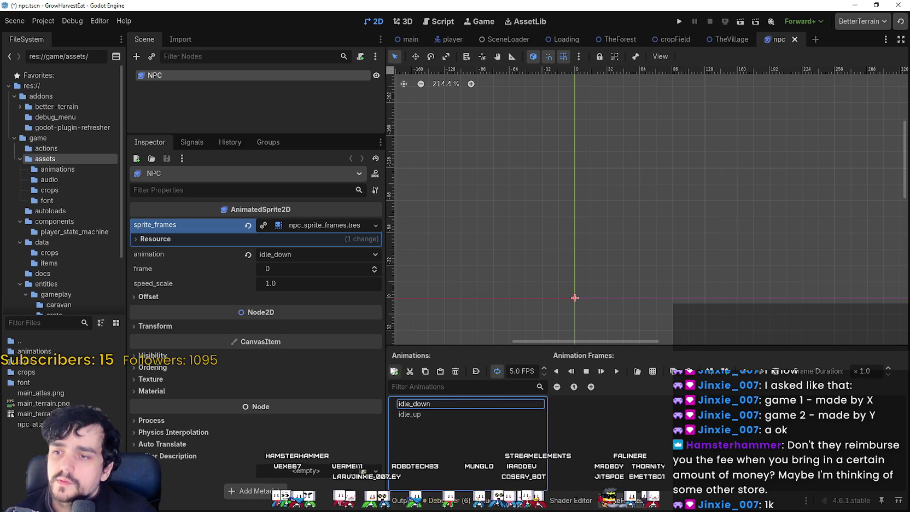
pyautogui.click(394, 371)
pyautogui.write('idle_')
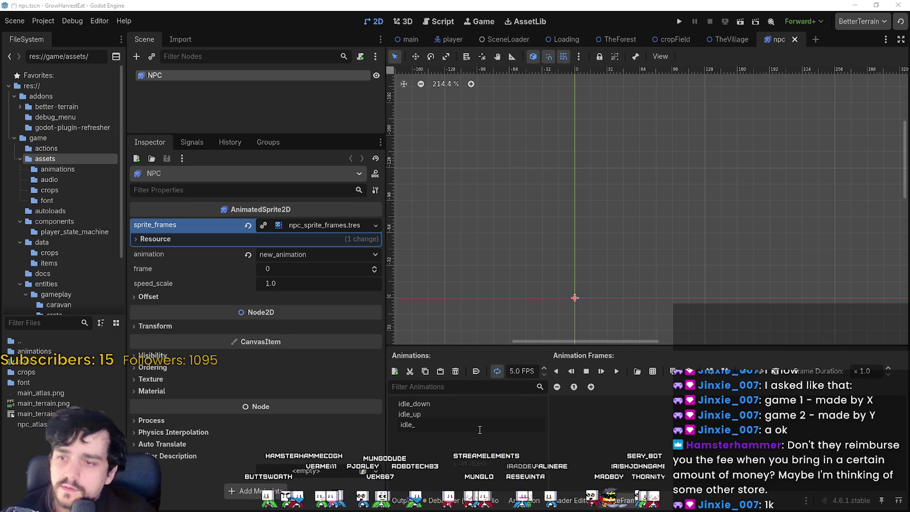
pyautogui.write('right')
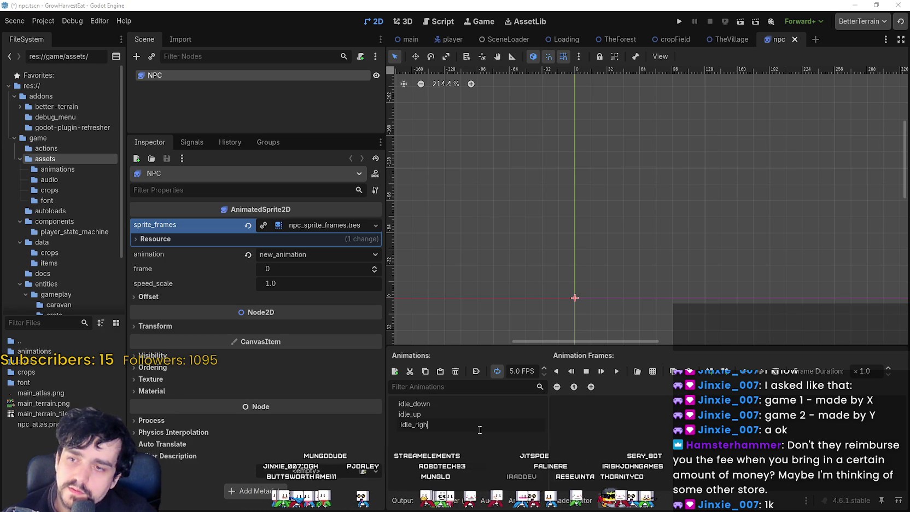
pyautogui.press('Return')
# - Add walk_down and walk_up animations
pyautogui.click(395, 372)
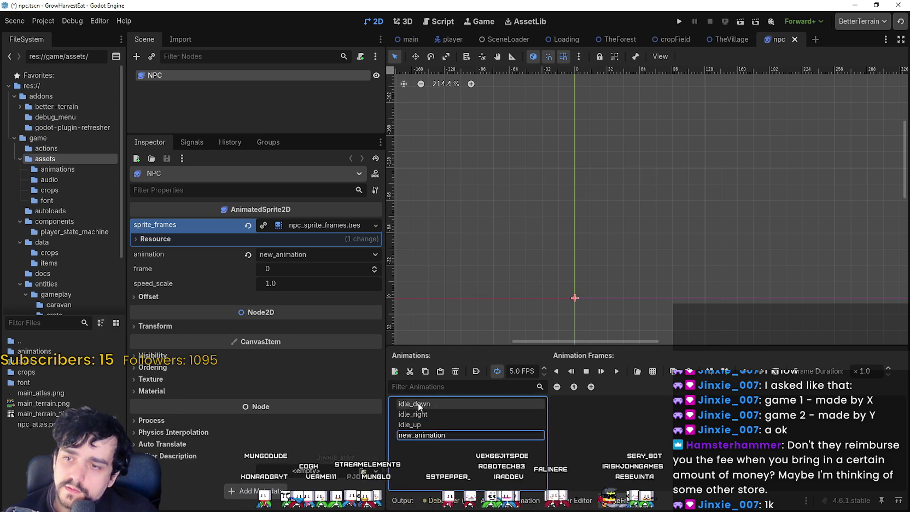
pyautogui.doubleClick(436, 438)
pyautogui.doubleClick(438, 438)
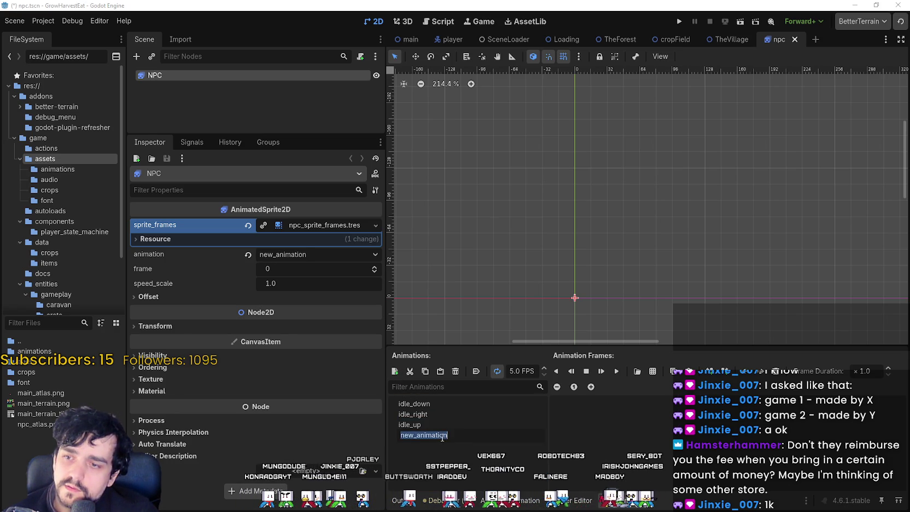
pyautogui.write('walk')
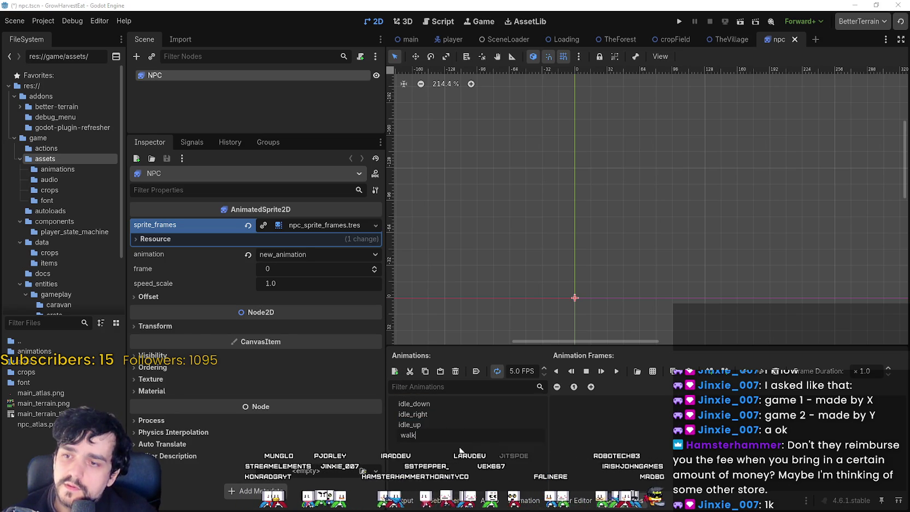
pyautogui.write('_down')
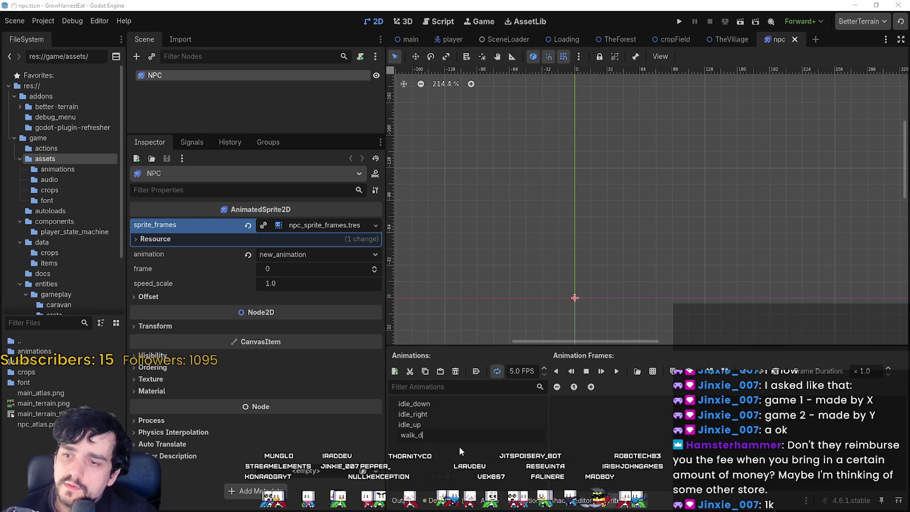
pyautogui.press('Return')
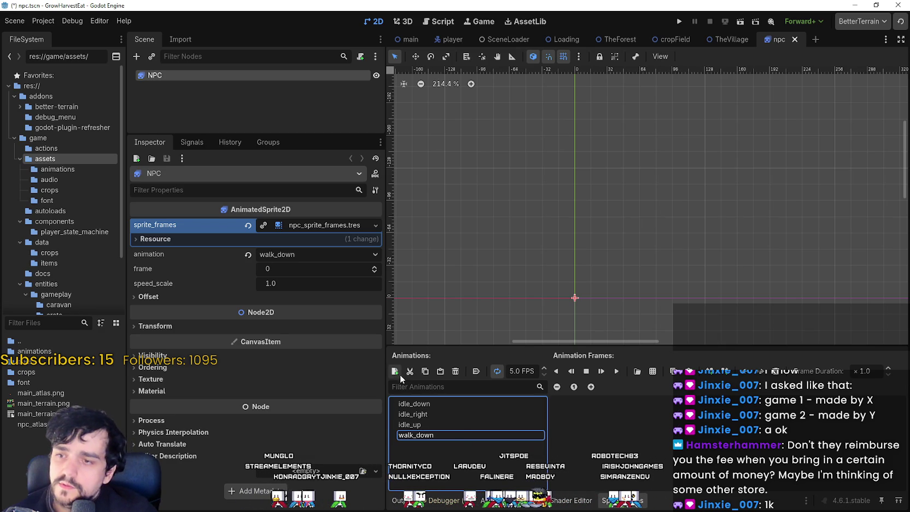
pyautogui.click(396, 372)
pyautogui.doubleClick(422, 436)
pyautogui.write('walk_up')
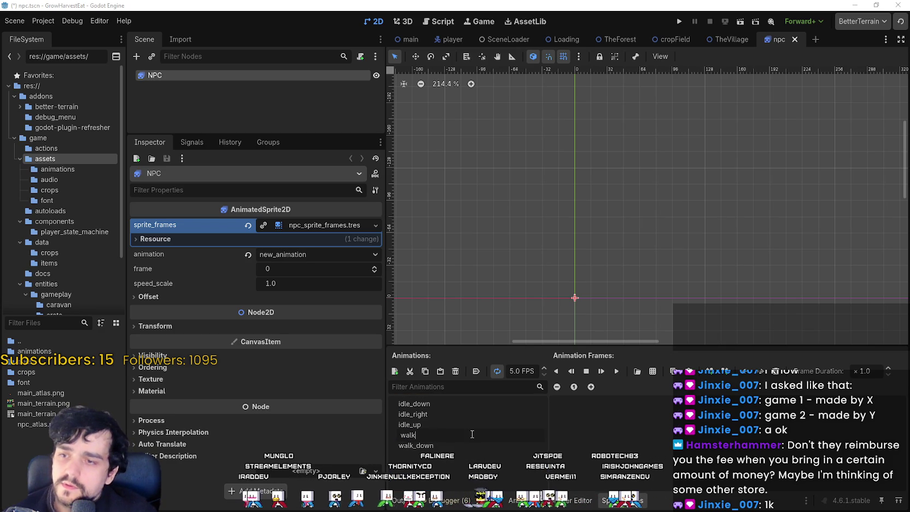
pyautogui.press('Return')
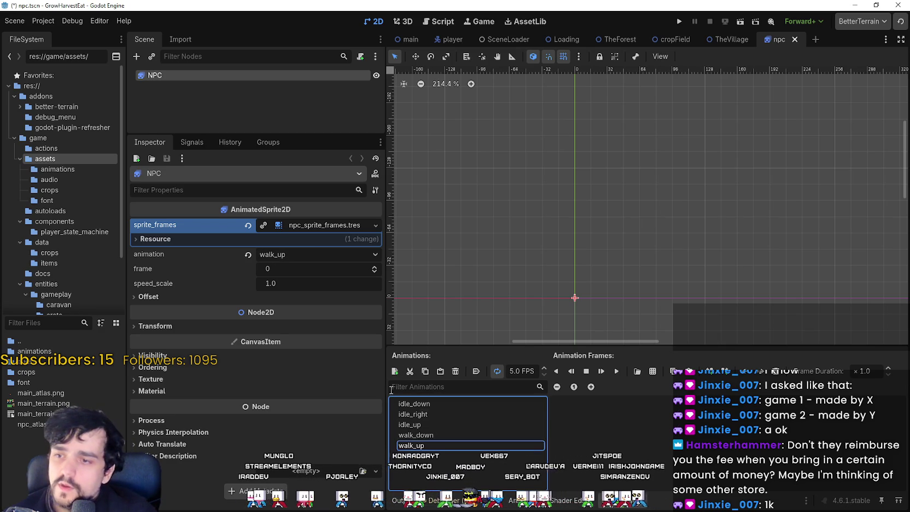
# - Add a walk_right animation, then select idle_down
pyautogui.click(396, 372)
pyautogui.doubleClick(498, 436)
pyautogui.write('walk_')
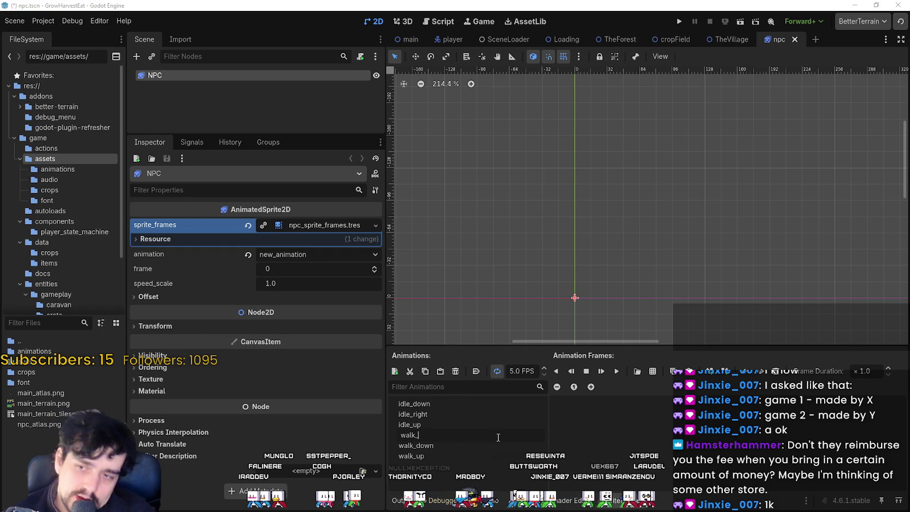
pyautogui.write('righ')
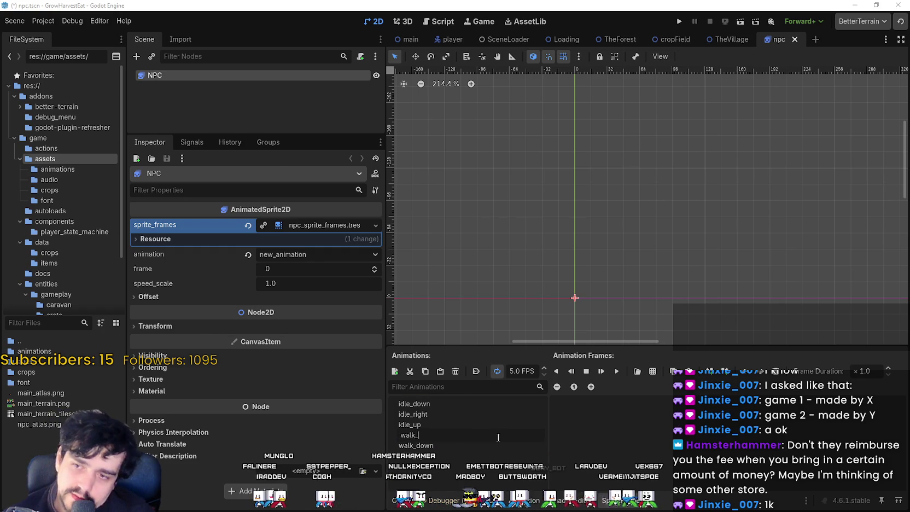
pyautogui.write('t')
pyautogui.press('Return')
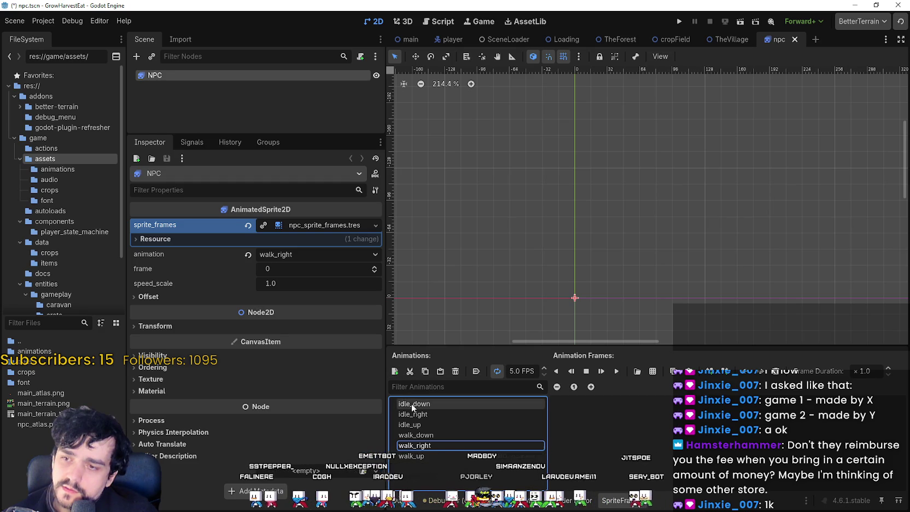
pyautogui.click(425, 405)
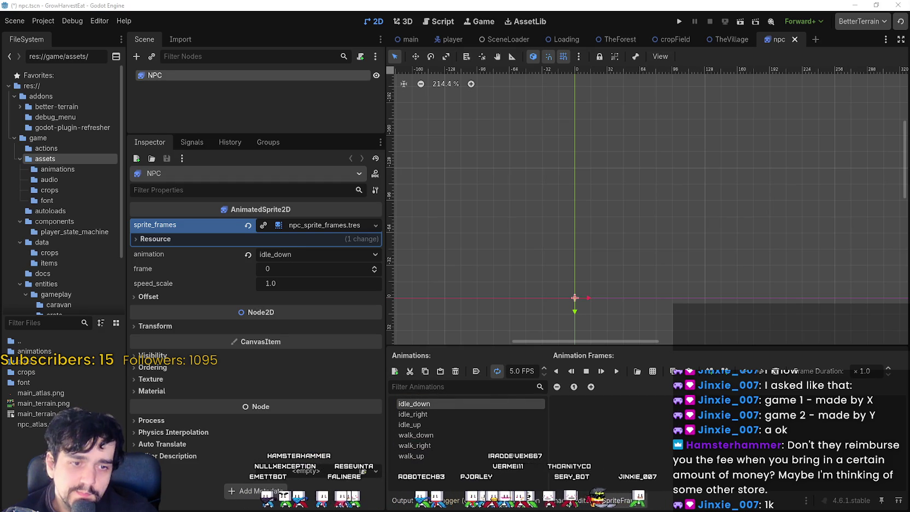
# - Switch to Aseprite to zoom over the horse-rider rows of npc_atlas.png, then return to Godot
pyautogui.hotkey('alt', 'Tab')
pyautogui.scroll(4, 352, 144)
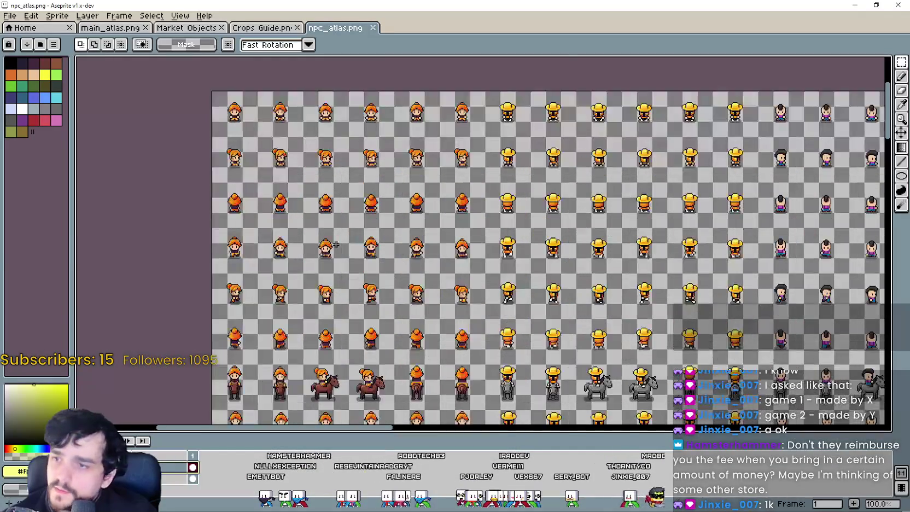
pyautogui.scroll(-3, 353, 144)
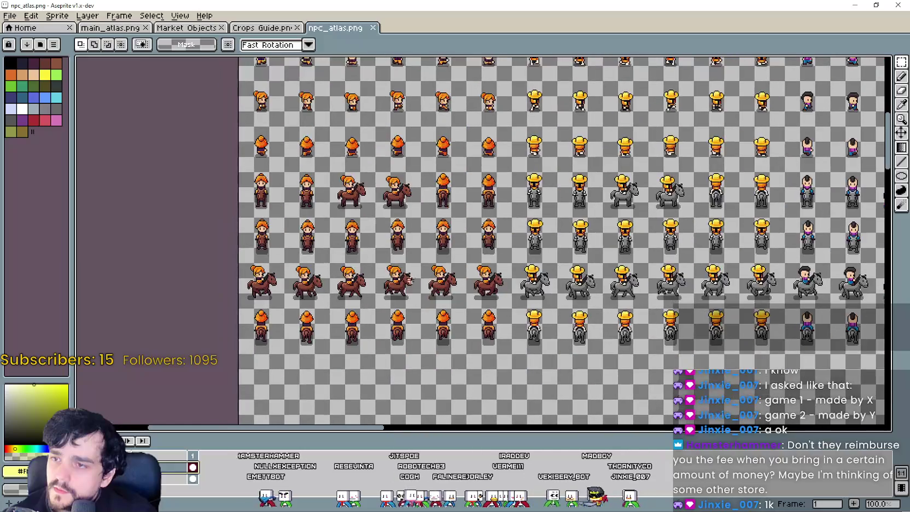
pyautogui.scroll(3, 309, 228)
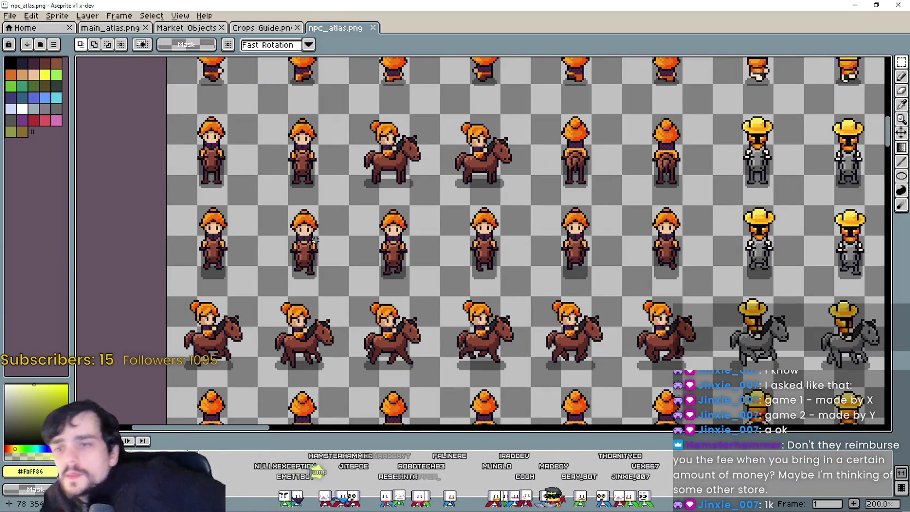
pyautogui.scroll(-3, 323, 245)
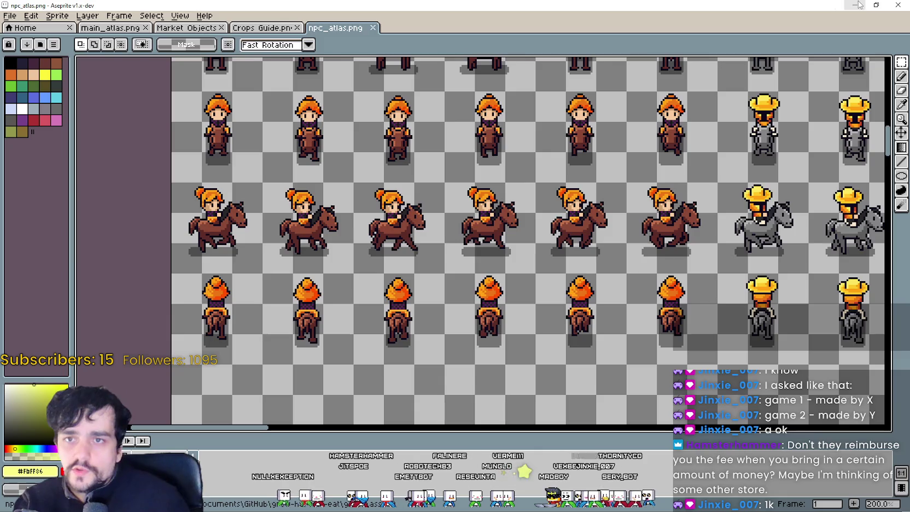
pyautogui.hotkey('alt', 'Tab')
# - Add horse_idle_down, horse_idle_up and horse_idle_right animations
pyautogui.click(394, 372)
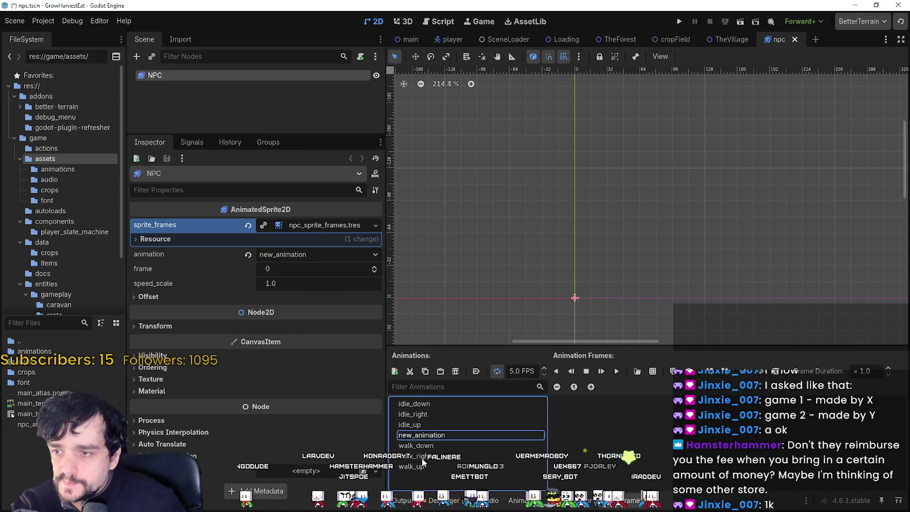
pyautogui.write('hors')
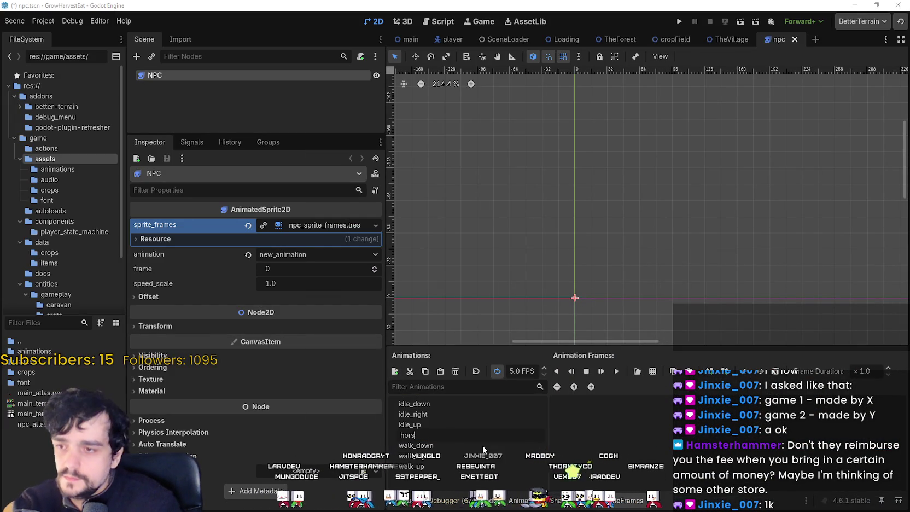
pyautogui.write('e_')
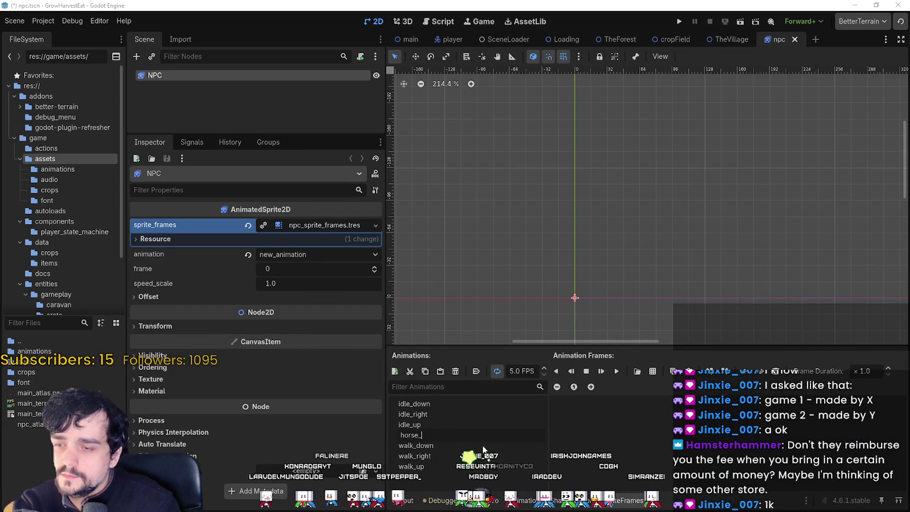
pyautogui.write('idd')
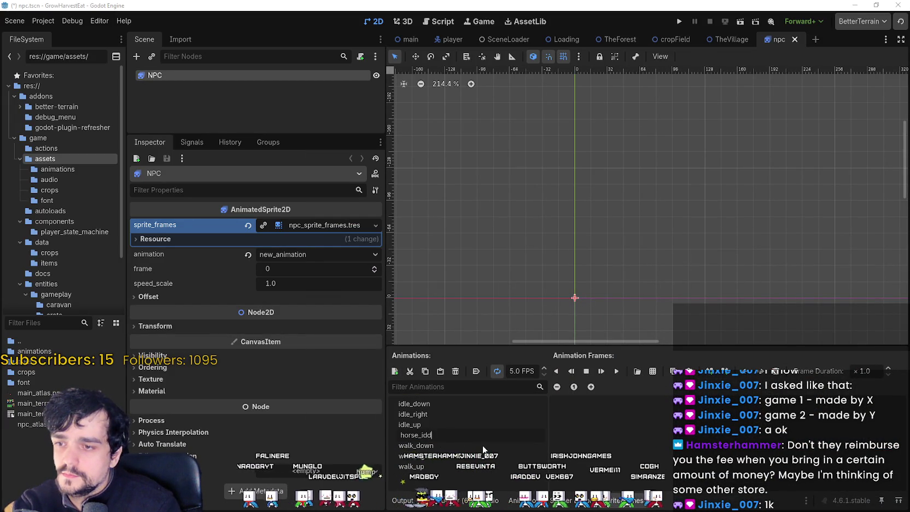
pyautogui.write('_')
pyautogui.write('wn')
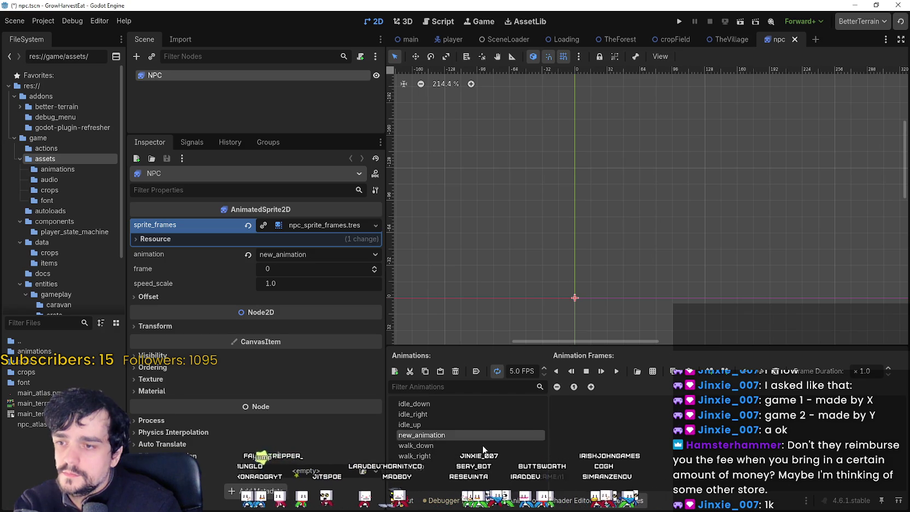
pyautogui.press('Return')
pyautogui.click(395, 372)
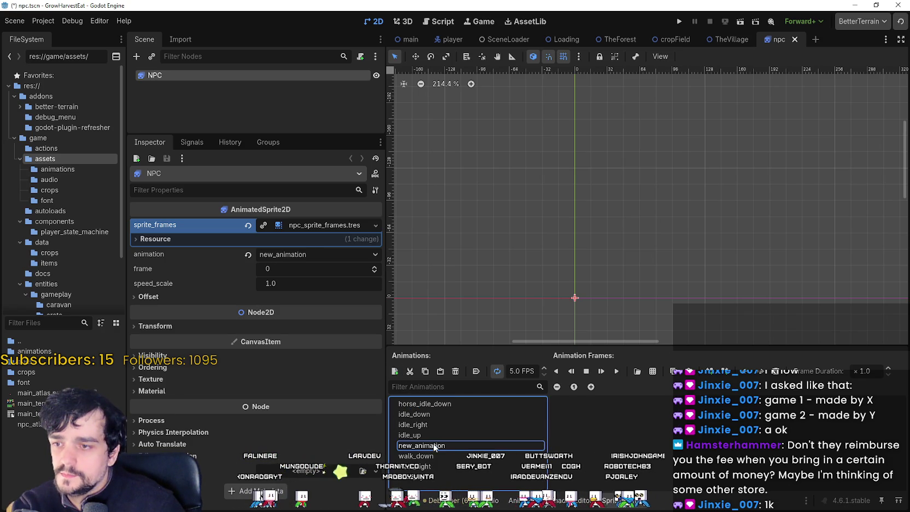
pyautogui.write('horse_idle_')
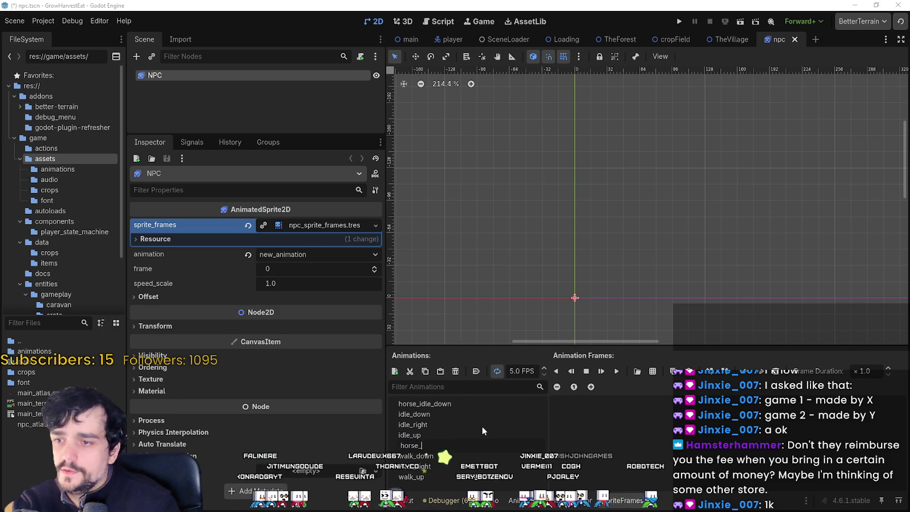
pyautogui.write('up')
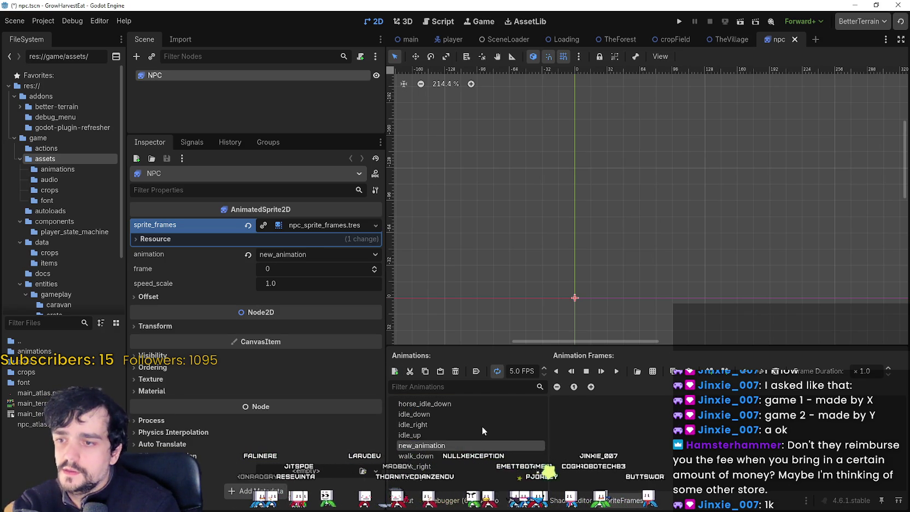
pyautogui.press('Return')
pyautogui.doubleClick(415, 455)
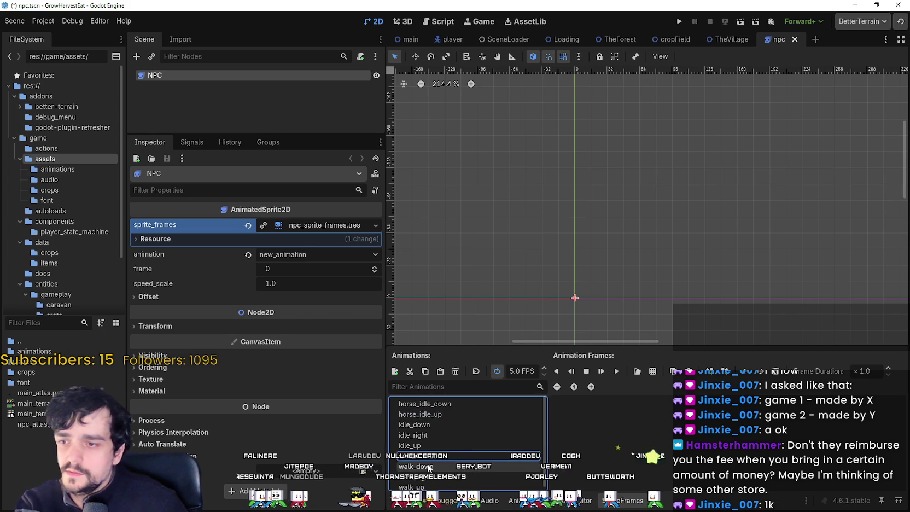
pyautogui.write('iors')
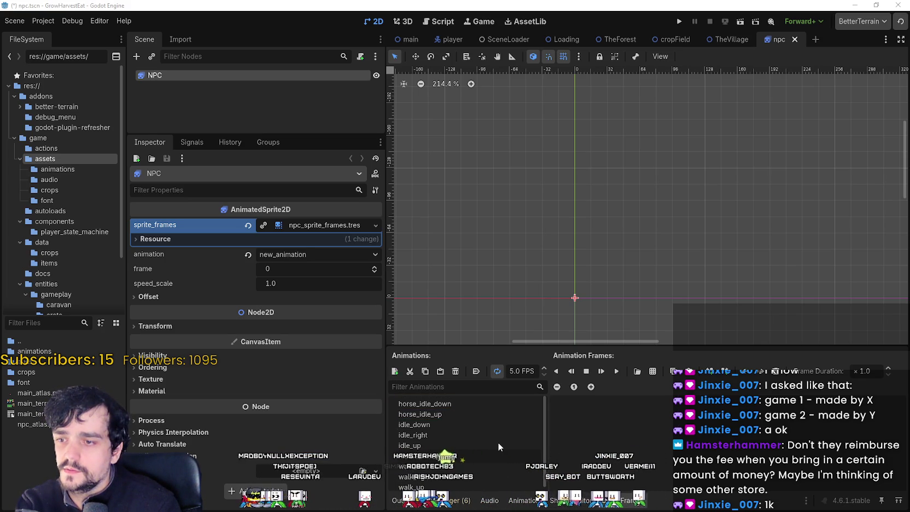
pyautogui.press('Return')
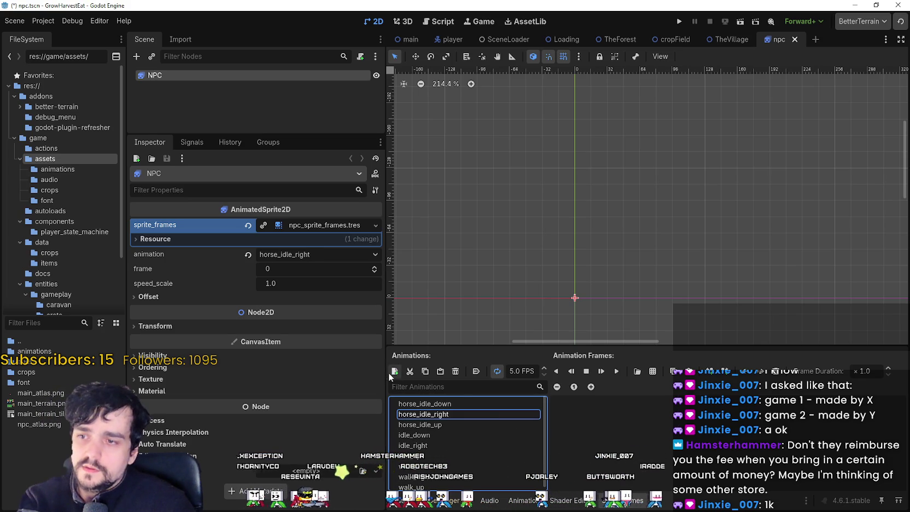
# - Add horse_walk_down, plus another animation named horse_ so far
pyautogui.click(390, 373)
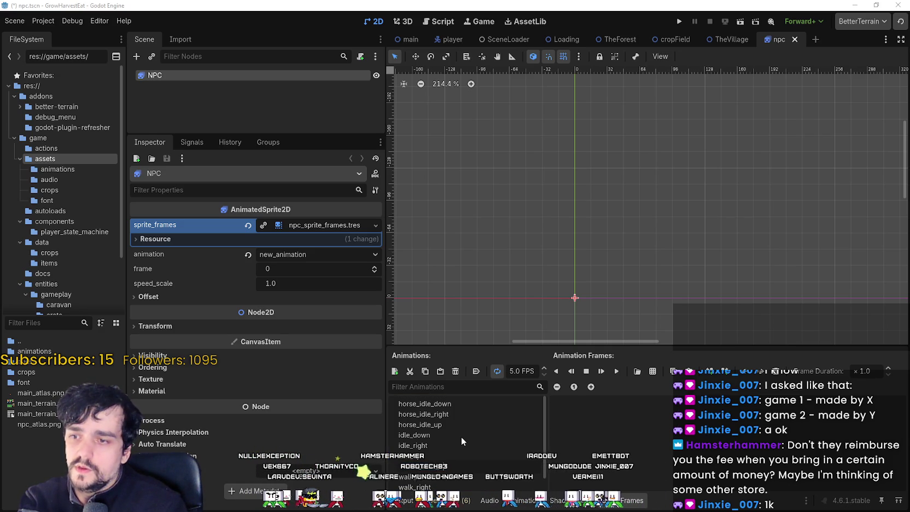
pyautogui.press('Return')
pyautogui.click(395, 372)
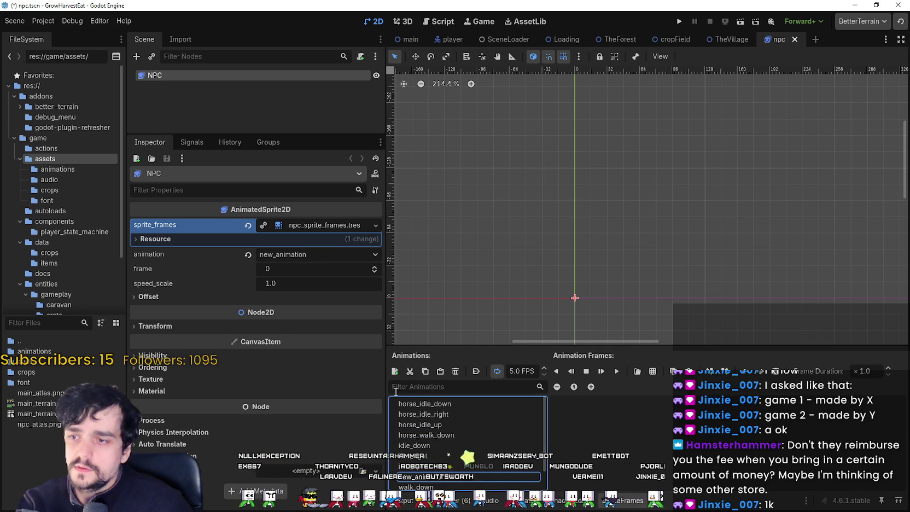
pyautogui.scroll(-2, 475, 456)
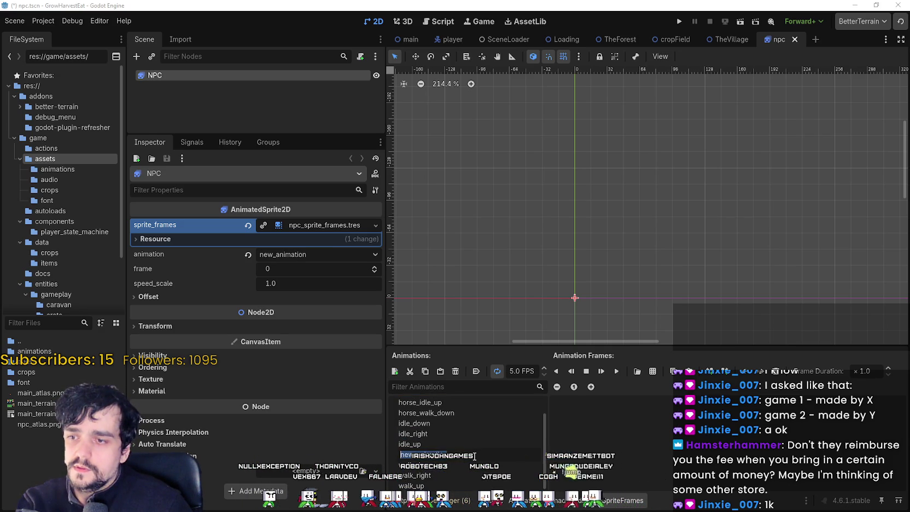
pyautogui.write('horse_')
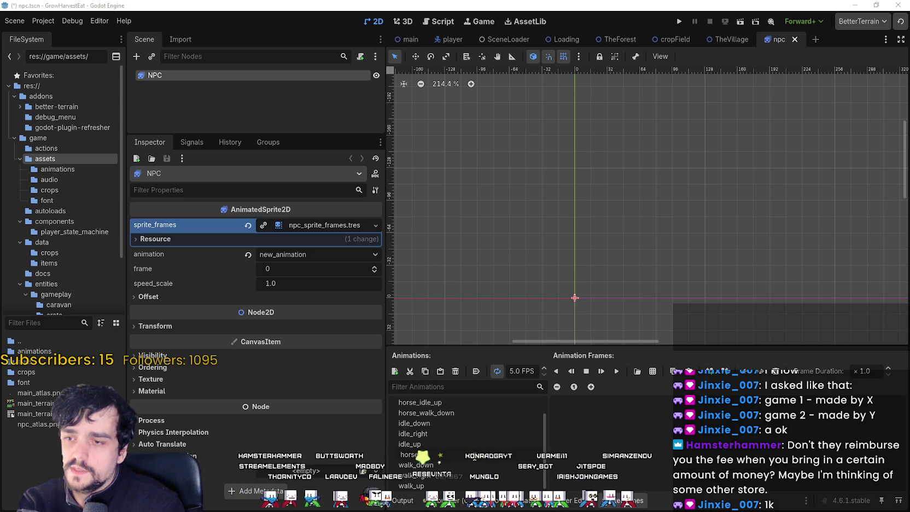
pyautogui.press('Return')
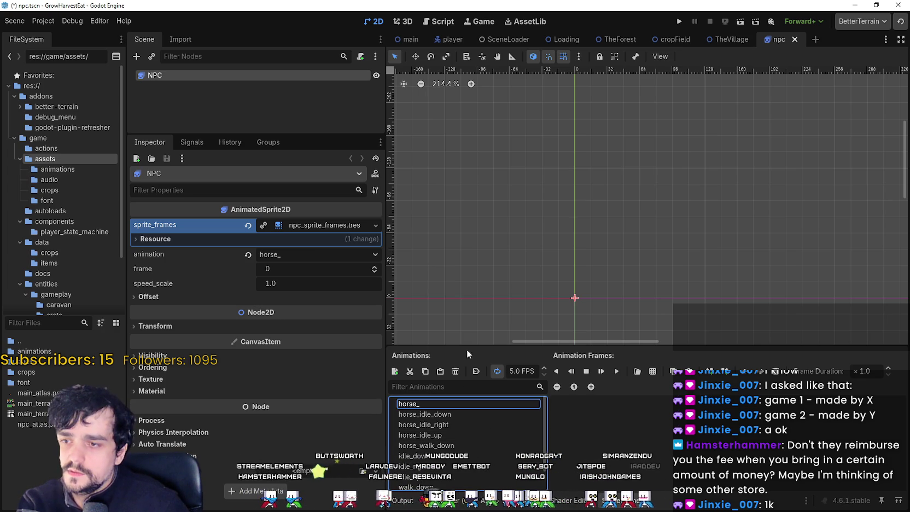
# - Enlarge the animations panel and rename horse_ to horse_walk_up
pyautogui.moveTo(467, 348); pyautogui.dragTo(482, 153)
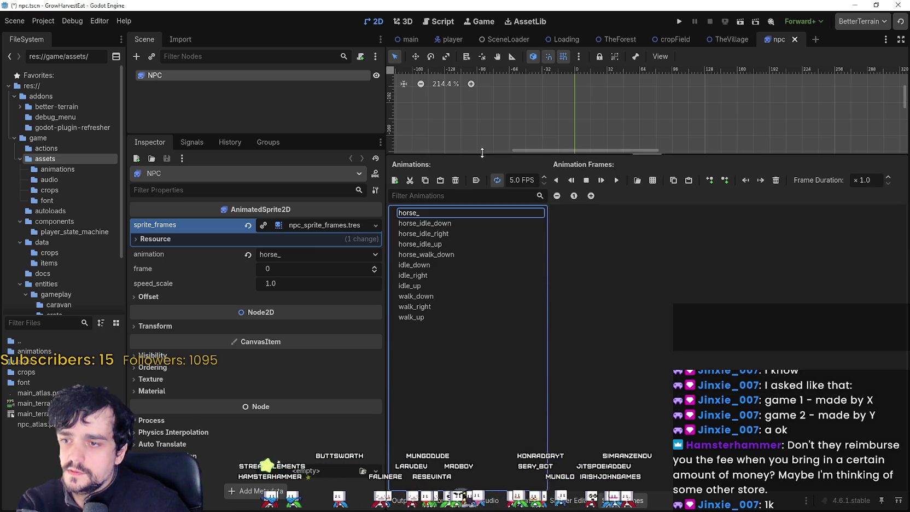
pyautogui.click(444, 224)
pyautogui.click(451, 235)
pyautogui.click(459, 246)
pyautogui.click(446, 255)
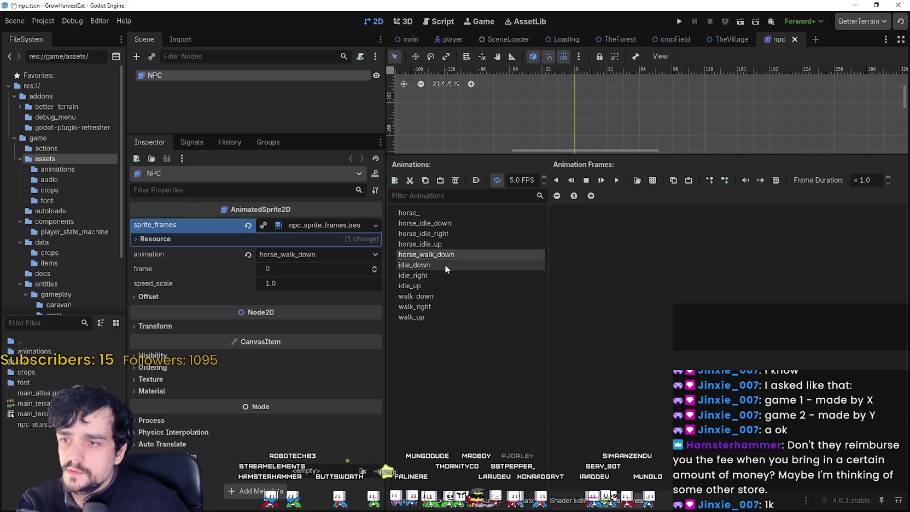
pyautogui.click(439, 216)
pyautogui.click(439, 216)
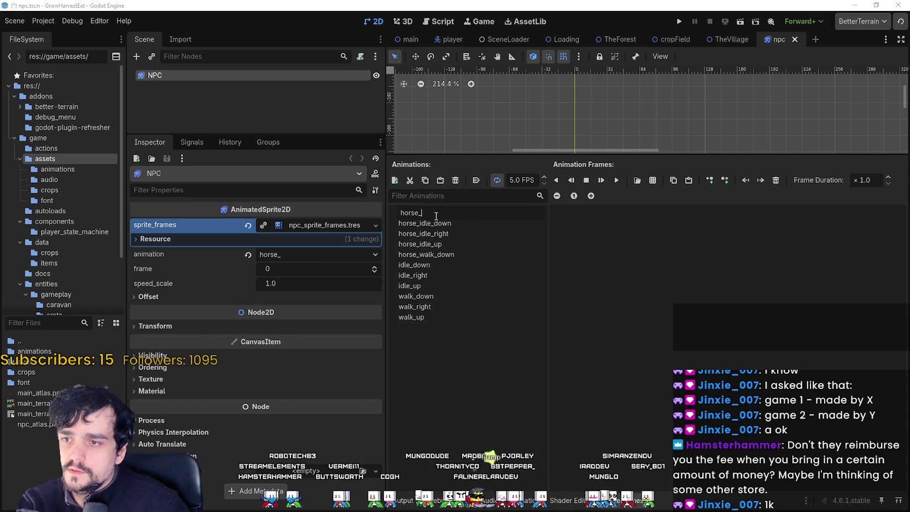
pyautogui.write('walk_')
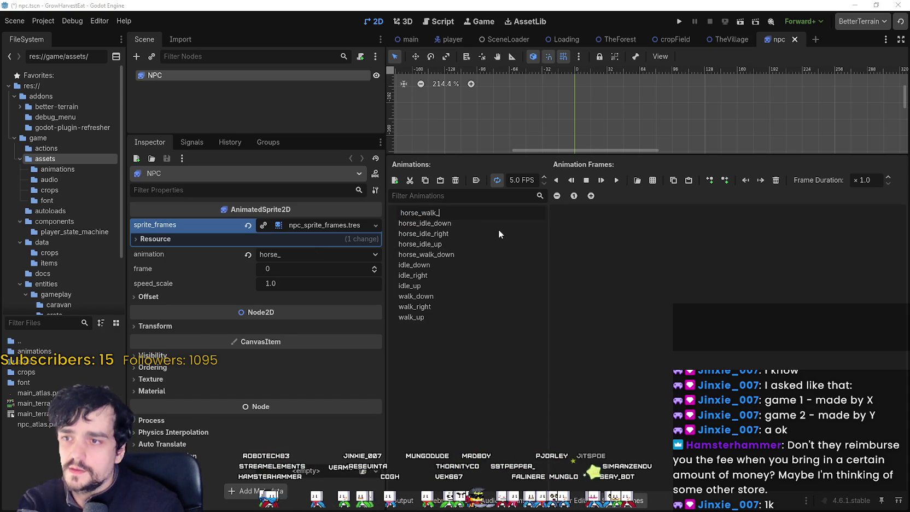
pyautogui.write('up')
pyautogui.press('Return')
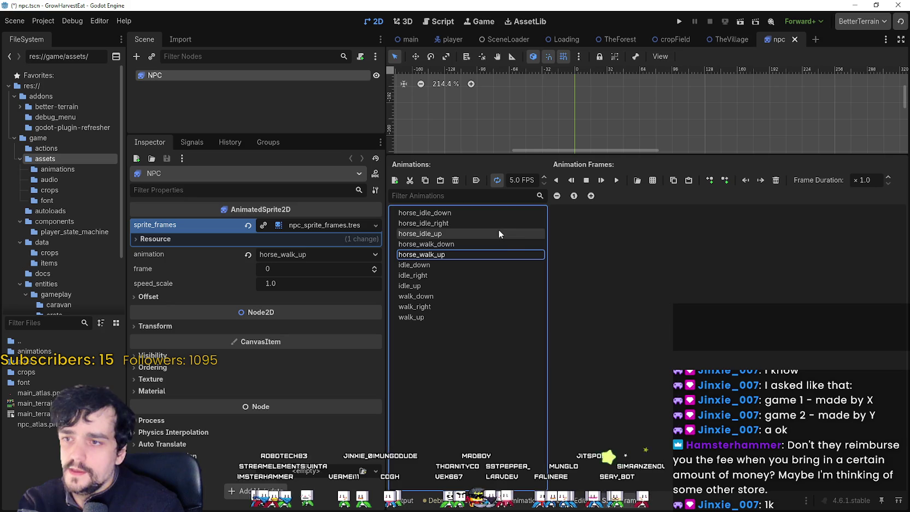
# - Add a horse_walk_right animation, then select horse_idle_down
pyautogui.click(395, 180)
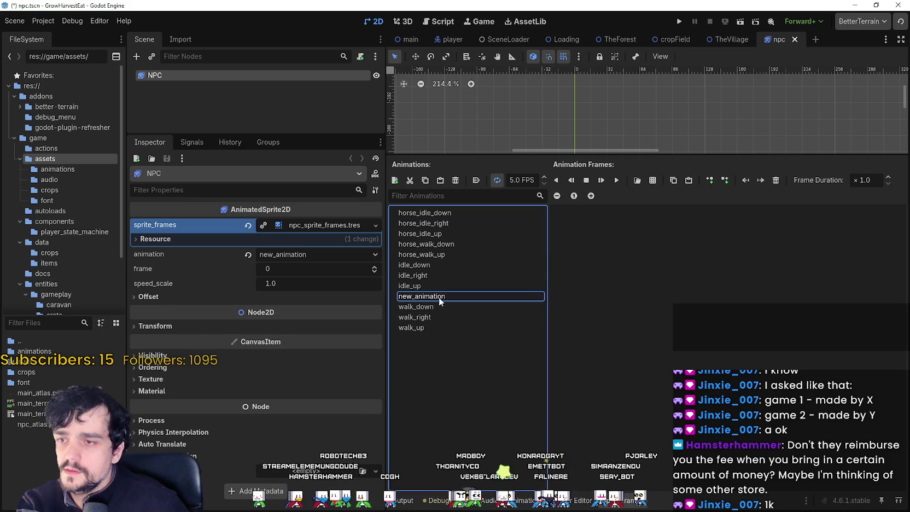
pyautogui.write('horse_walk_righ')
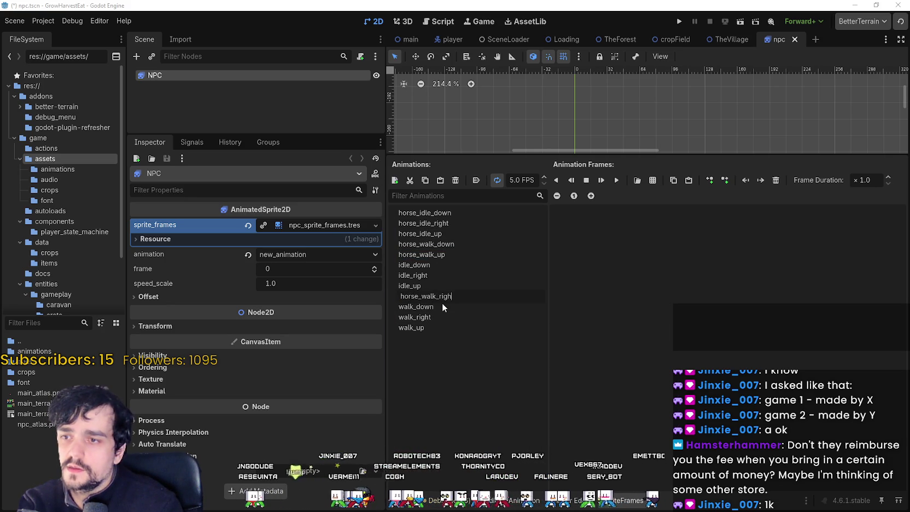
pyautogui.write('t')
pyautogui.press('Return')
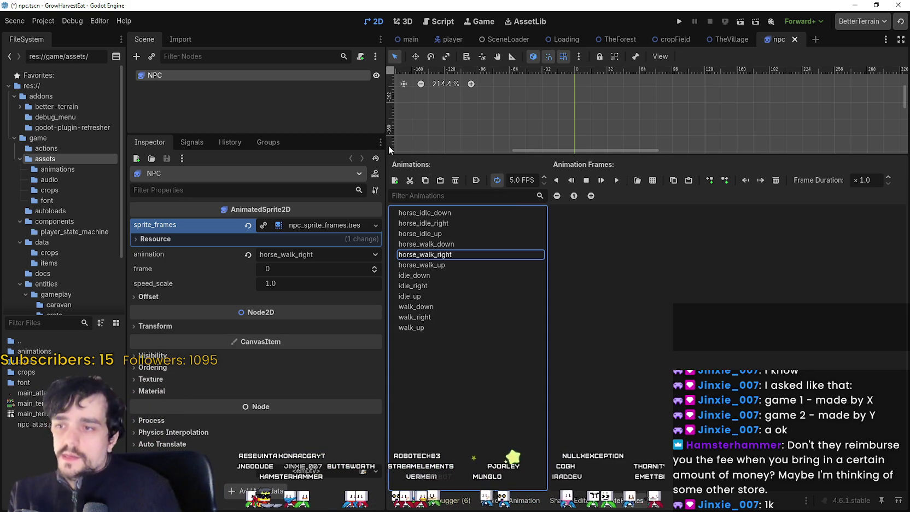
pyautogui.click(430, 215)
pyautogui.moveTo(430, 219); pyautogui.dragTo(435, 318)
pyautogui.click(432, 327)
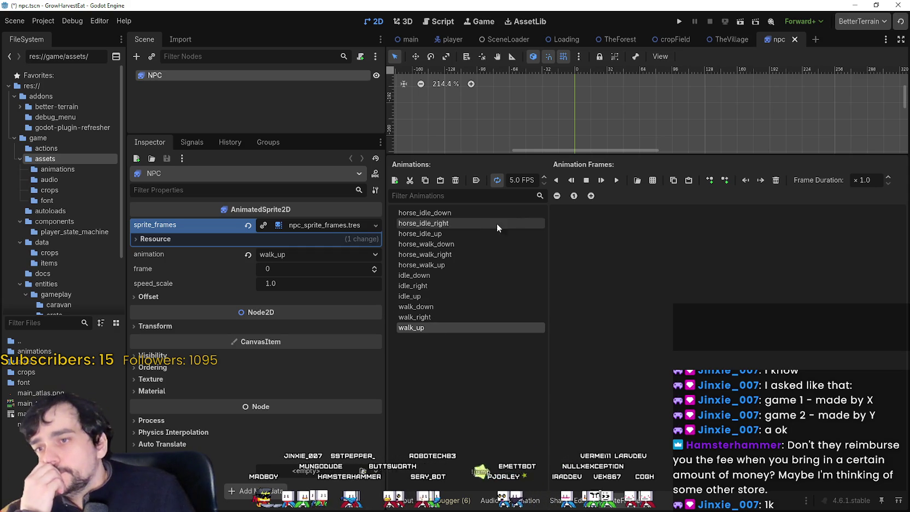
pyautogui.moveTo(531, 157); pyautogui.dragTo(524, 213)
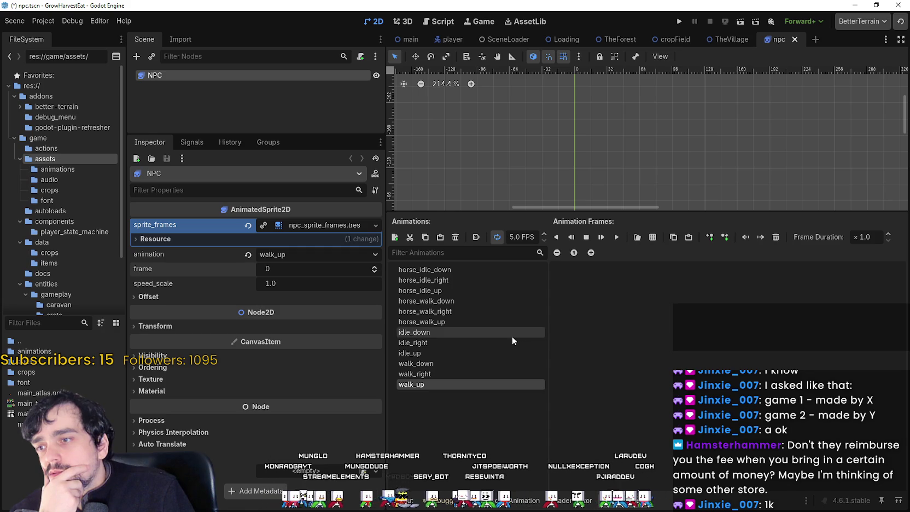
pyautogui.click(148, 297)
pyautogui.click(149, 298)
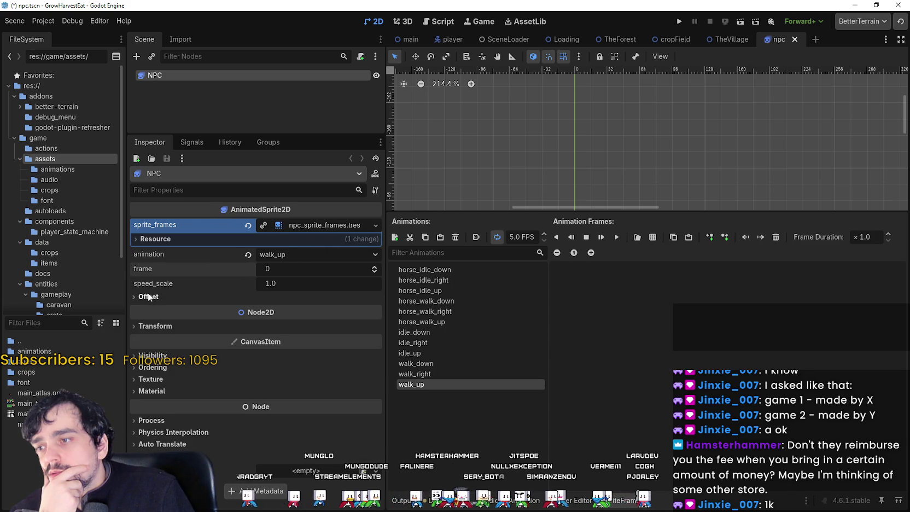
pyautogui.click(418, 270)
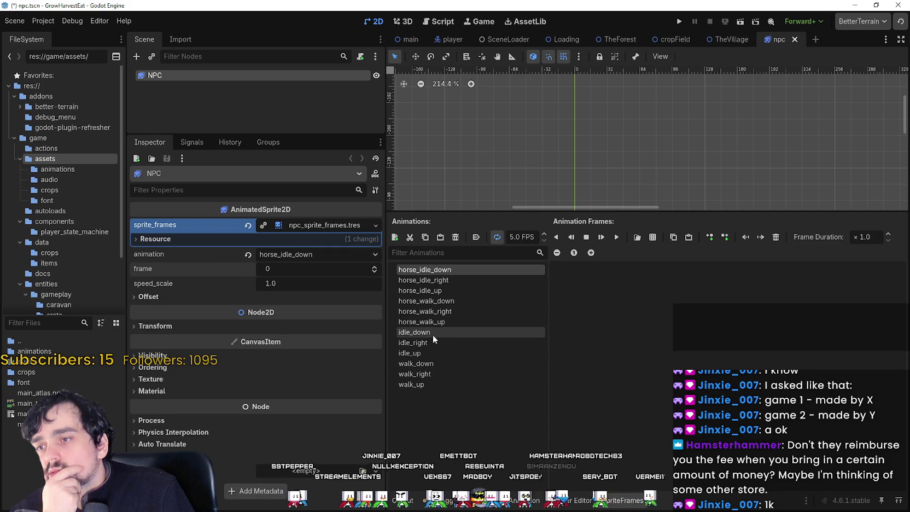
pyautogui.click(425, 353)
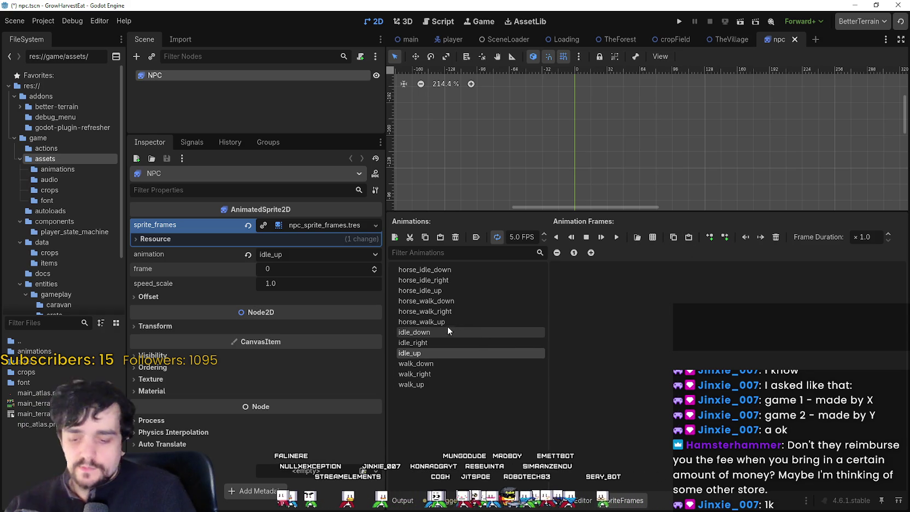
pyautogui.click(436, 336)
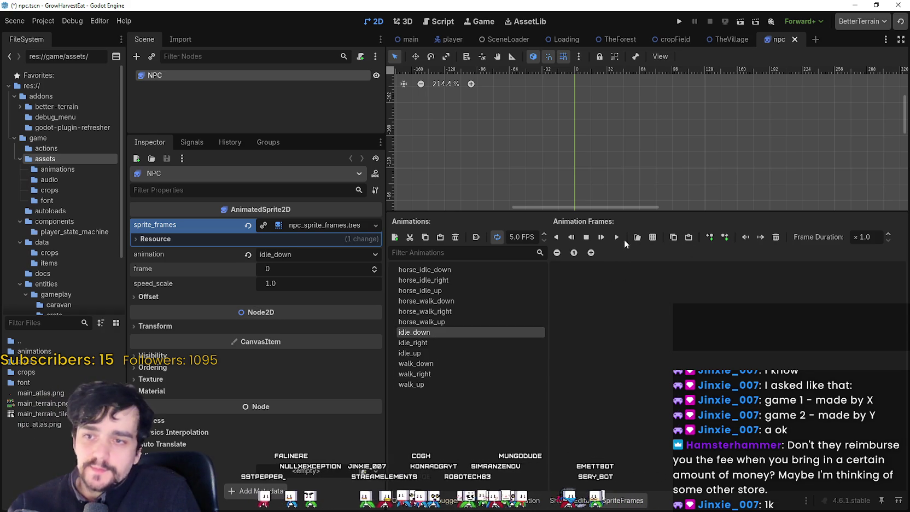
# - Start adding frames from a sprite sheet, browsing into res://game/entities
pyautogui.click(654, 238)
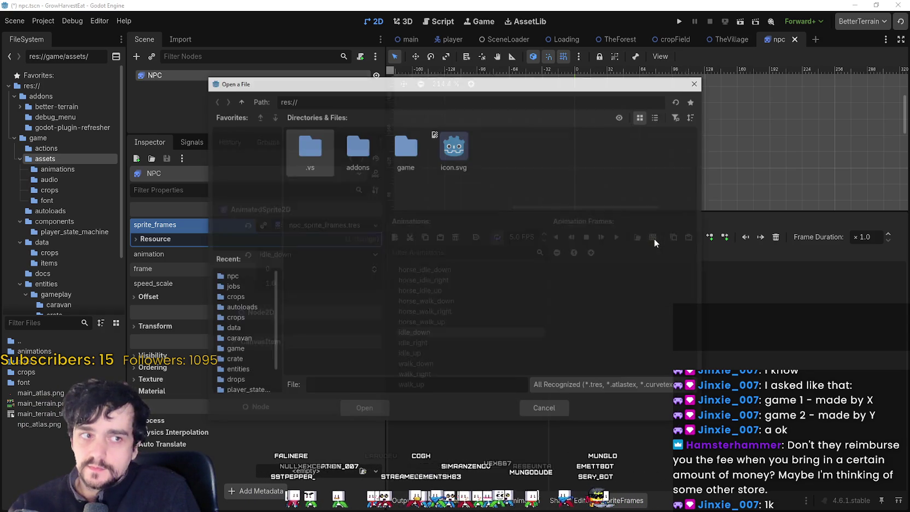
pyautogui.doubleClick(407, 158)
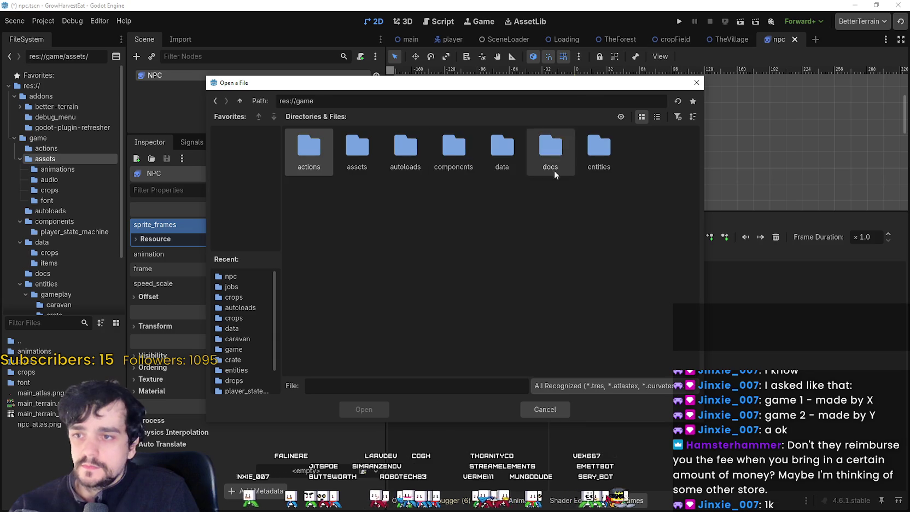
pyautogui.doubleClick(598, 151)
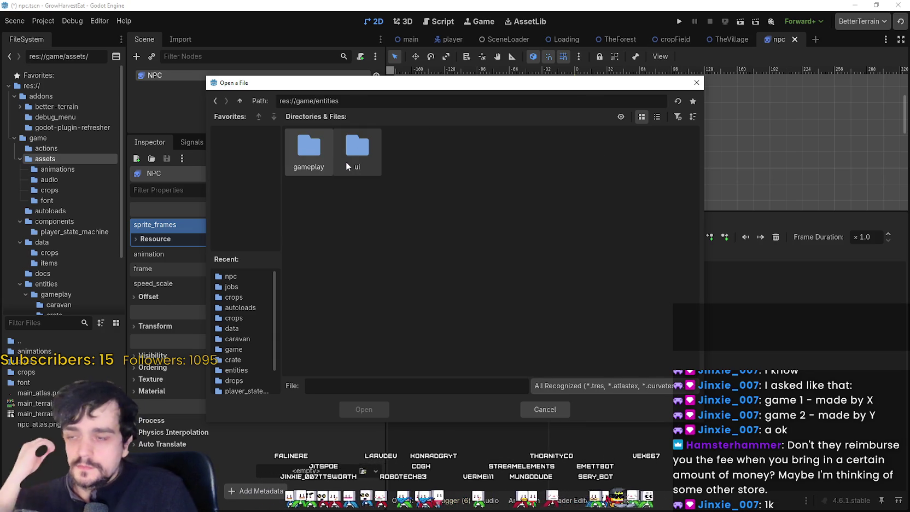
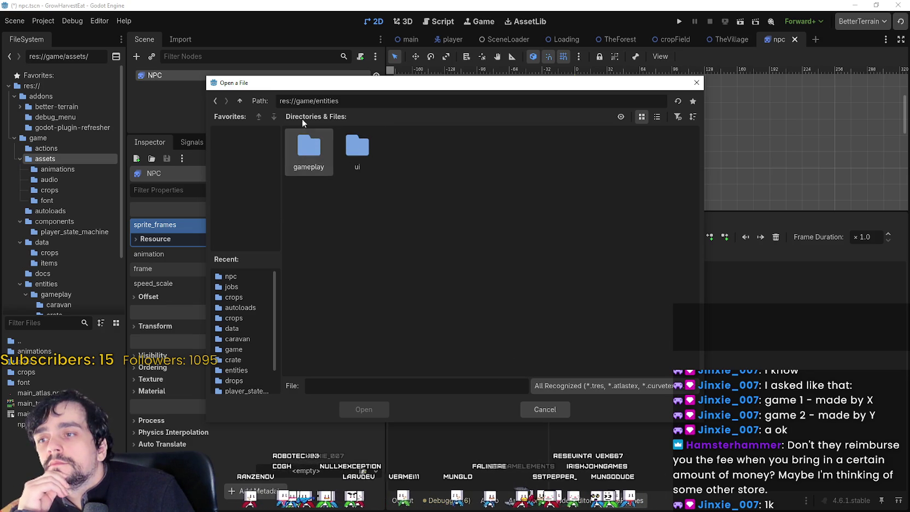
# - Load npc_atlas.png from the assets folder and auto-slice it with left-to-right, top-to-bottom ordering
pyautogui.click(240, 101)
pyautogui.doubleClick(357, 151)
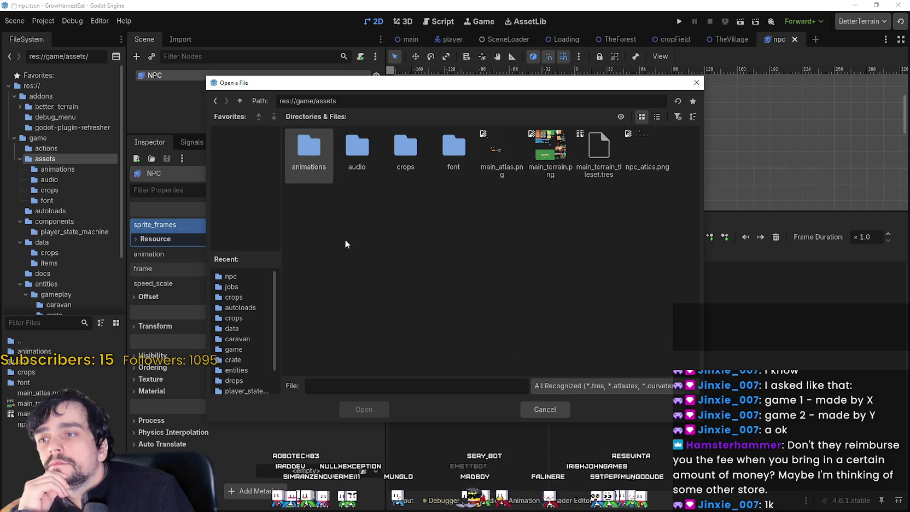
pyautogui.doubleClick(628, 156)
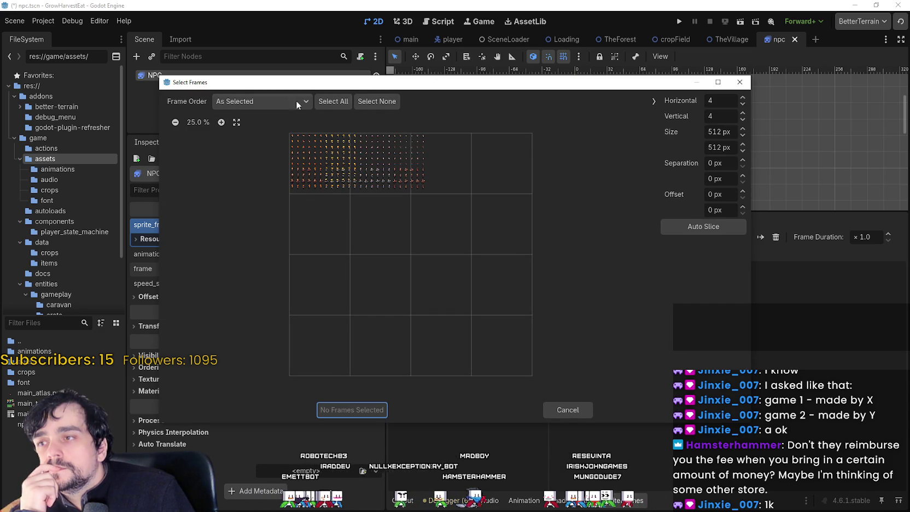
pyautogui.click(278, 101)
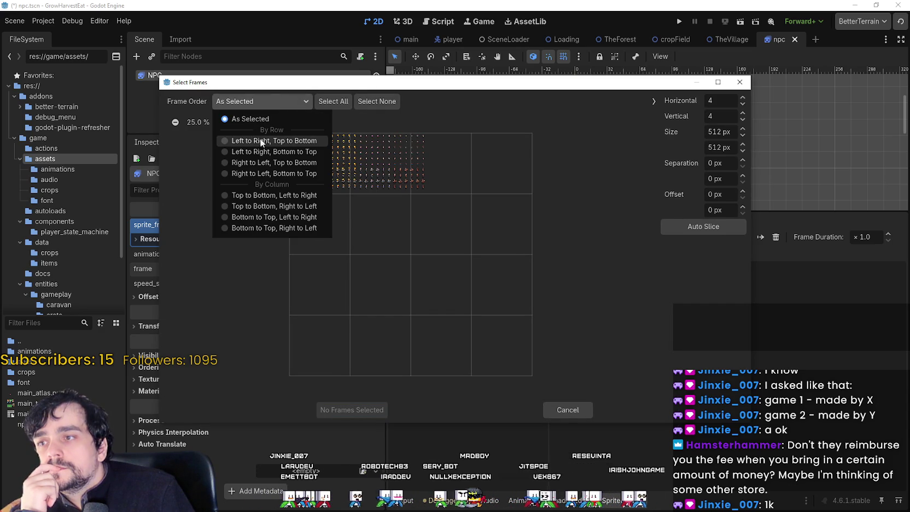
pyautogui.click(258, 141)
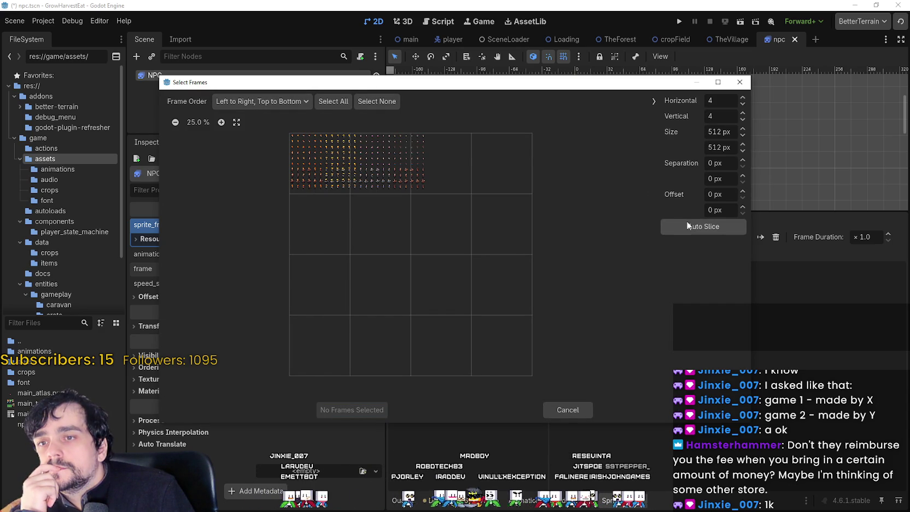
pyautogui.click(704, 226)
# - Zoom the sheet preview, order frames by selection, and set 48 px cells with 42 vertical
pyautogui.scroll(7, 216, 121)
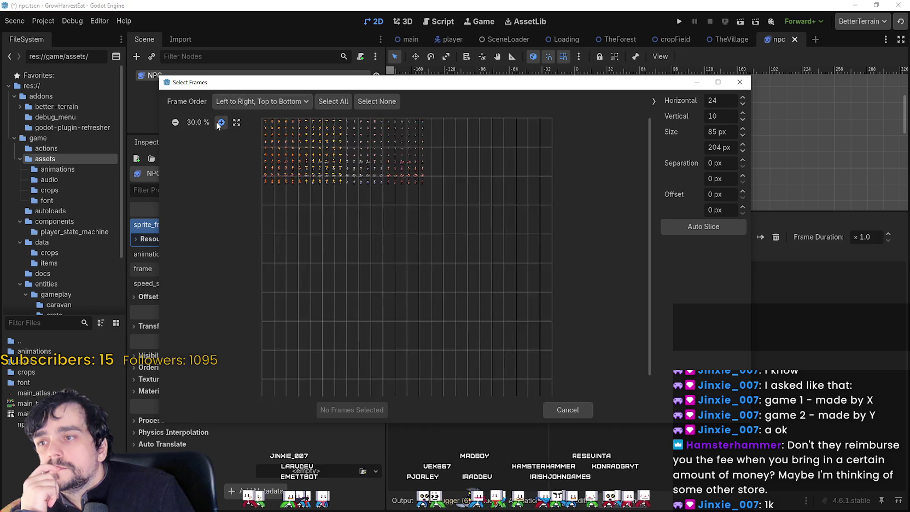
pyautogui.click(220, 123)
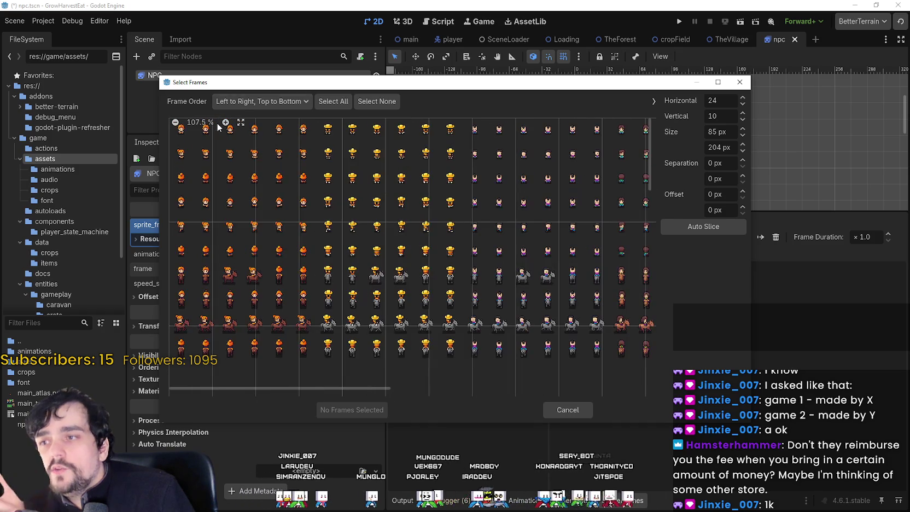
pyautogui.click(224, 122)
pyautogui.click(262, 101)
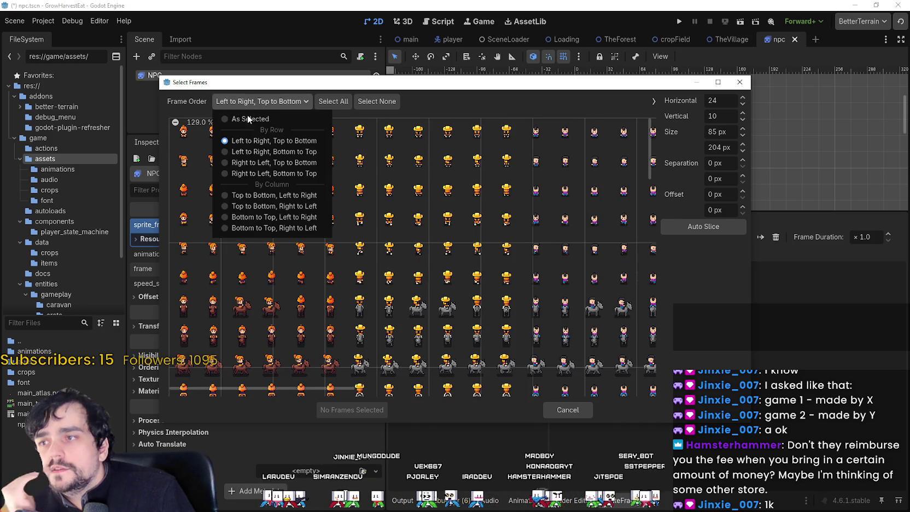
pyautogui.click(240, 116)
pyautogui.write('48')
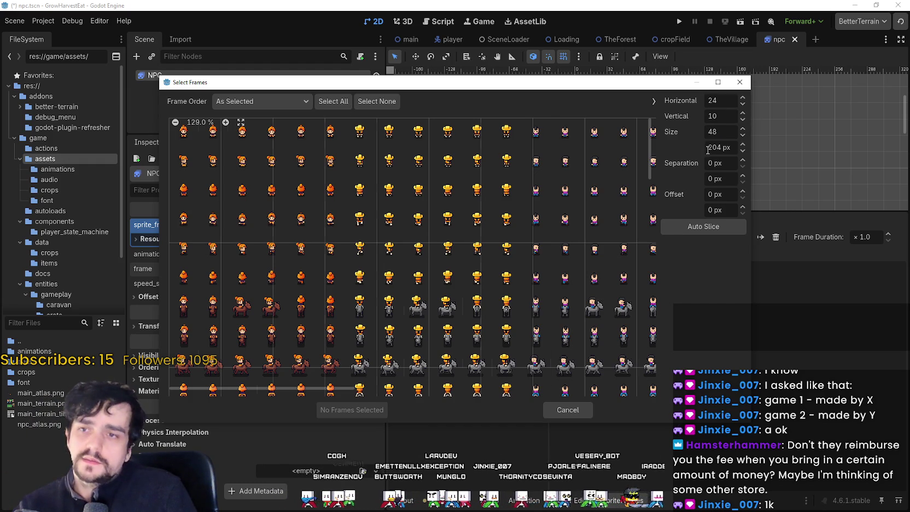
pyautogui.doubleClick(716, 148)
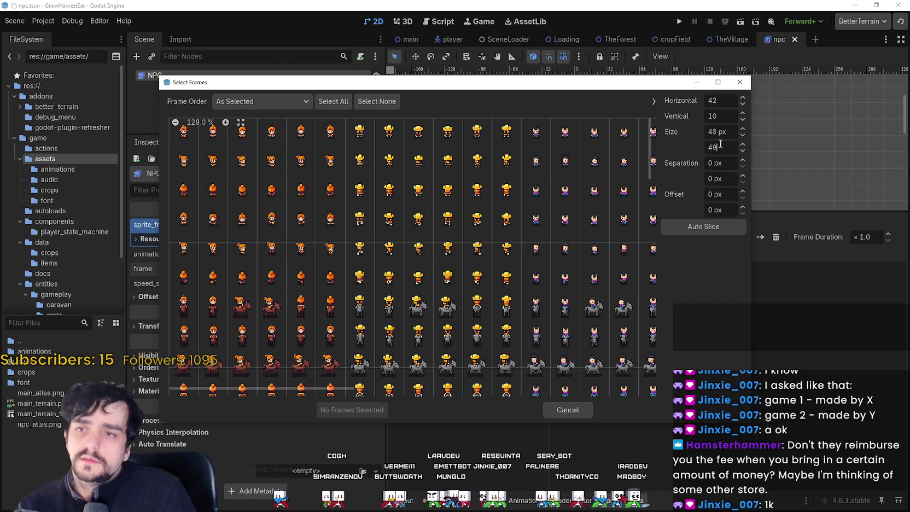
pyautogui.click(730, 118)
pyautogui.write('42')
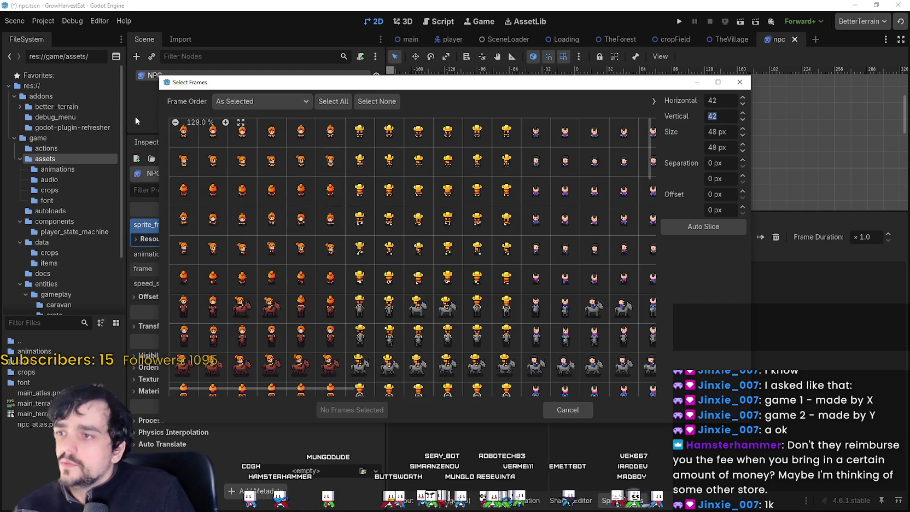
# - Add the first six top-row NPC frames to idle_down and enlarge the 2D viewport
pyautogui.moveTo(184, 134); pyautogui.dragTo(299, 148)
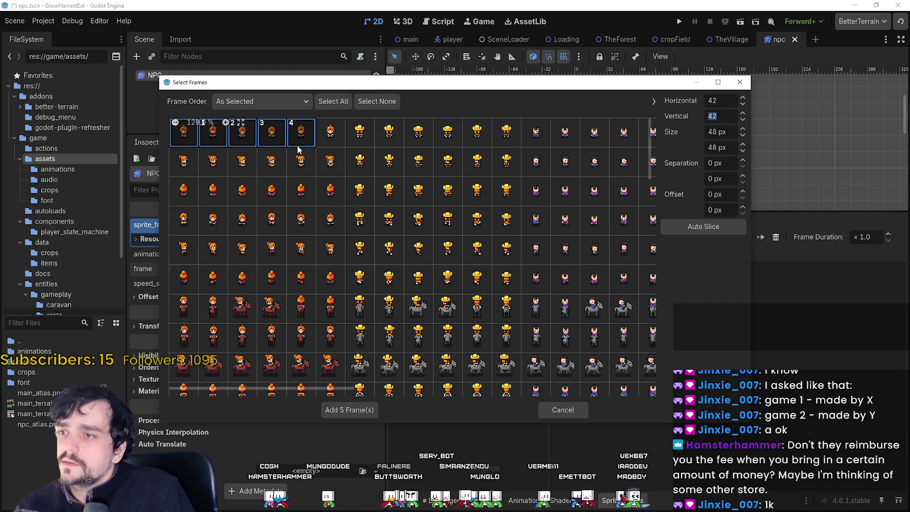
pyautogui.click(349, 410)
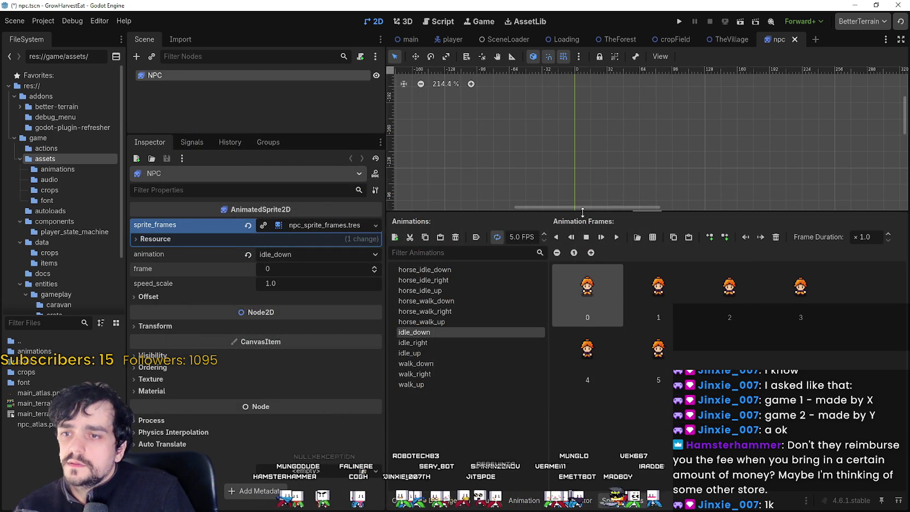
pyautogui.moveTo(582, 215); pyautogui.dragTo(583, 296)
# - Play the idle_down animation preview to check its frames
pyautogui.scroll(1, 546, 164)
pyautogui.scroll(9, 572, 232)
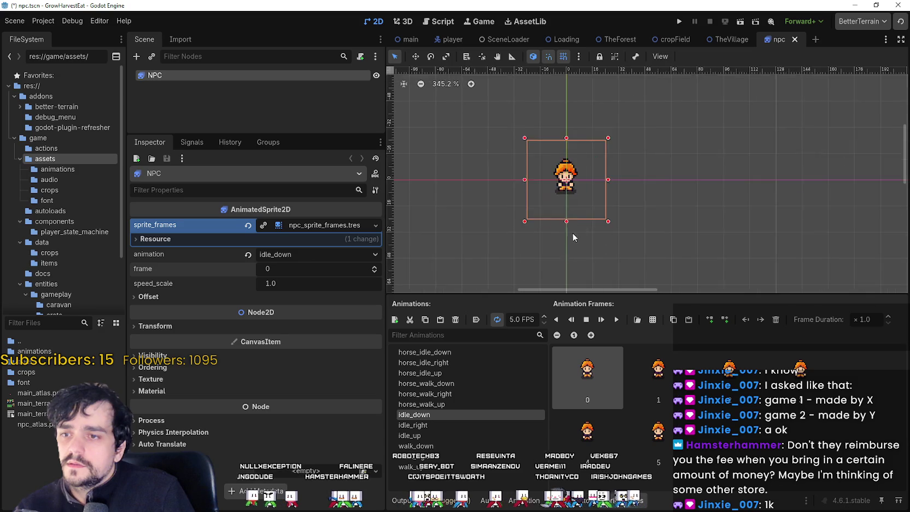
pyautogui.click(617, 324)
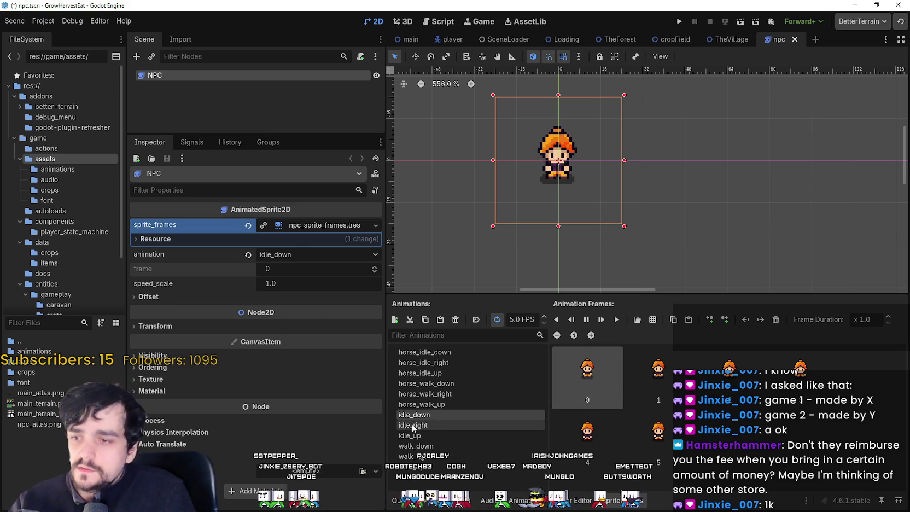
# - Add six second-row frames from npc_atlas.png to idle_right
pyautogui.click(413, 425)
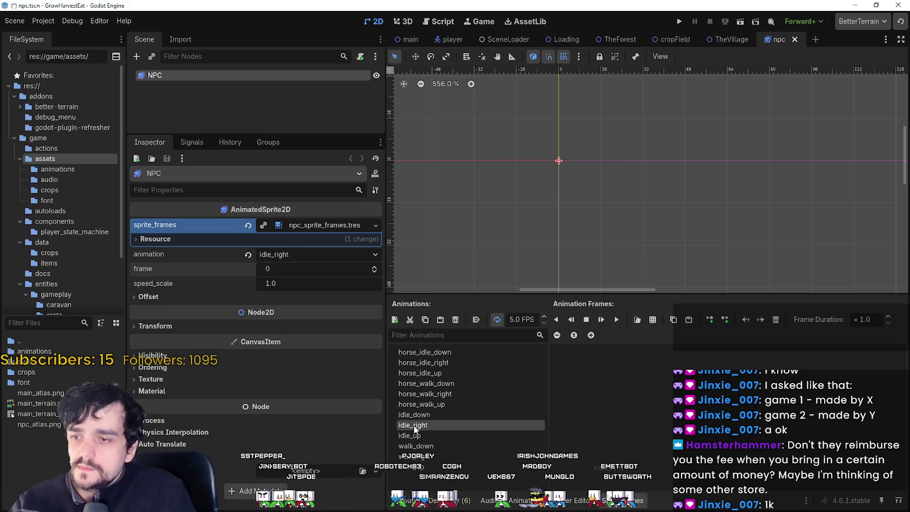
pyautogui.click(652, 319)
pyautogui.doubleClick(635, 157)
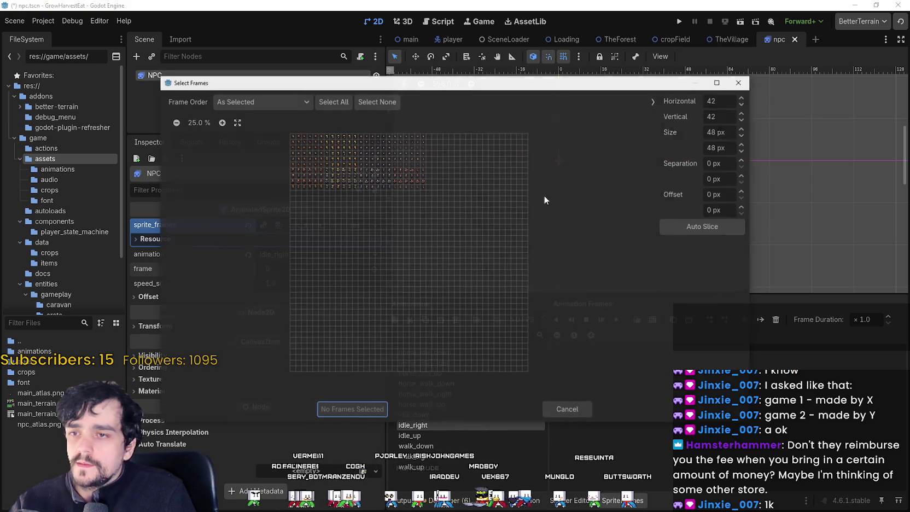
pyautogui.click(221, 122)
pyautogui.click(221, 122)
pyautogui.click(220, 122)
pyautogui.click(221, 122)
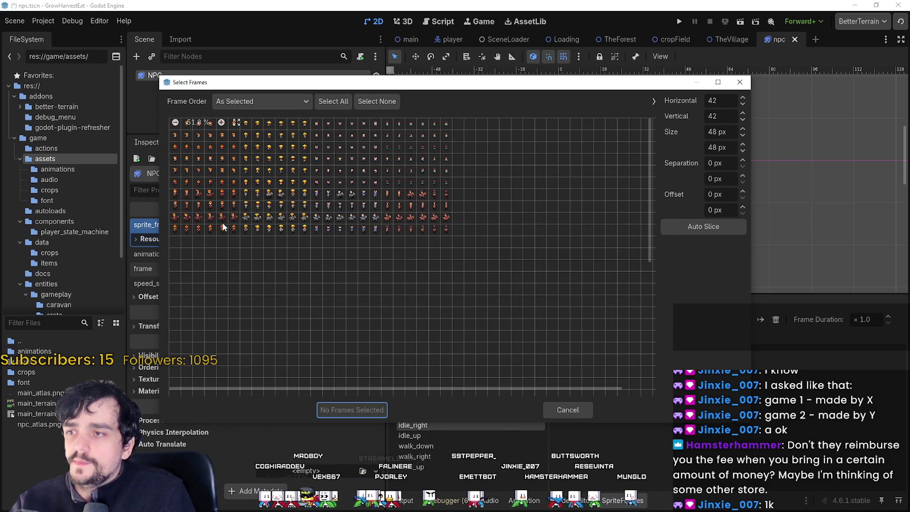
pyautogui.click(221, 122)
pyautogui.click(221, 122)
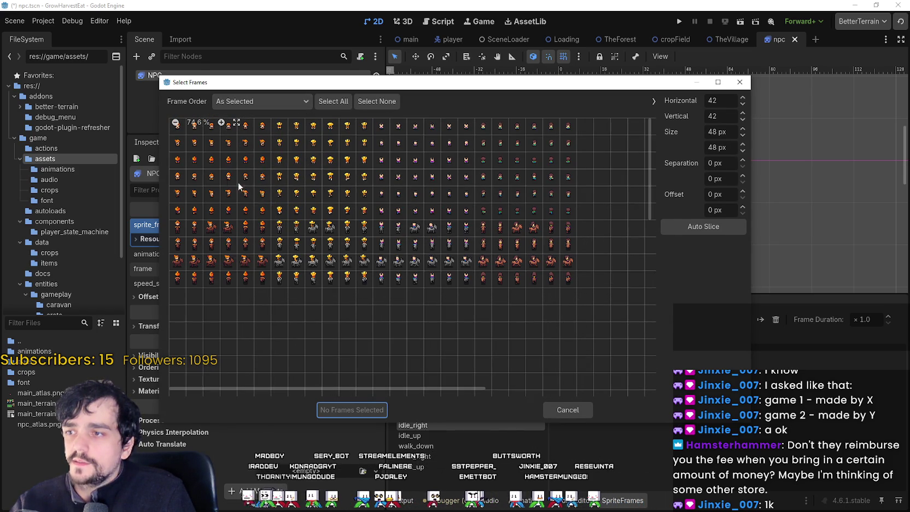
pyautogui.moveTo(180, 145); pyautogui.dragTo(263, 145)
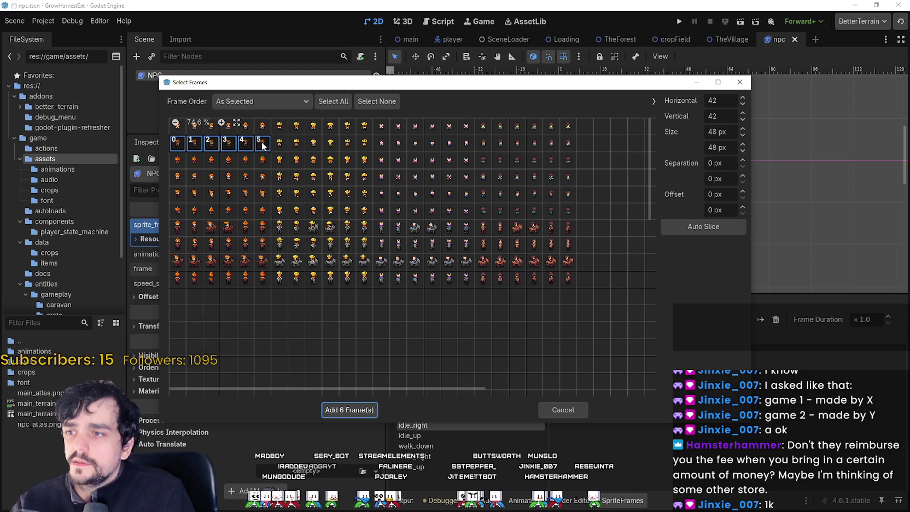
pyautogui.click(346, 409)
# - Add six third-row frames from npc_atlas.png to idle_up
pyautogui.click(465, 436)
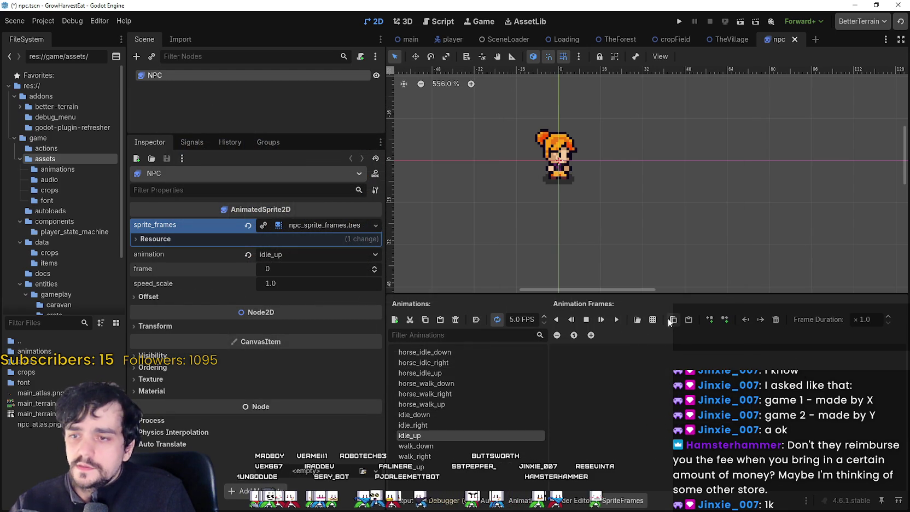
pyautogui.click(652, 319)
pyautogui.doubleClick(629, 159)
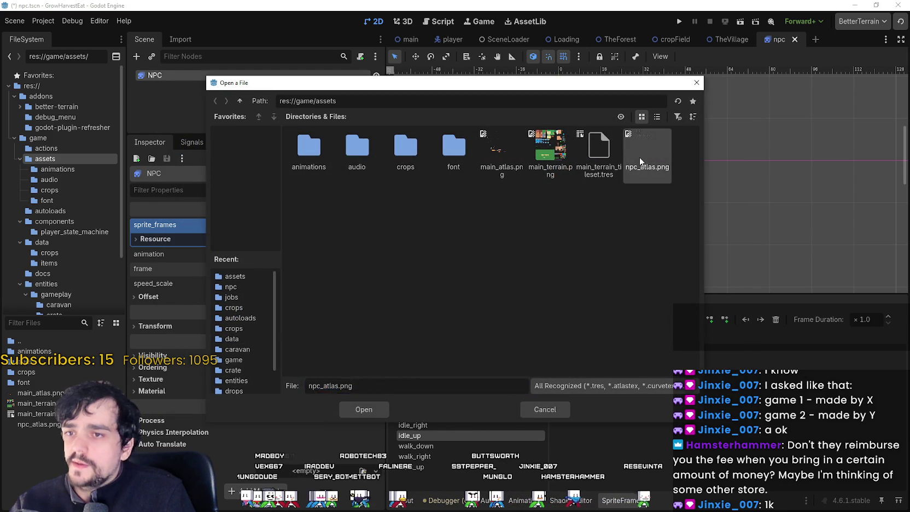
pyautogui.click(221, 120)
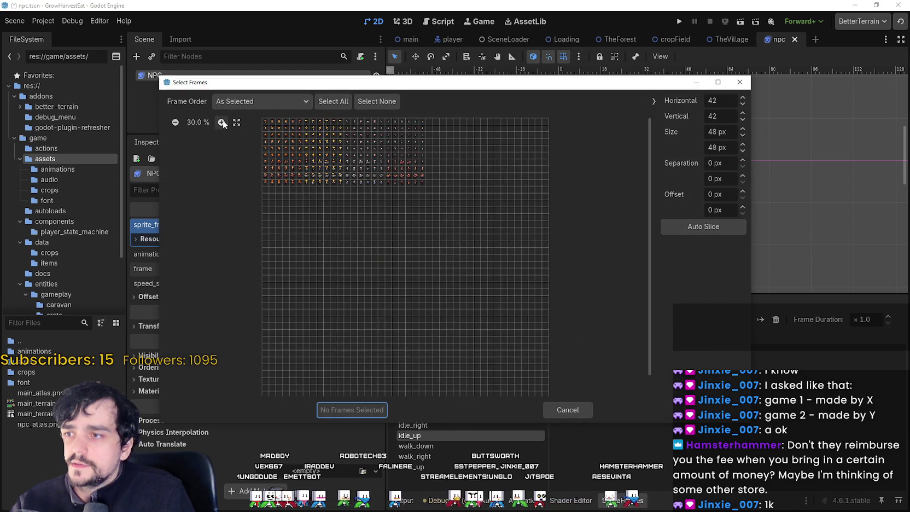
pyautogui.click(222, 121)
pyautogui.click(221, 121)
pyautogui.click(221, 121)
pyautogui.click(221, 121)
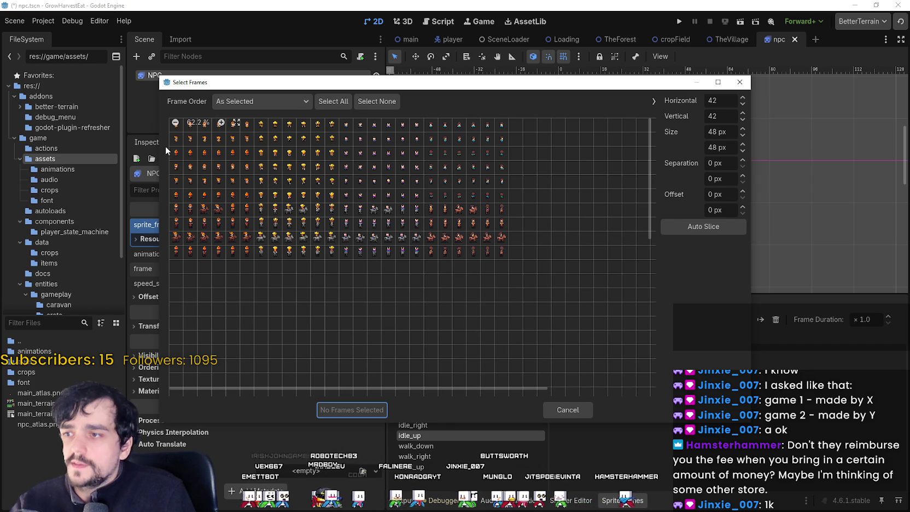
pyautogui.moveTo(175, 153); pyautogui.dragTo(244, 157)
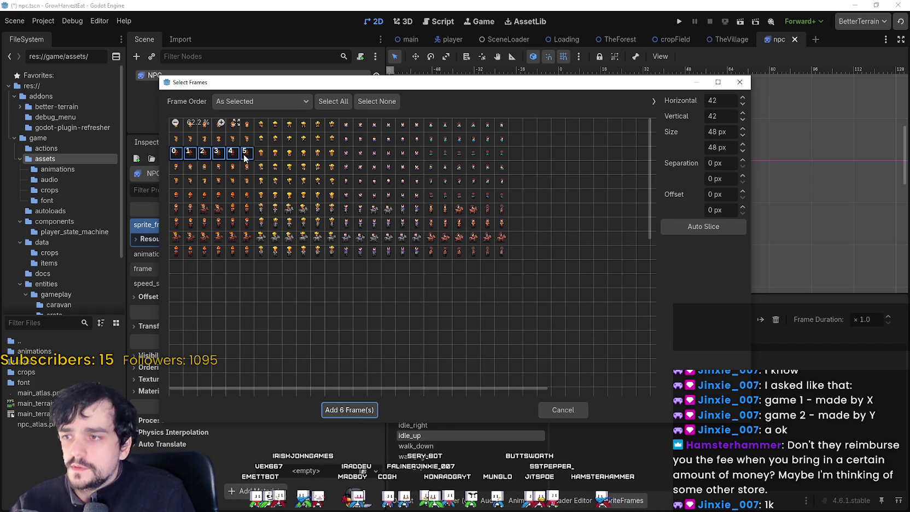
pyautogui.click(365, 412)
pyautogui.click(437, 447)
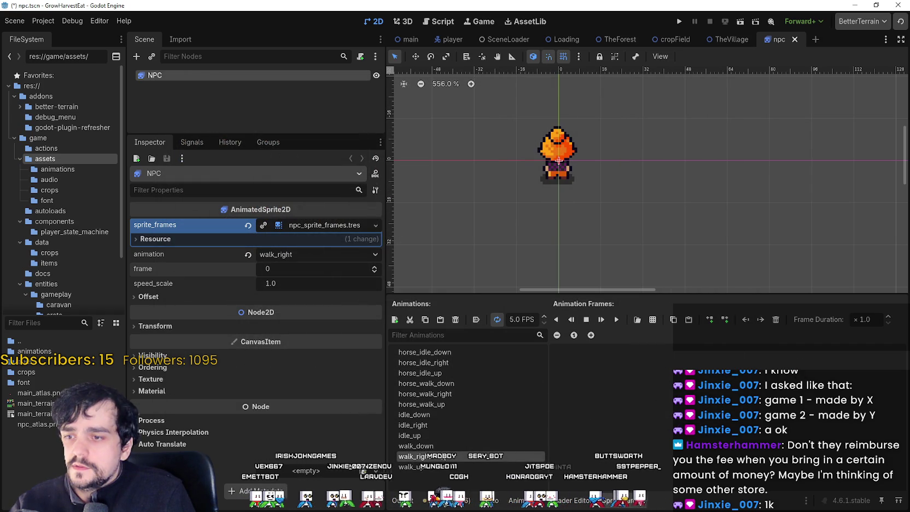
# - Add six fourth-row frames from npc_atlas.png to walk_down and preview it
pyautogui.click(674, 320)
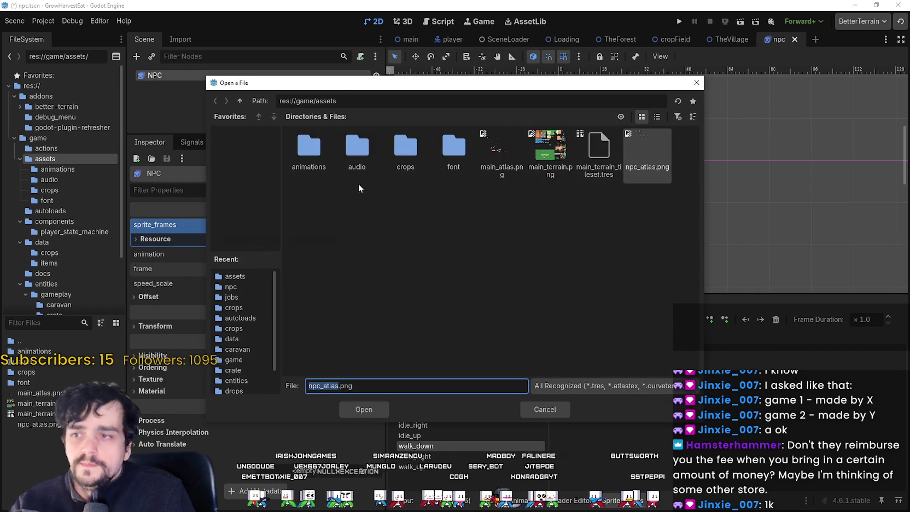
pyautogui.doubleClick(638, 156)
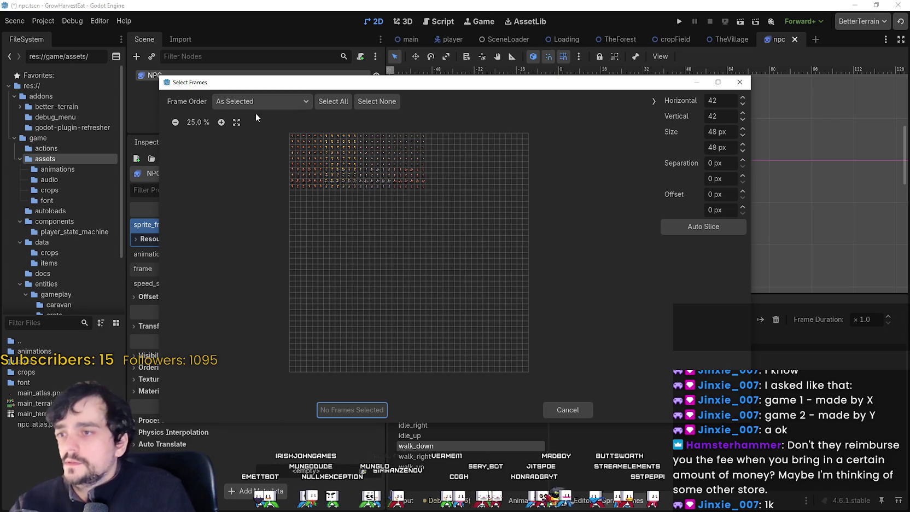
pyautogui.click(223, 122)
pyautogui.click(223, 122)
pyautogui.click(223, 122)
pyautogui.click(223, 122)
pyautogui.click(223, 122)
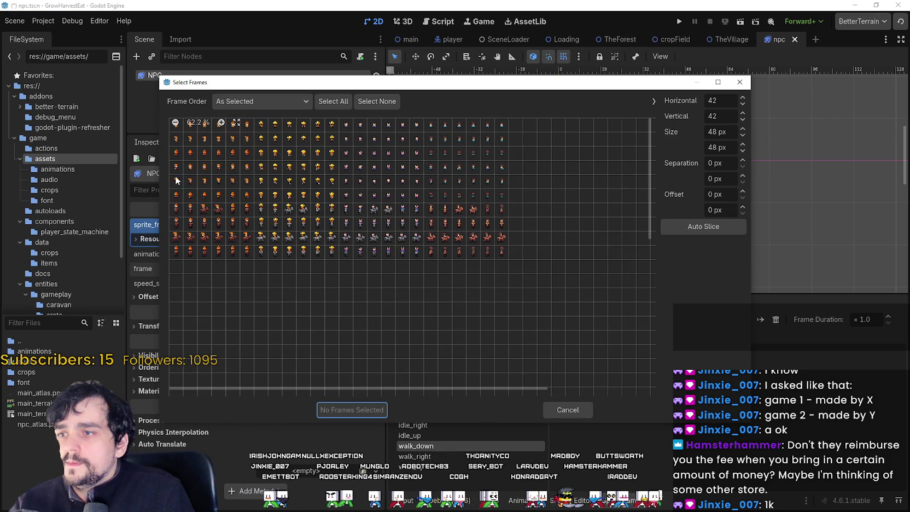
pyautogui.moveTo(176, 167); pyautogui.dragTo(247, 167)
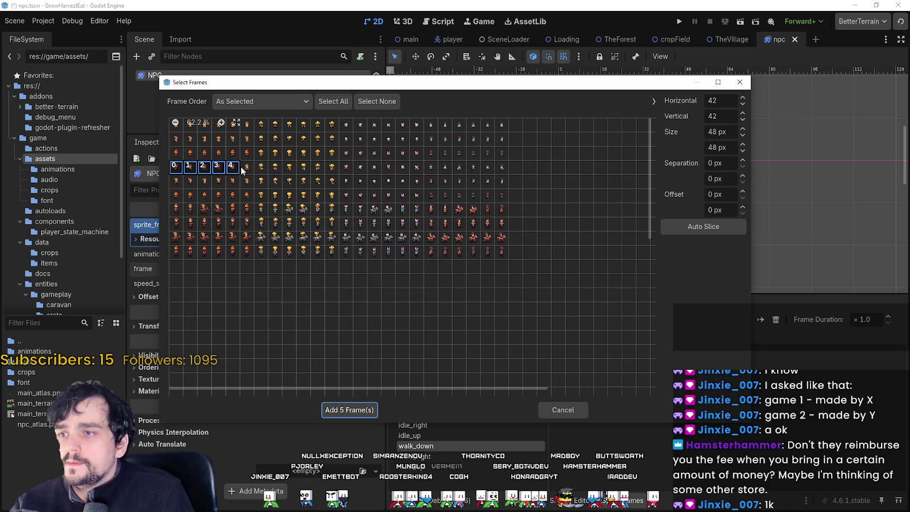
pyautogui.click(348, 409)
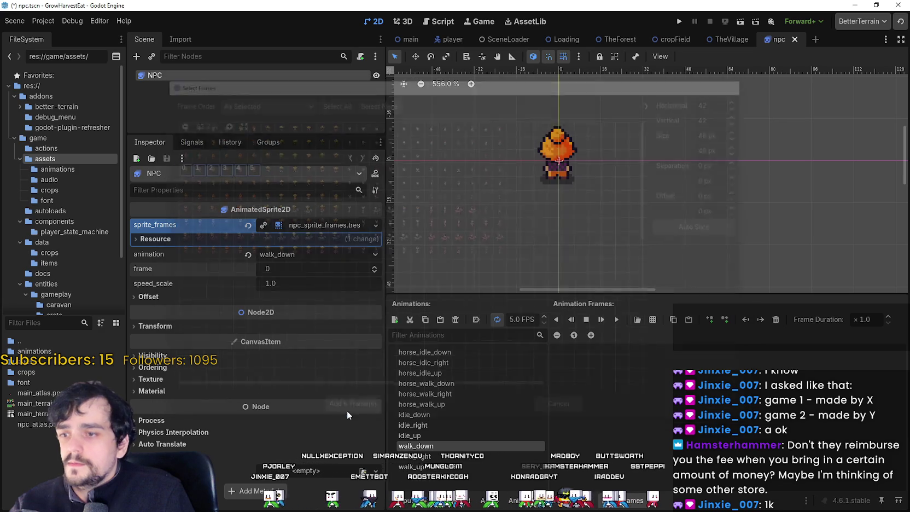
pyautogui.click(616, 321)
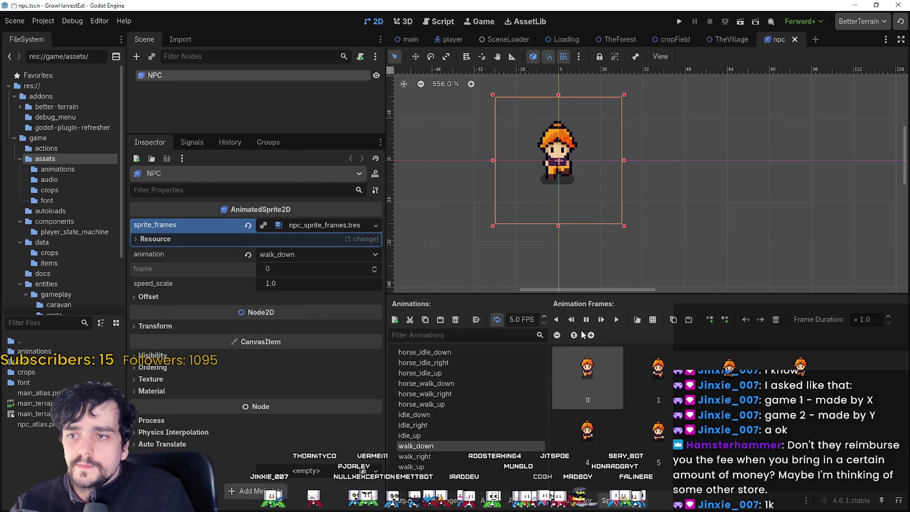
# - Add six fifth-row frames from npc_atlas.png to walk_right
pyautogui.click(413, 456)
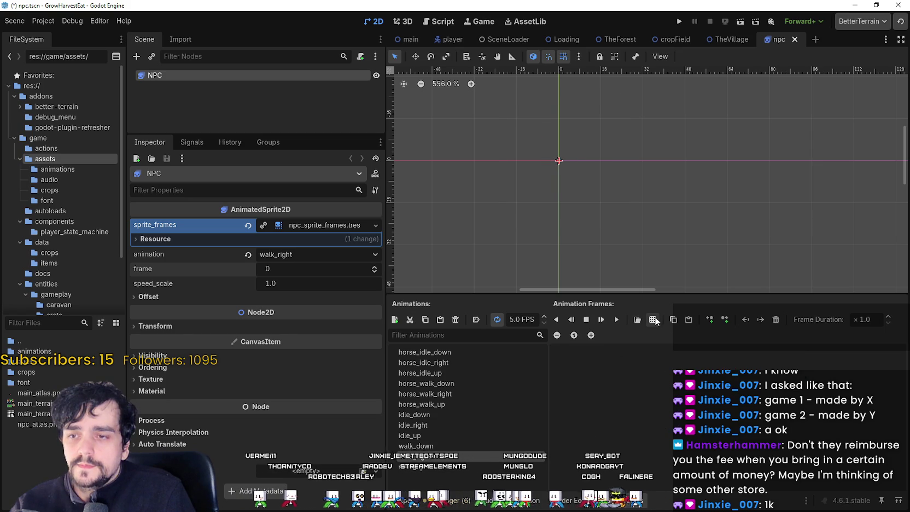
pyautogui.click(633, 319)
pyautogui.doubleClick(645, 156)
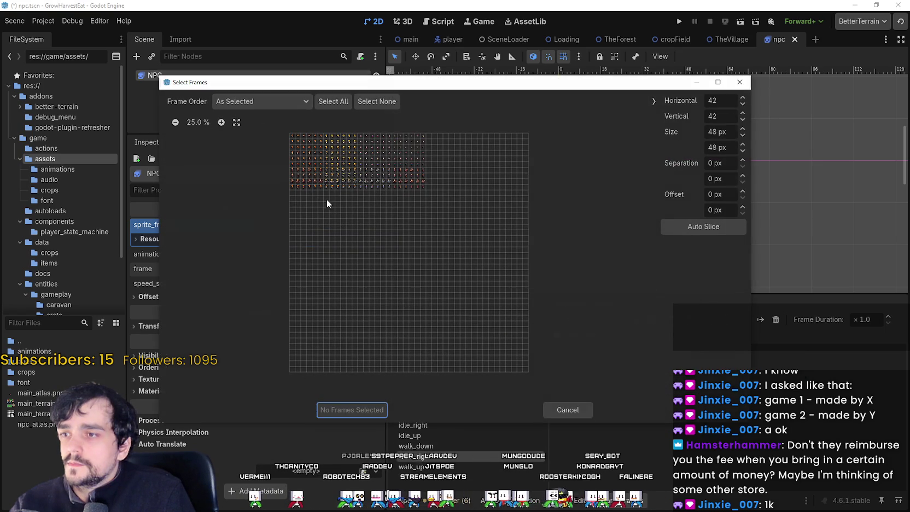
pyautogui.click(221, 122)
pyautogui.click(221, 122)
pyautogui.click(221, 122)
pyautogui.click(221, 123)
pyautogui.click(221, 122)
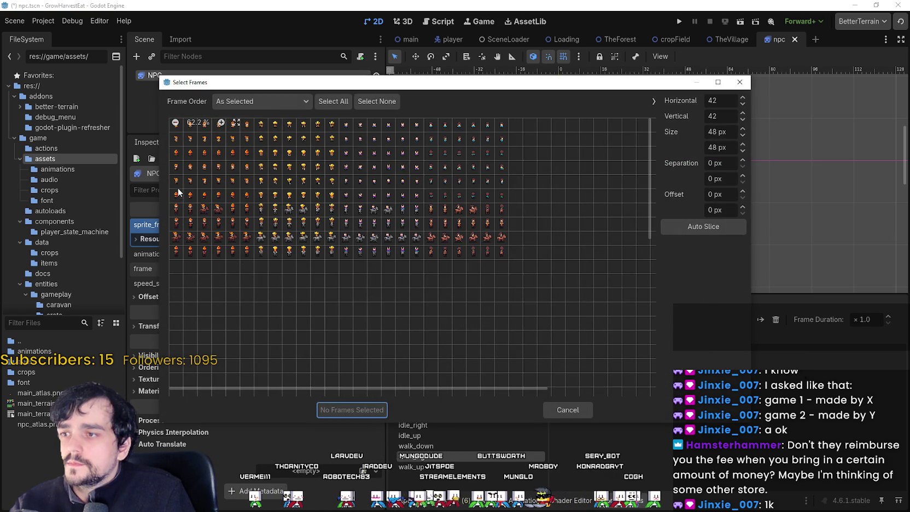
pyautogui.moveTo(176, 182); pyautogui.dragTo(248, 180)
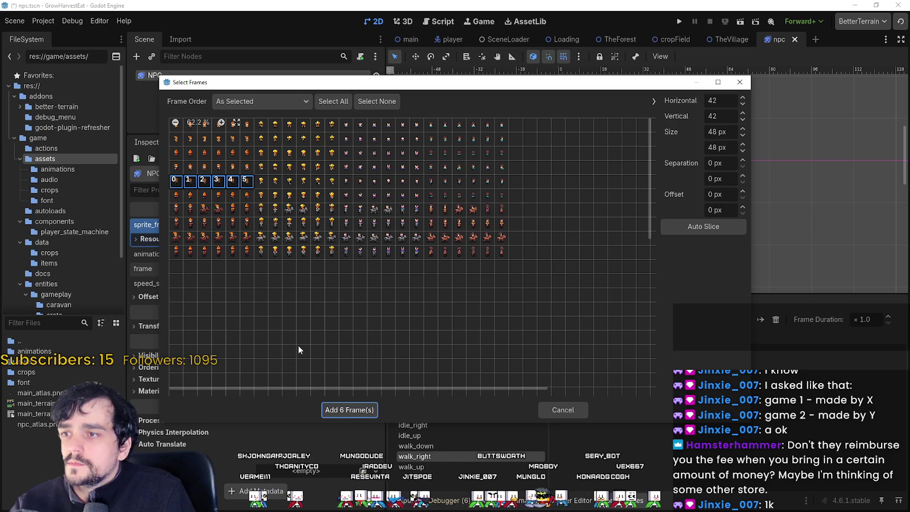
pyautogui.click(355, 410)
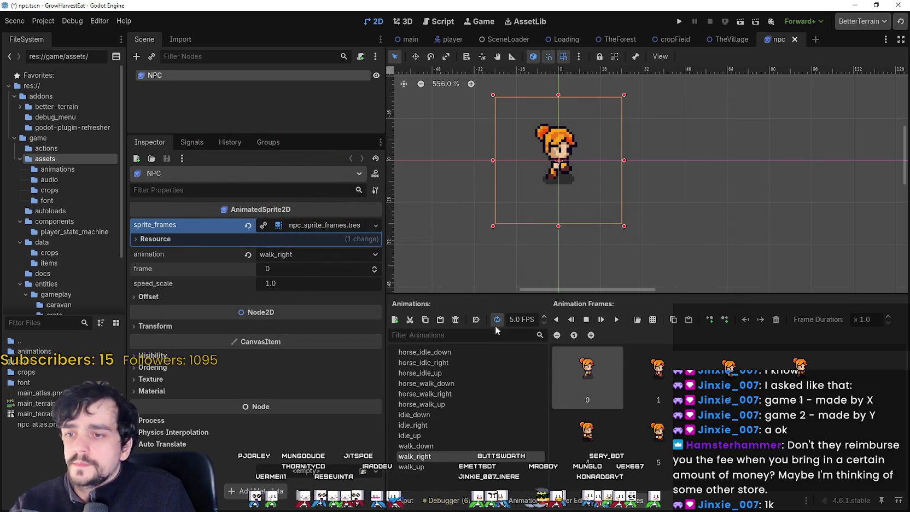
# - Add six sixth-row frames from npc_atlas.png to walk_up and preview it
pyautogui.click(654, 320)
pyautogui.doubleClick(647, 155)
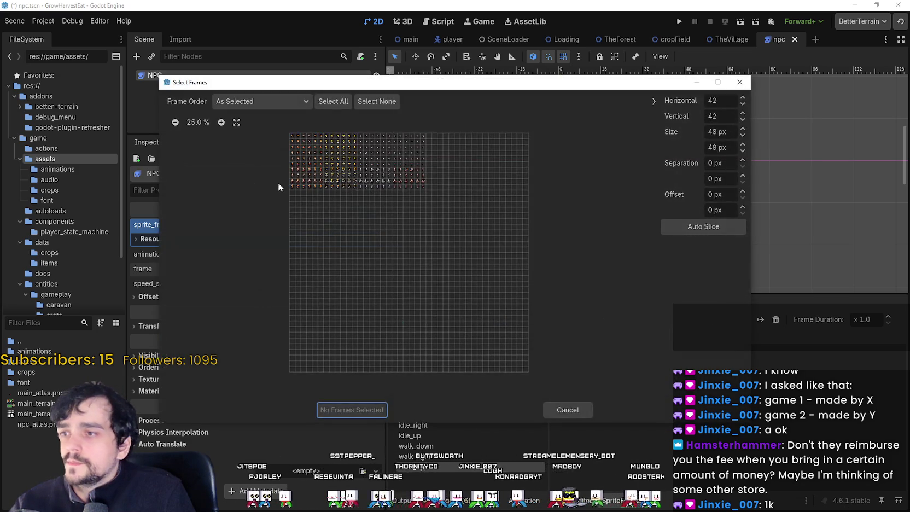
pyautogui.scroll(5, 213, 126)
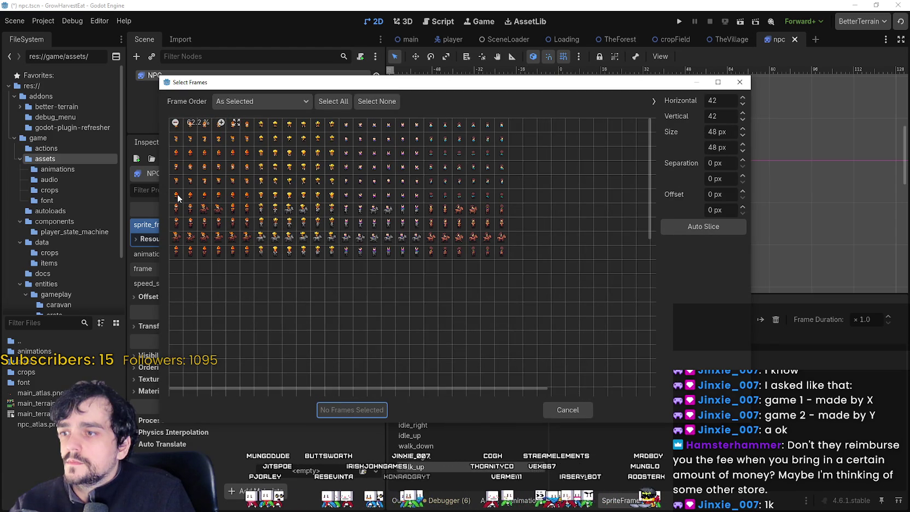
pyautogui.moveTo(175, 195); pyautogui.dragTo(247, 198)
pyautogui.click(335, 407)
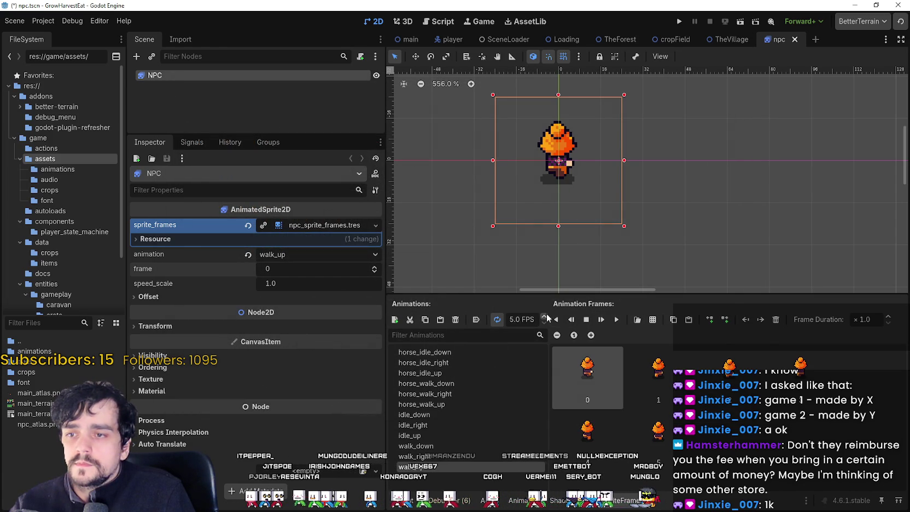
pyautogui.click(601, 319)
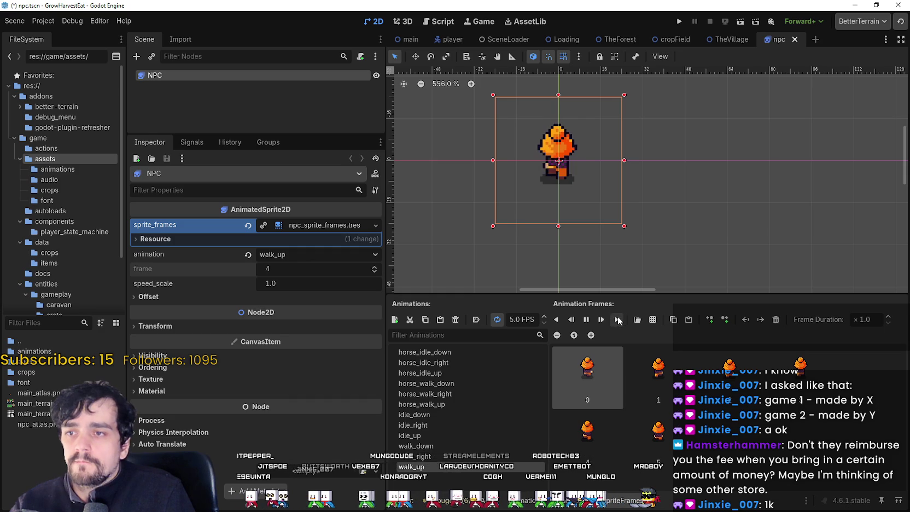
# - Step through walk_down, idle_up and idle_down to reach horse_idle_down
pyautogui.click(438, 444)
pyautogui.click(437, 436)
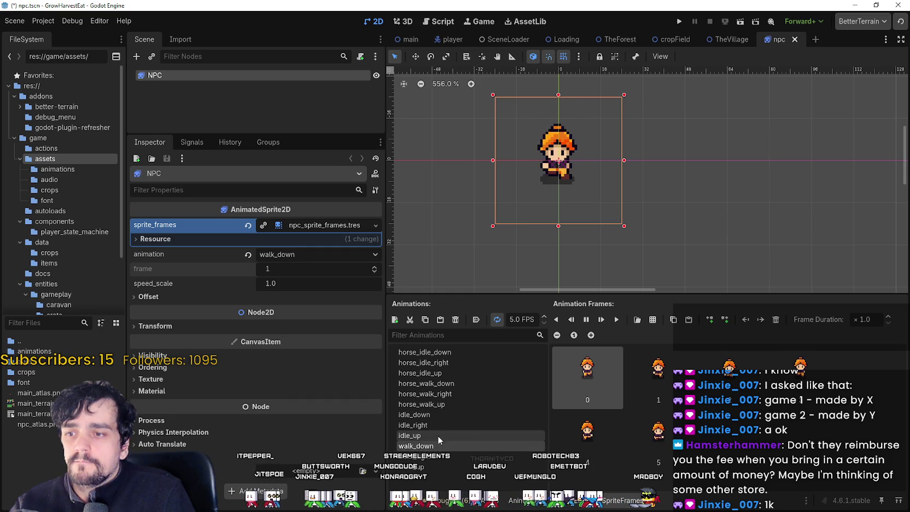
pyautogui.click(441, 414)
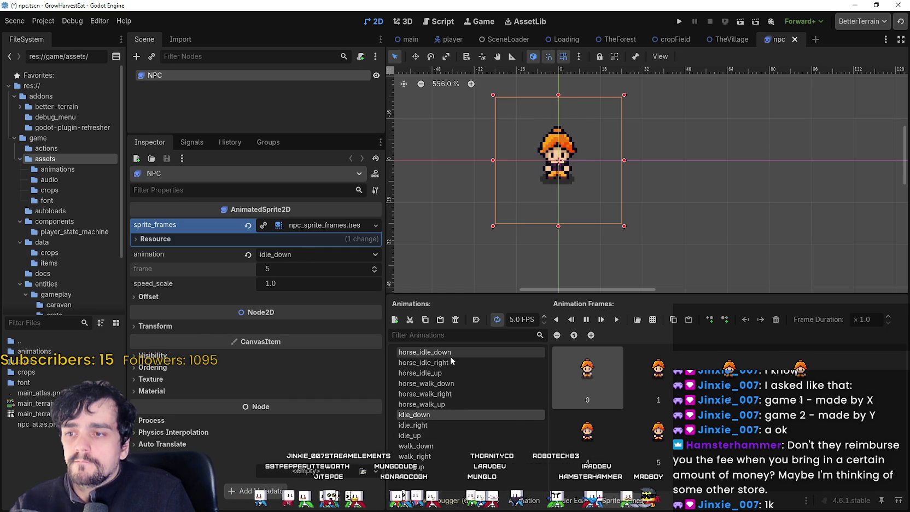
pyautogui.click(450, 356)
# - Add the first seventh-row frame from npc_atlas.png to horse_idle_down and preview it
pyautogui.click(651, 320)
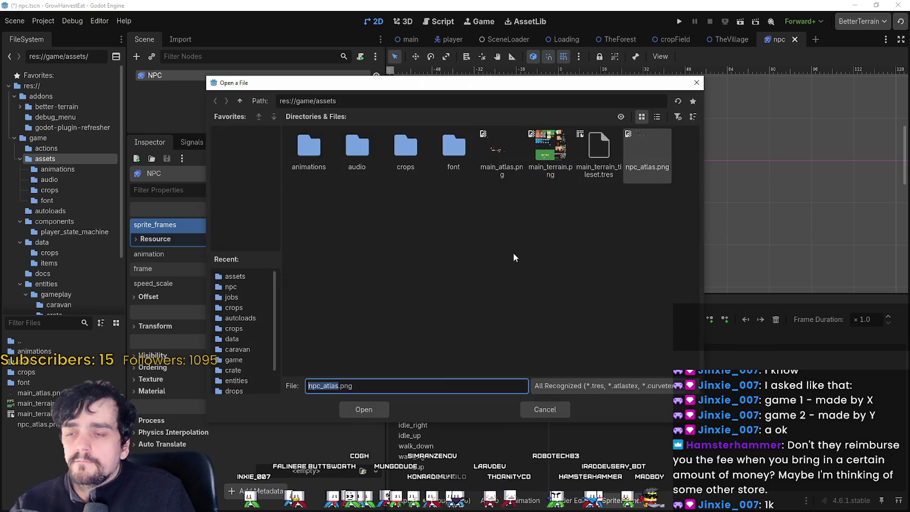
pyautogui.doubleClick(658, 162)
pyautogui.scroll(-5, 322, 167)
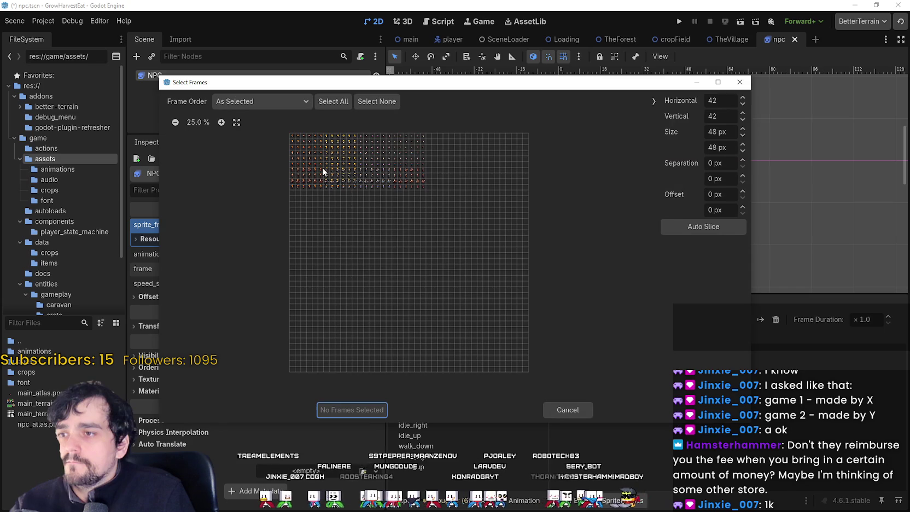
pyautogui.click(225, 123)
pyautogui.click(225, 123)
pyautogui.click(225, 123)
pyautogui.click(174, 182)
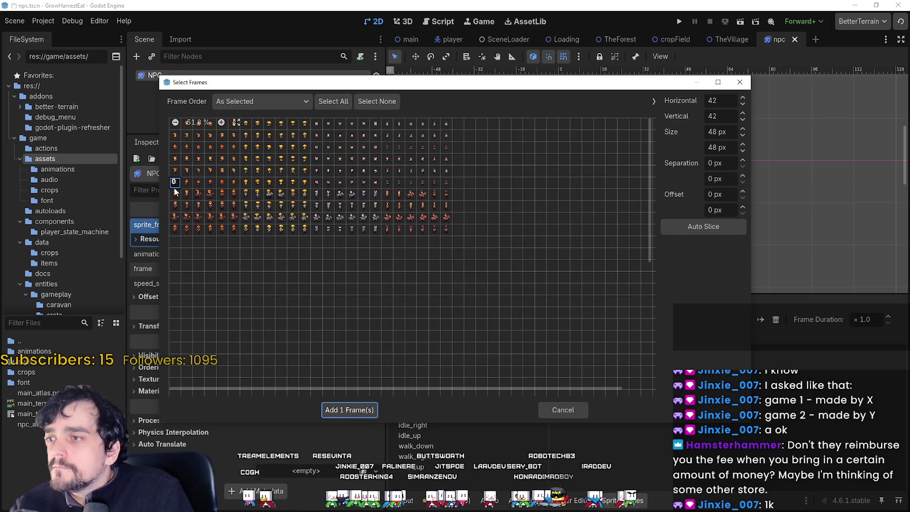
pyautogui.moveTo(174, 193); pyautogui.dragTo(209, 194)
pyautogui.click(190, 266)
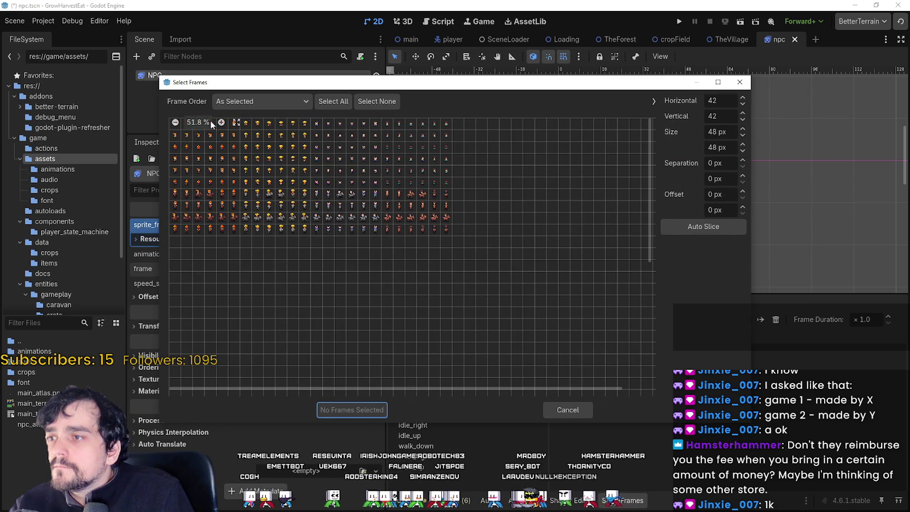
pyautogui.click(221, 122)
pyautogui.click(181, 206)
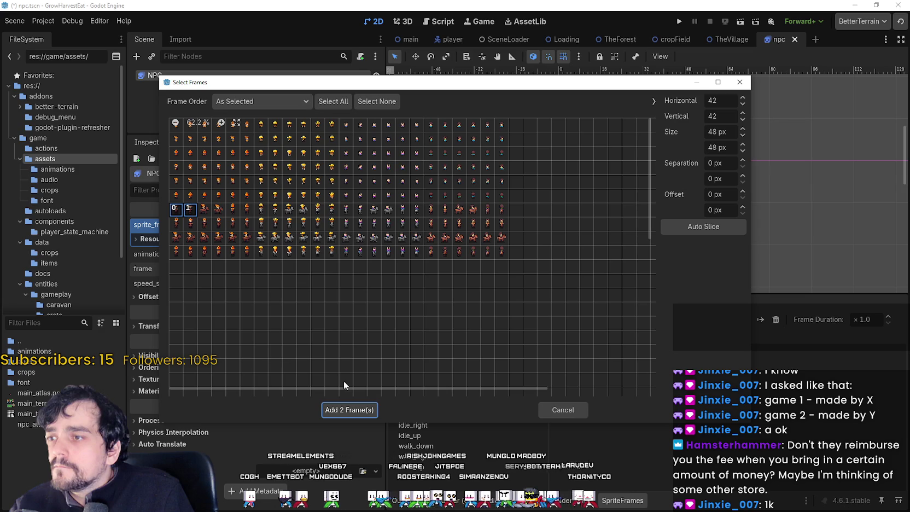
pyautogui.click(350, 410)
pyautogui.click(616, 319)
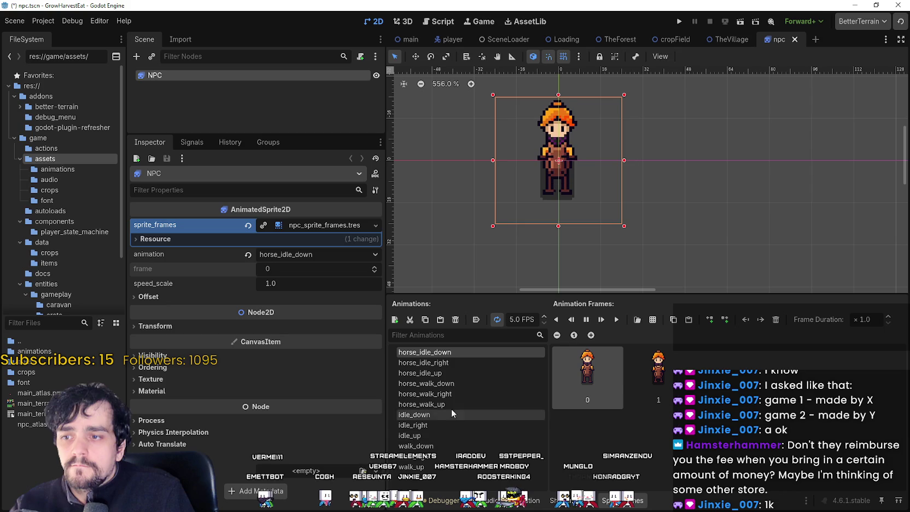
# - Add two horse-rider frames from npc_atlas.png to horse_idle_right
pyautogui.click(449, 362)
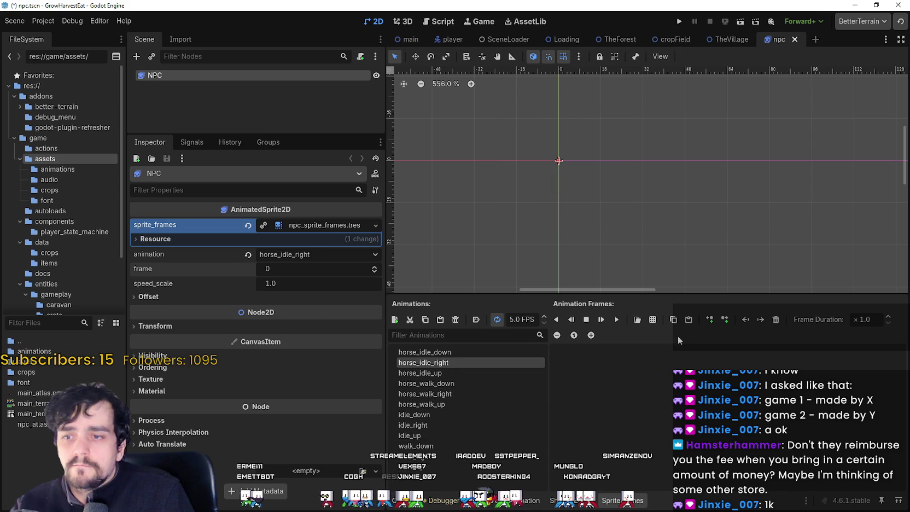
pyautogui.click(653, 320)
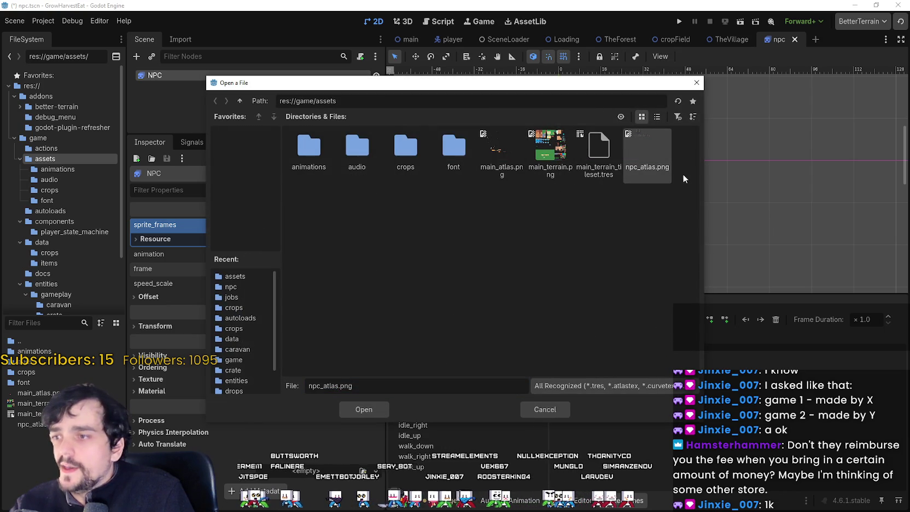
pyautogui.doubleClick(663, 155)
pyautogui.scroll(4, 222, 120)
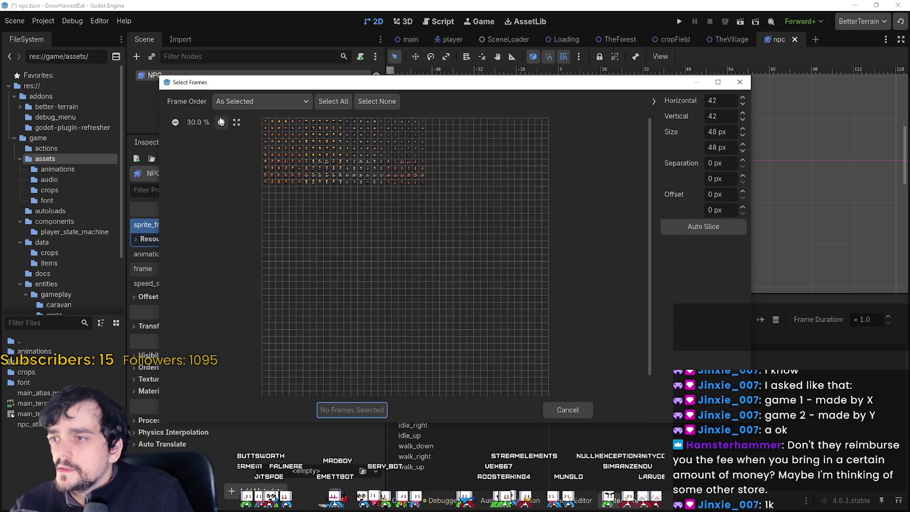
pyautogui.click(198, 193)
pyautogui.click(208, 194)
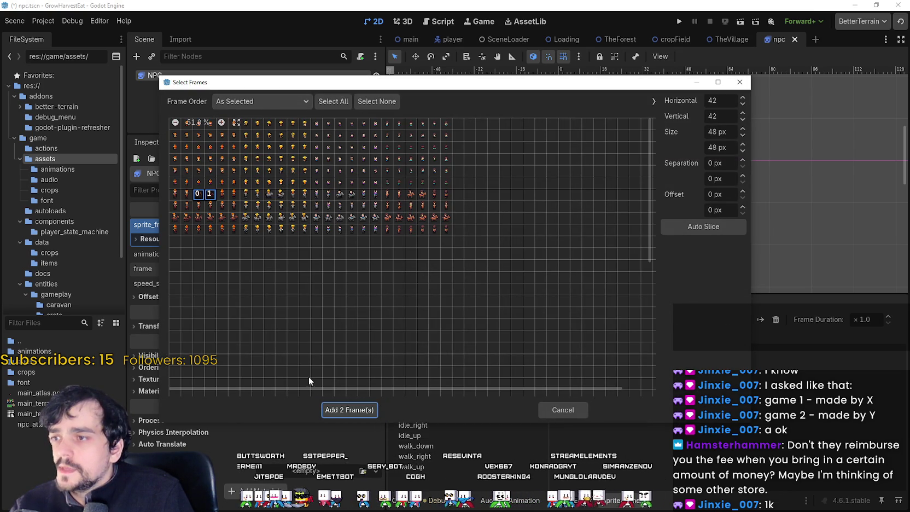
pyautogui.click(349, 409)
# - Review the walk_up, walk_right and horse_idle_right animations
pyautogui.click(438, 464)
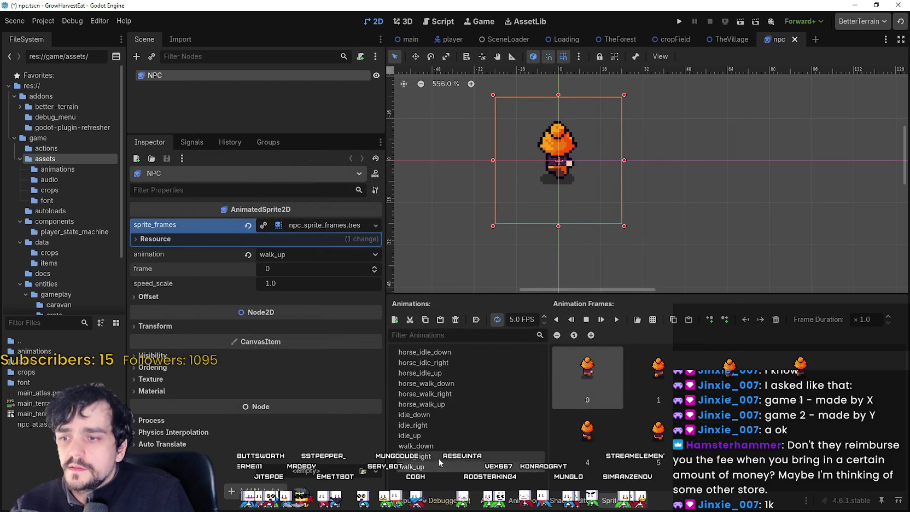
pyautogui.click(432, 456)
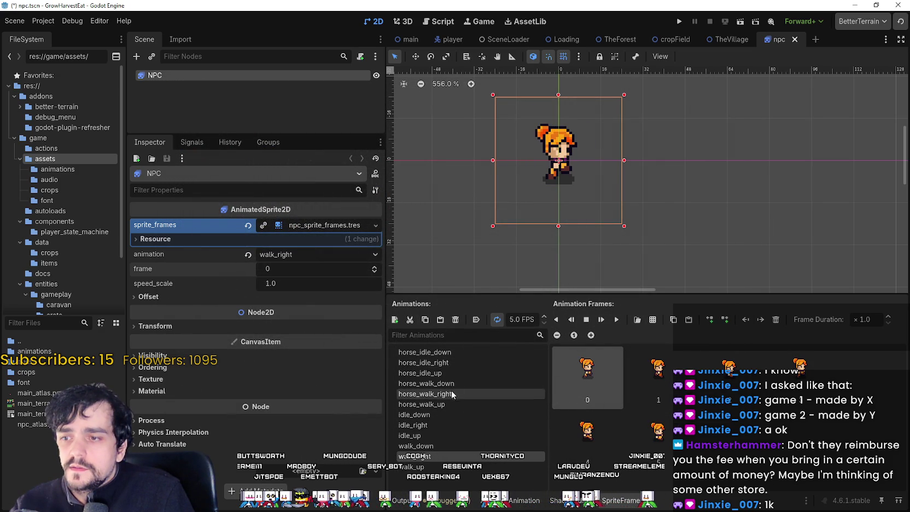
pyautogui.click(455, 362)
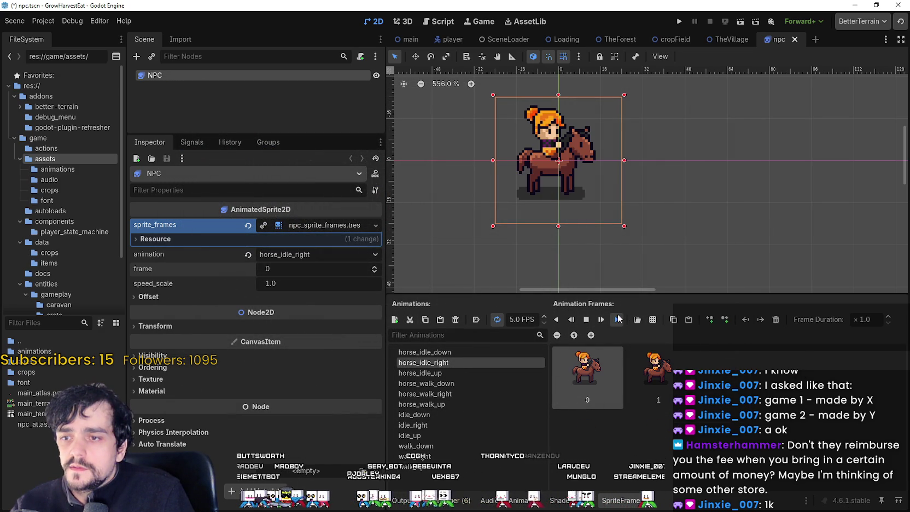
# - Add two riding frames from npc_atlas.png to horse_idle_up and preview it
pyautogui.click(434, 374)
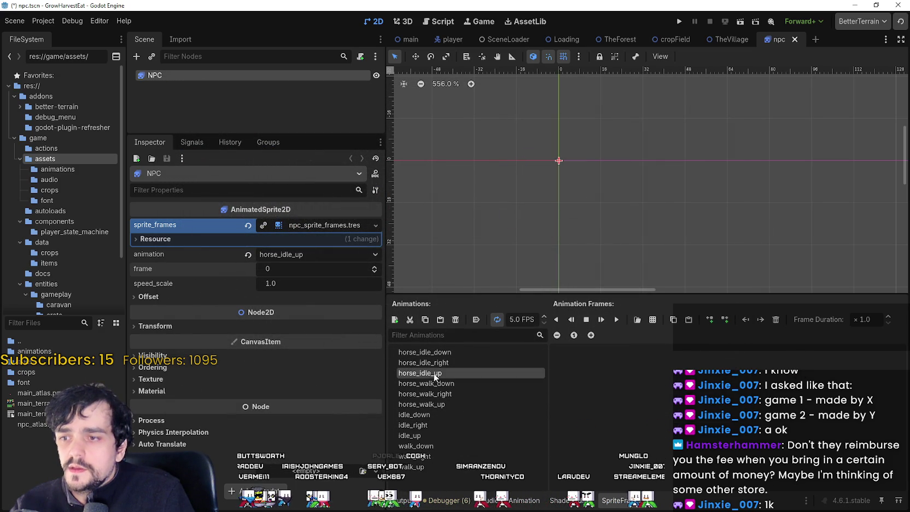
pyautogui.click(652, 319)
pyautogui.click(661, 165)
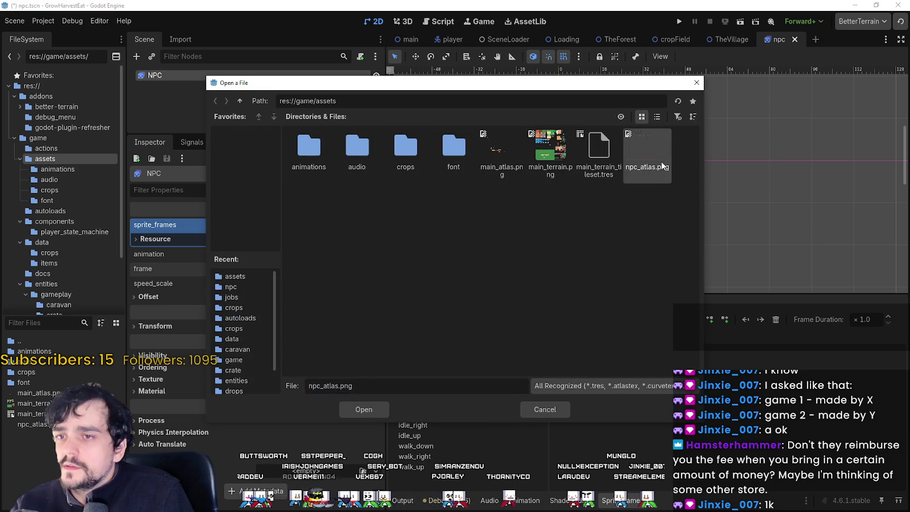
pyautogui.doubleClick(661, 166)
pyautogui.click(221, 122)
pyautogui.click(221, 123)
pyautogui.click(222, 122)
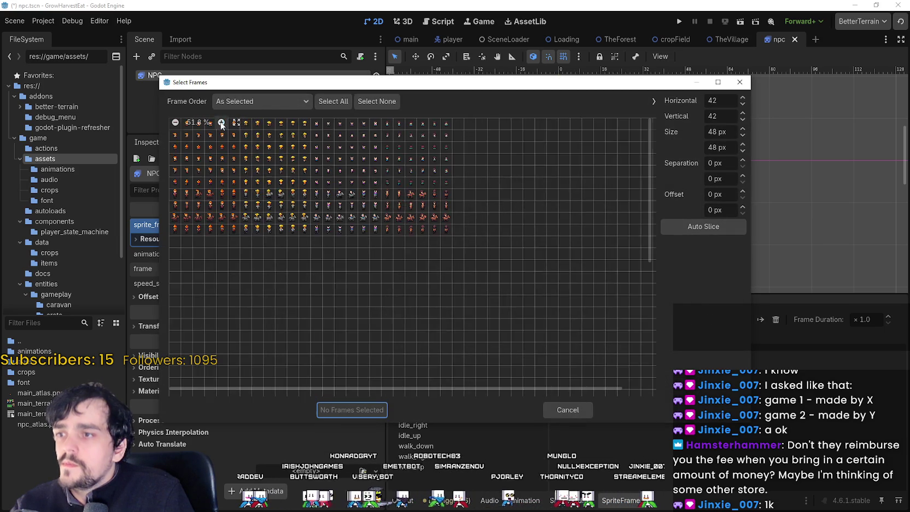
pyautogui.click(222, 122)
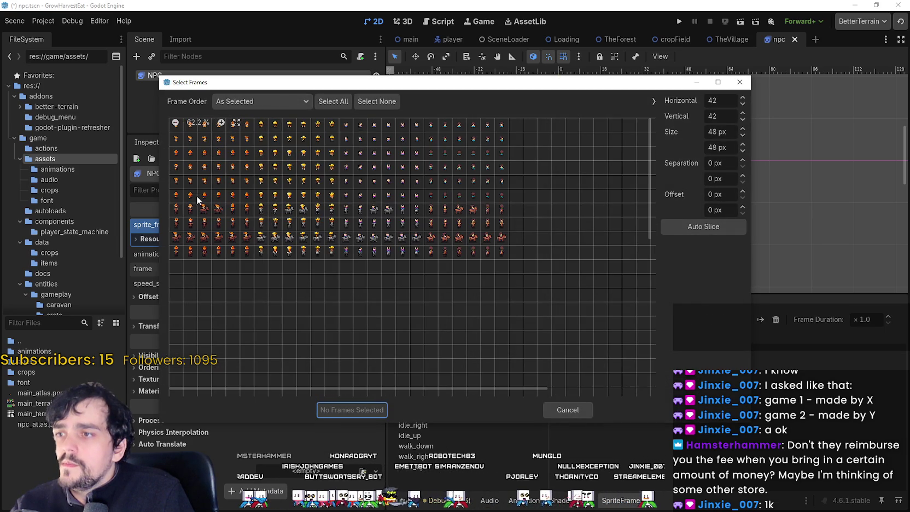
pyautogui.click(233, 208)
pyautogui.click(246, 208)
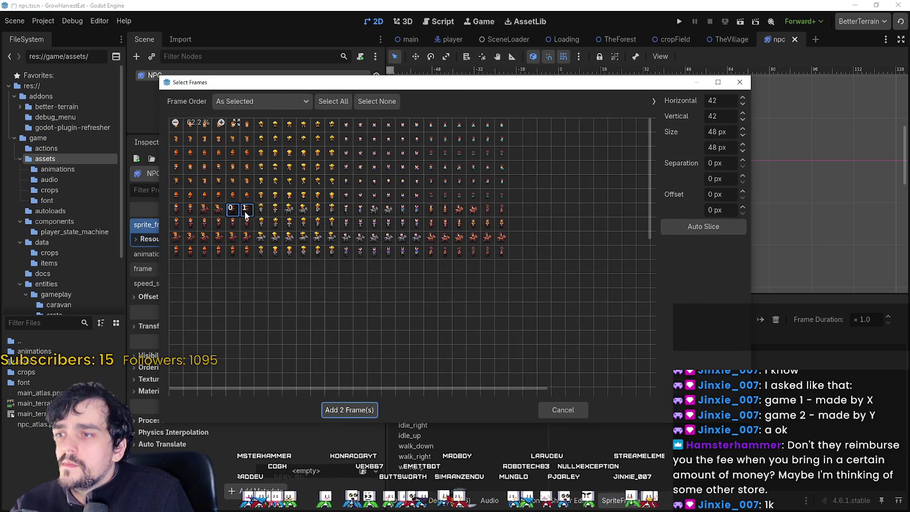
pyautogui.click(358, 406)
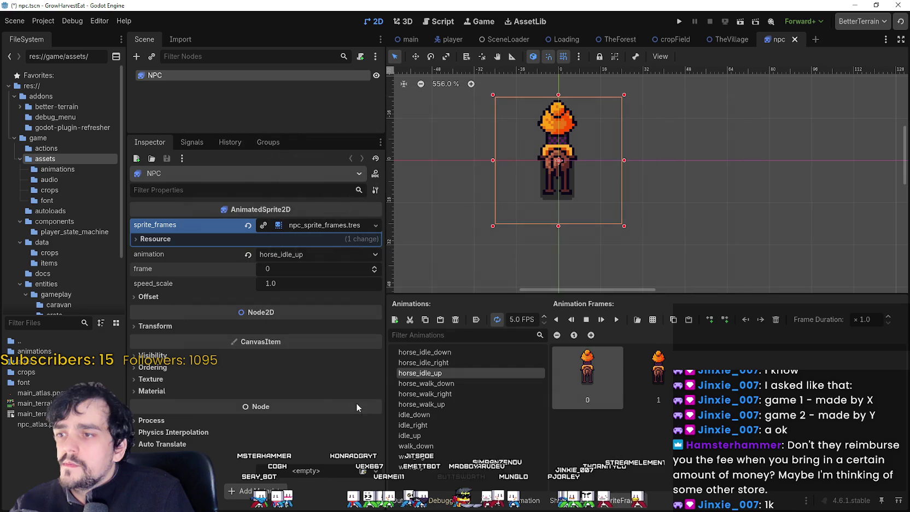
pyautogui.click(601, 317)
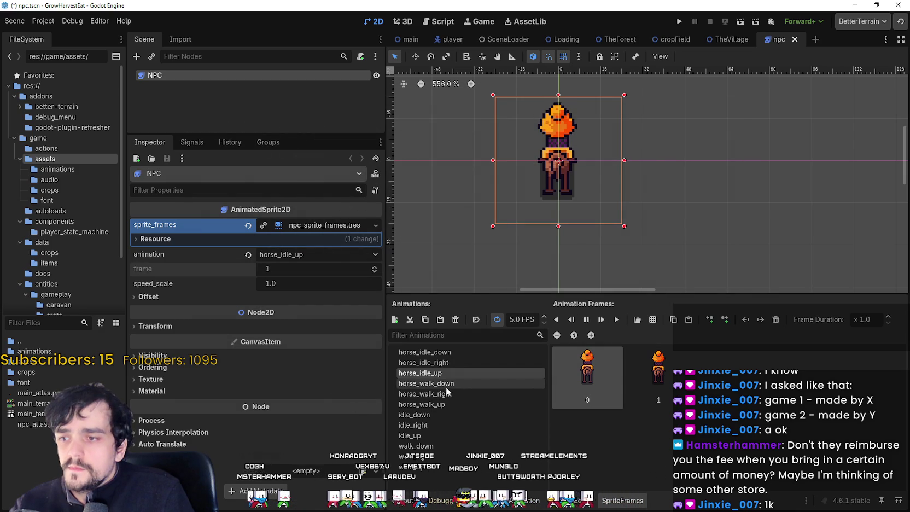
pyautogui.click(495, 382)
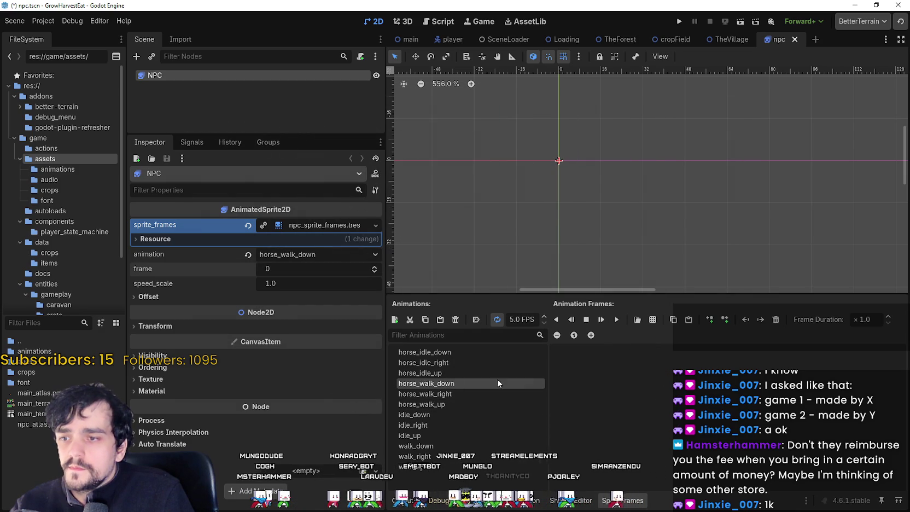
# - Add five eighth-row riding frames from npc_atlas.png to horse_walk_down
pyautogui.click(653, 320)
pyautogui.doubleClick(667, 156)
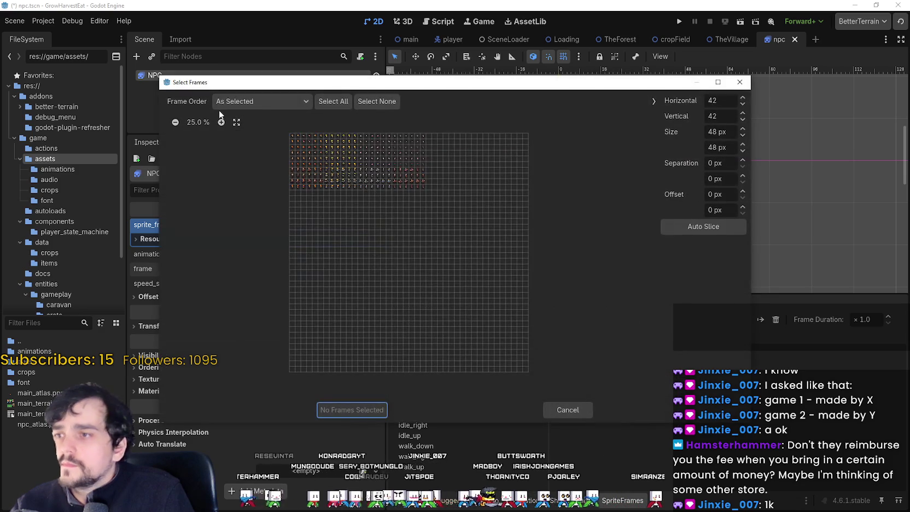
pyautogui.click(220, 122)
pyautogui.click(221, 122)
pyautogui.click(220, 122)
pyautogui.click(220, 122)
pyautogui.click(221, 122)
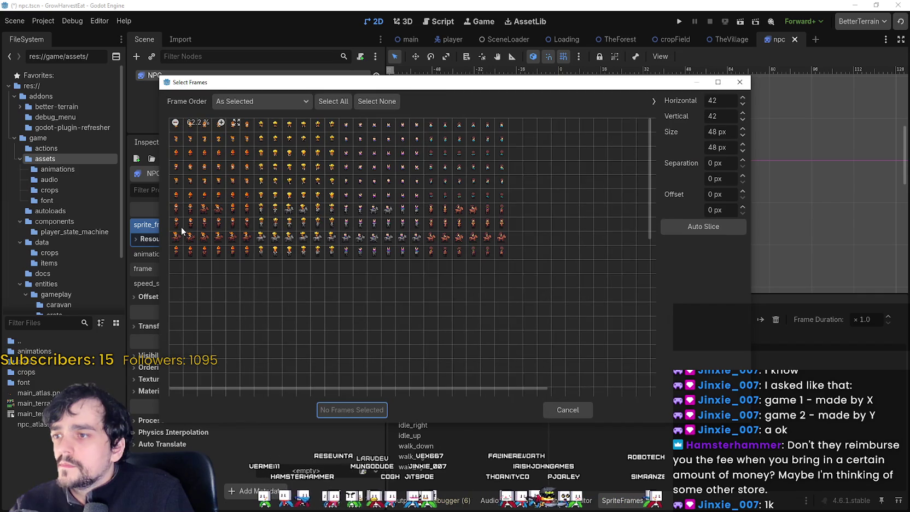
pyautogui.moveTo(175, 224); pyautogui.dragTo(239, 226)
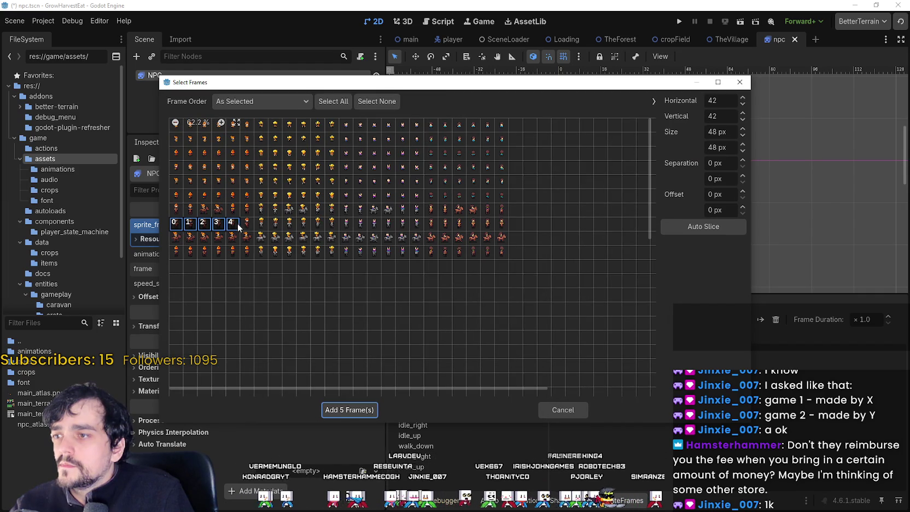
pyautogui.click(349, 410)
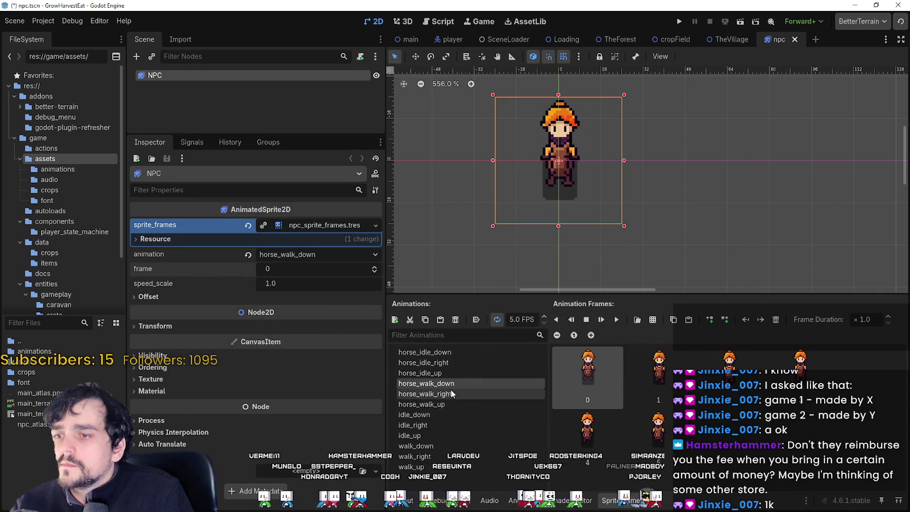
# - Add five ninth-row riding frames from npc_atlas.png to horse_walk_right
pyautogui.click(653, 319)
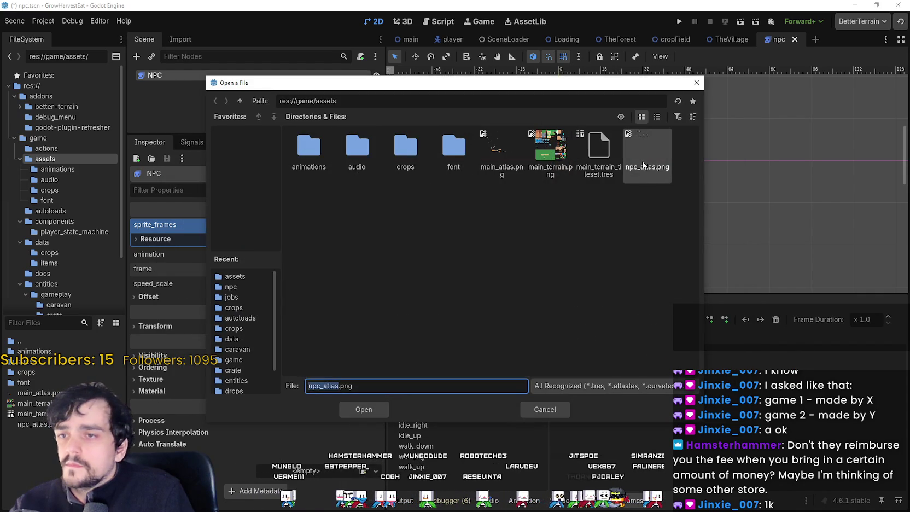
pyautogui.doubleClick(658, 157)
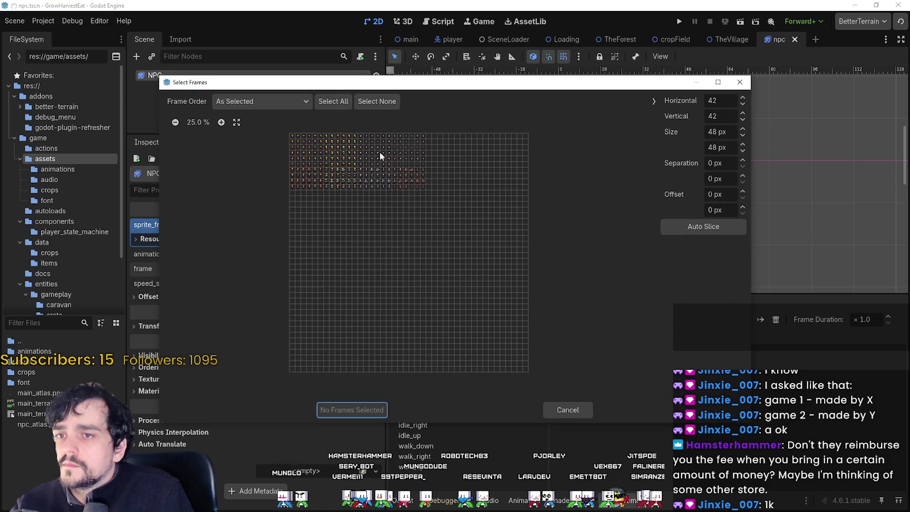
pyautogui.click(222, 122)
pyautogui.click(221, 122)
pyautogui.click(221, 122)
pyautogui.click(222, 122)
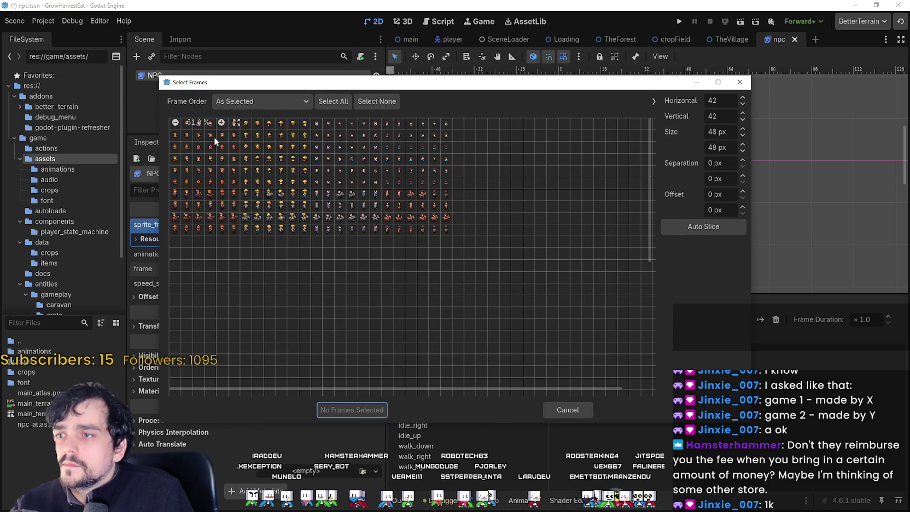
pyautogui.moveTo(174, 217); pyautogui.dragTo(222, 219)
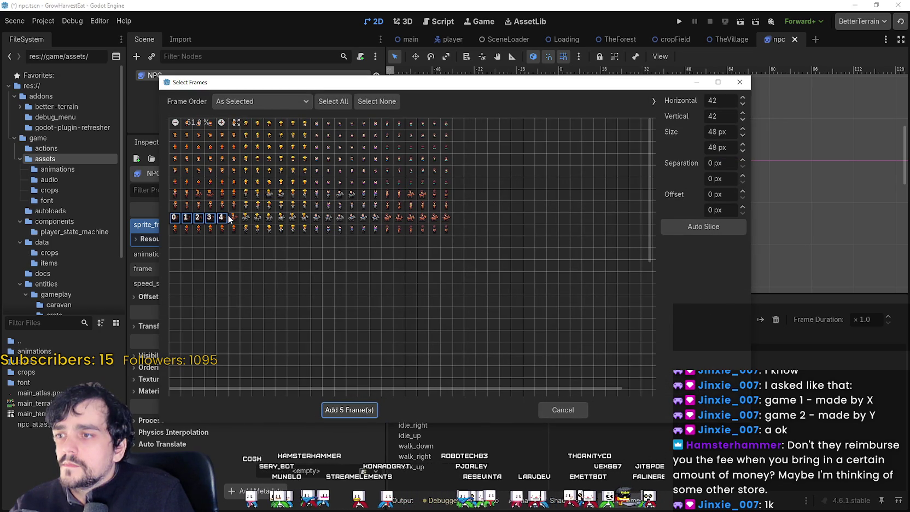
pyautogui.click(361, 415)
pyautogui.click(444, 415)
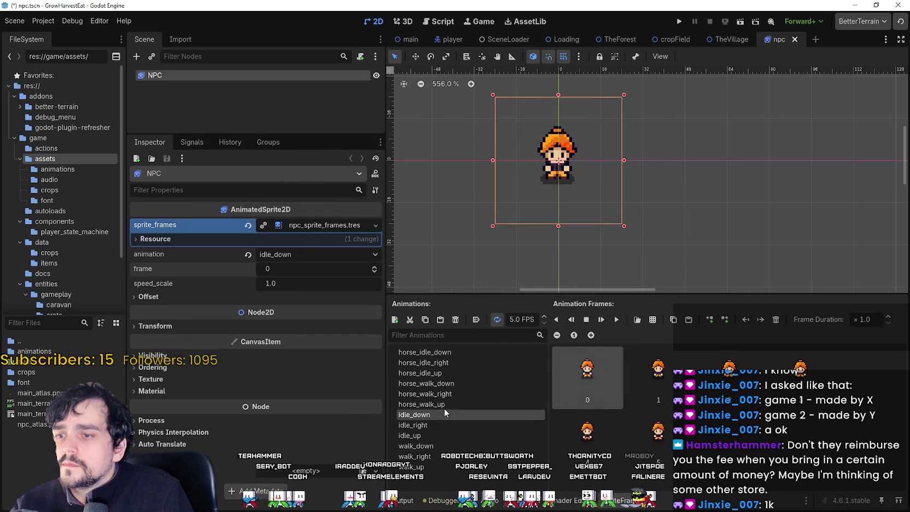
pyautogui.click(444, 406)
# - Open npc_atlas.png at 100% for horse_walk_up and select six bottom-row frames
pyautogui.click(652, 319)
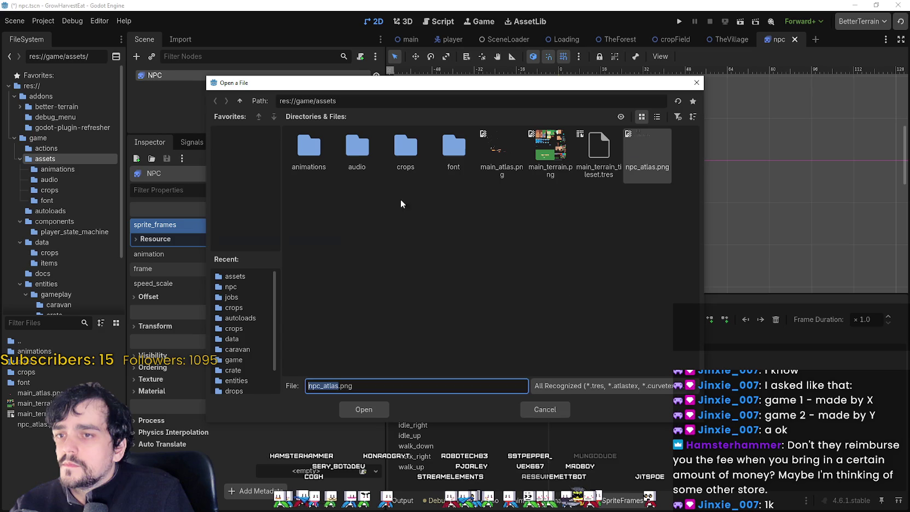
pyautogui.doubleClick(646, 155)
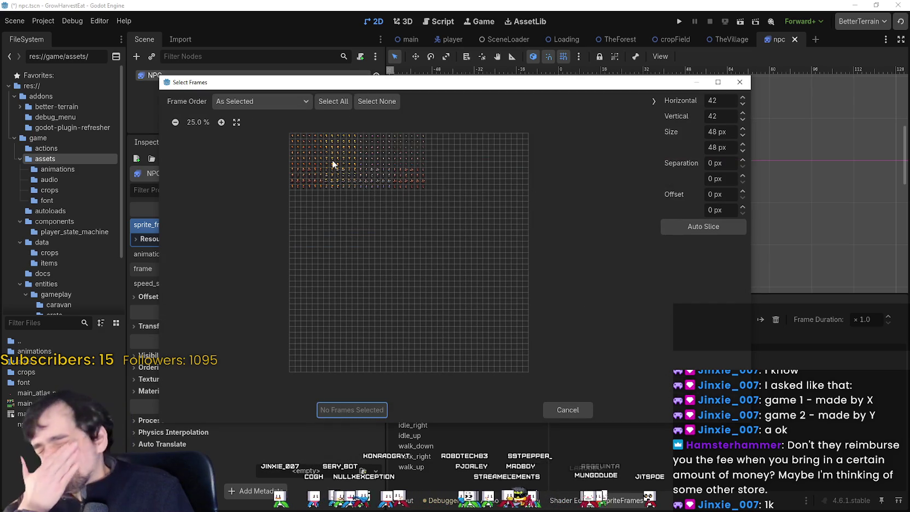
pyautogui.click(211, 124)
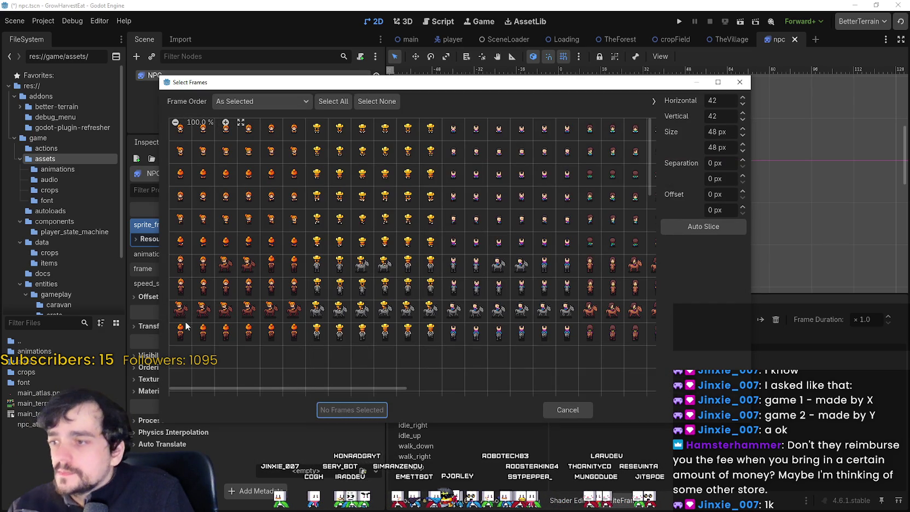
pyautogui.moveTo(180, 333); pyautogui.dragTo(290, 338)
# - Add the six bottom-row frames to horse_walk_up and preview it
pyautogui.click(364, 408)
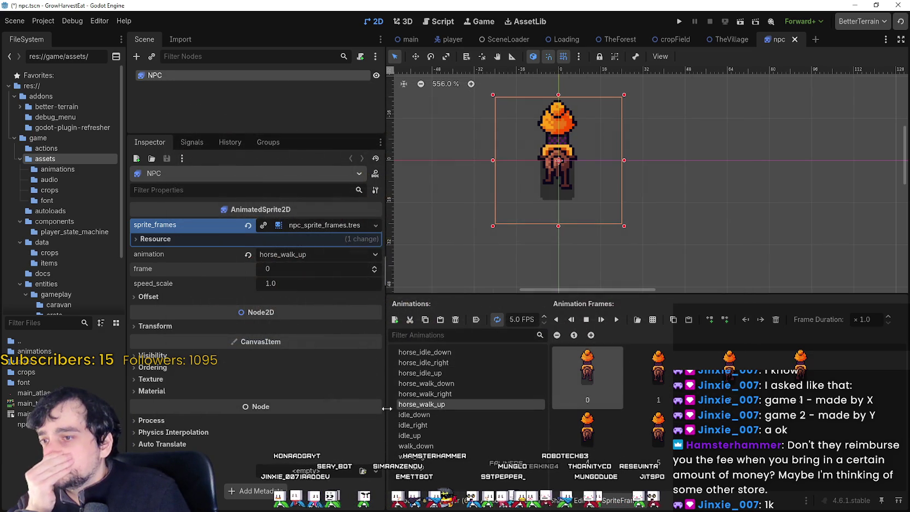
pyautogui.click(617, 320)
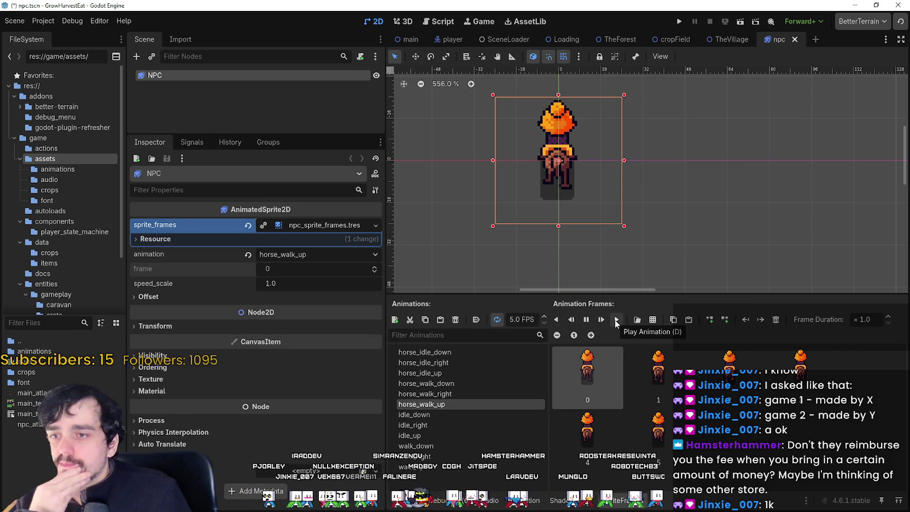
pyautogui.click(614, 319)
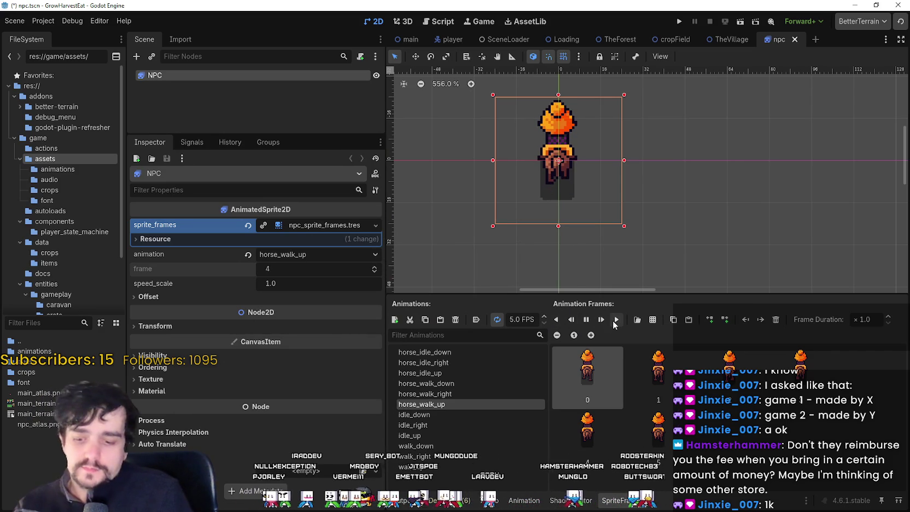
# - Save the NPC scene with Ctrl+S and review the horse idle and walk animations
pyautogui.hotkey('ctrl', 's')
pyautogui.click(470, 385)
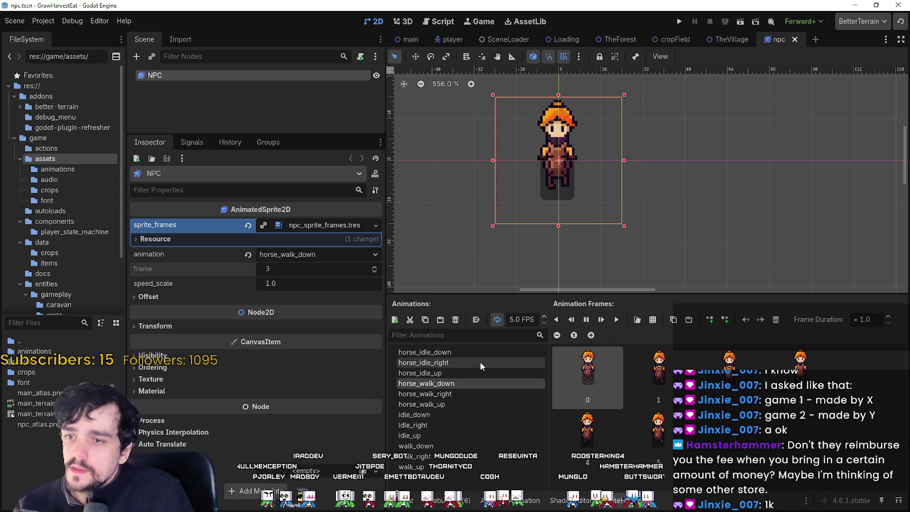
pyautogui.click(480, 361)
pyautogui.click(473, 385)
pyautogui.click(476, 377)
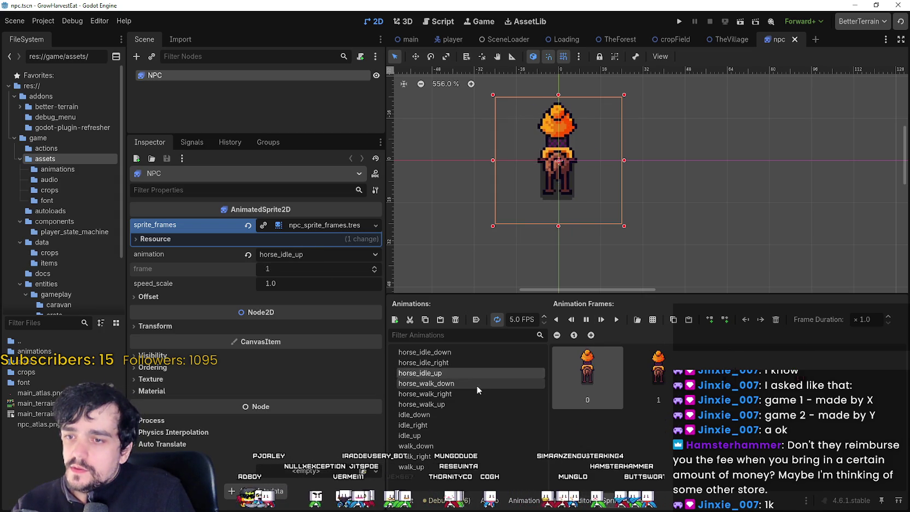
pyautogui.click(476, 365)
pyautogui.click(477, 352)
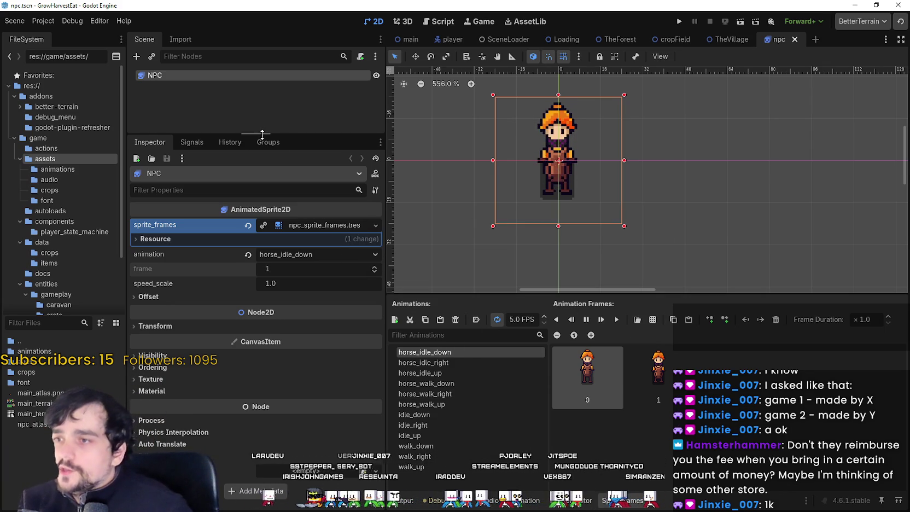
# - Attach a new npc.gd script extending AnimatedSprite2D to the NPC node
pyautogui.moveTo(262, 134); pyautogui.dragTo(268, 268)
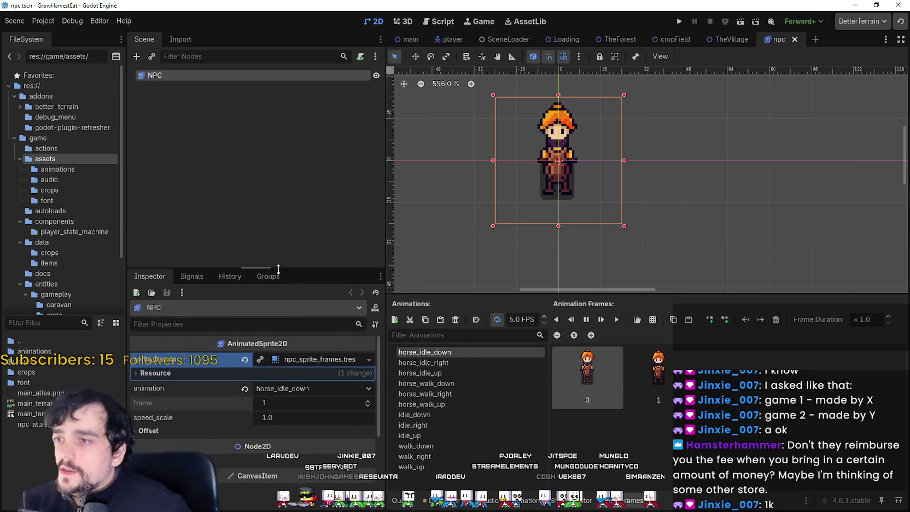
pyautogui.rightClick(293, 80)
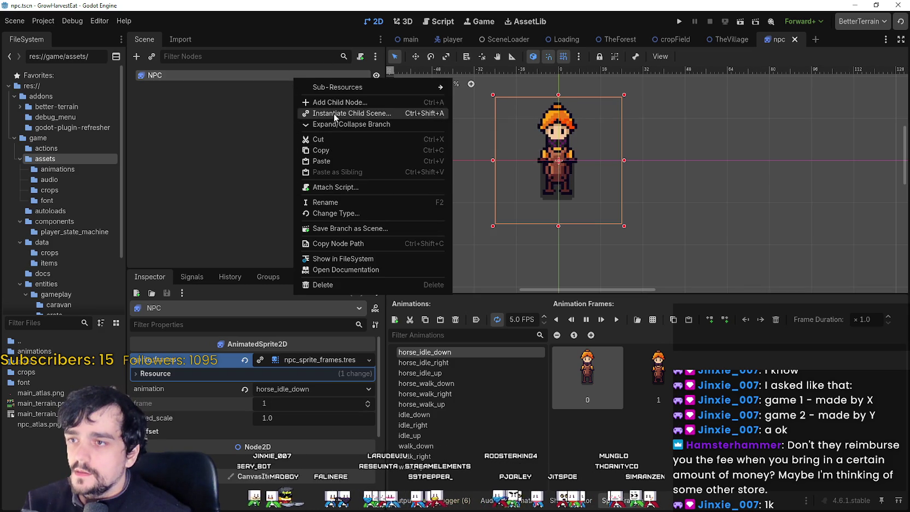
pyautogui.click(351, 187)
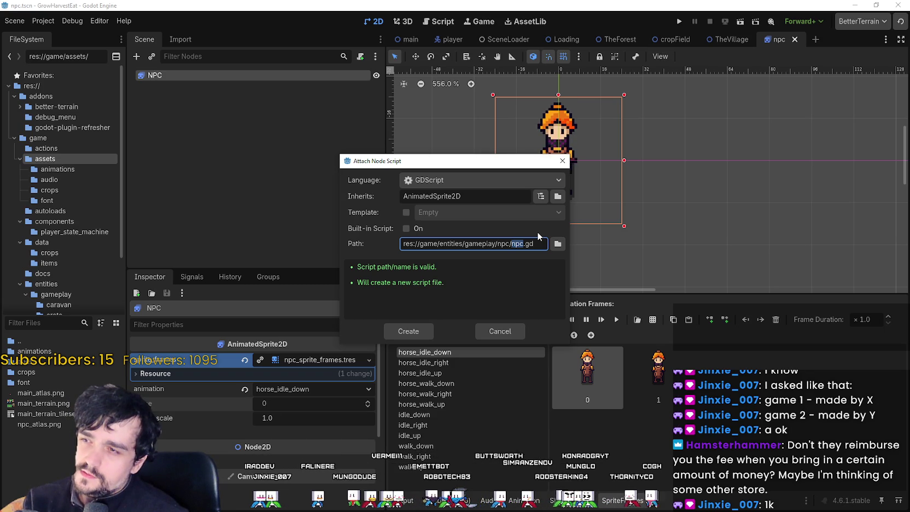
pyautogui.press('Return')
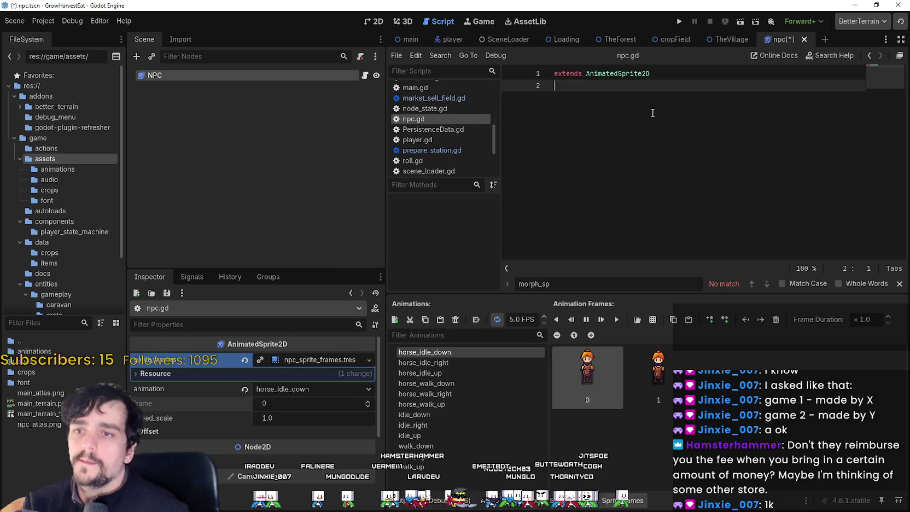
pyautogui.click(558, 73)
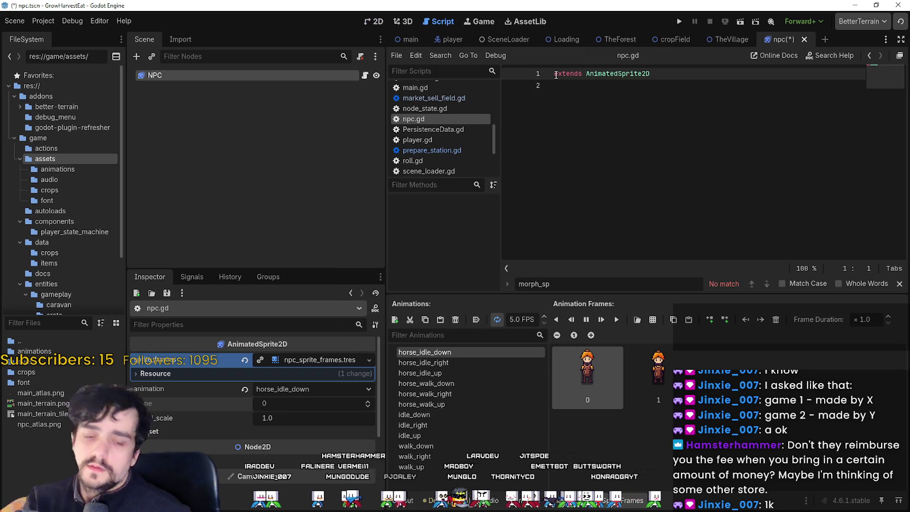
# - Add a class_name declaration above extends AnimatedSprite2D in npc.gd and save
pyautogui.press('Return')
pyautogui.press('Up')
pyautogui.write('class')
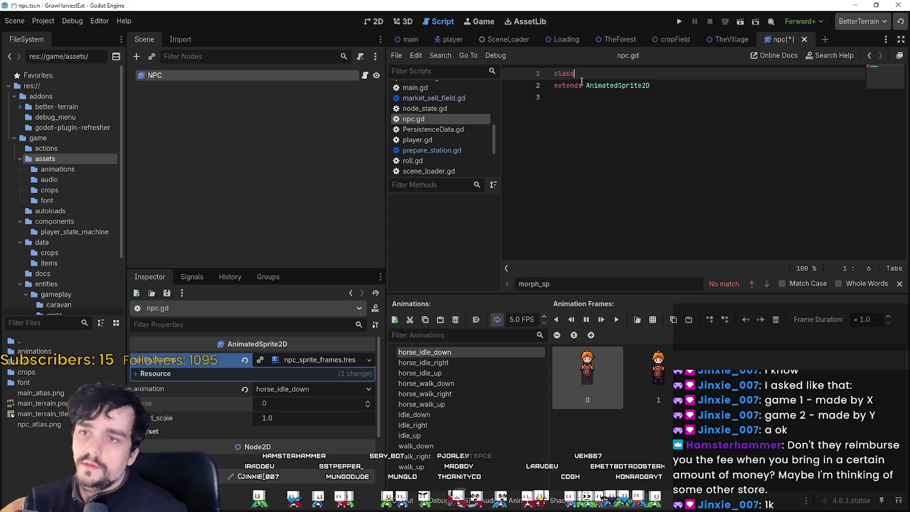
pyautogui.write('_name N')
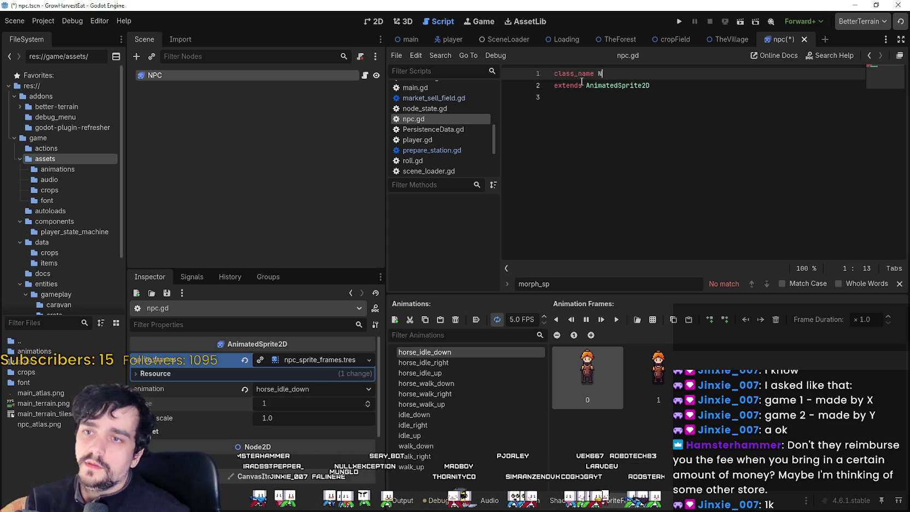
pyautogui.press('Down')
pyautogui.press('Down')
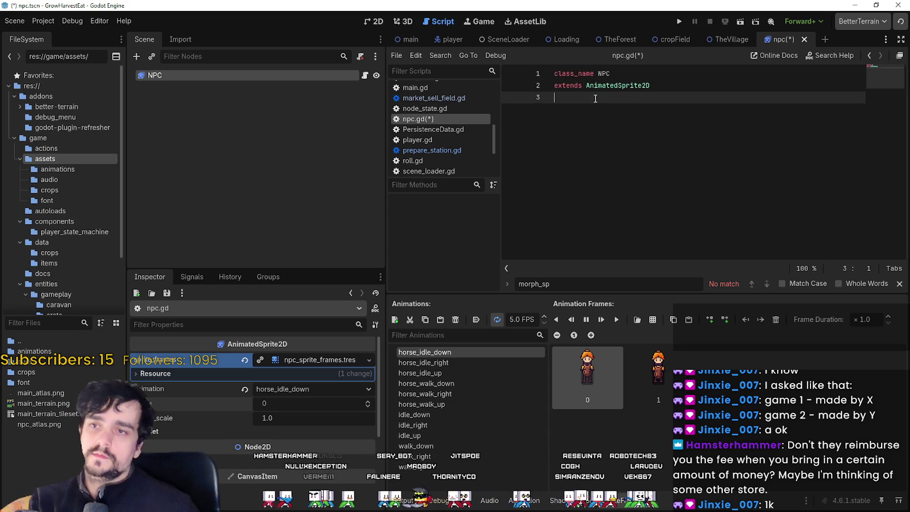
pyautogui.hotkey('ctrl', 's')
# - Close the find bar and delete the empty trailing line in npc.gd
pyautogui.click(897, 284)
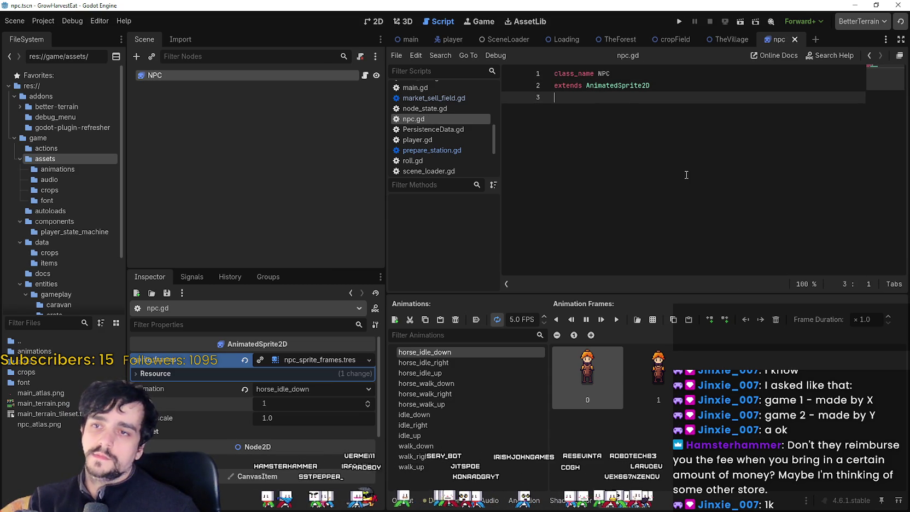
pyautogui.press('Return')
pyautogui.press('BackSpace')
pyautogui.press('BackSpace')
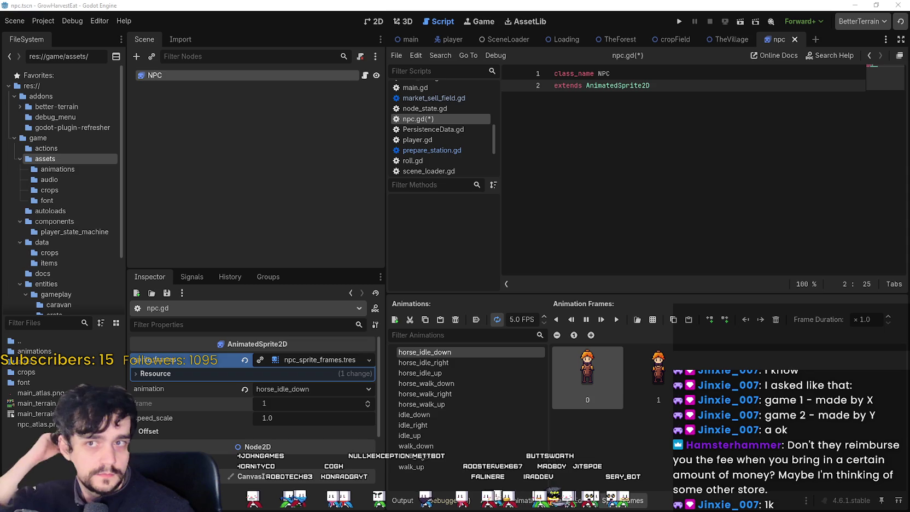
# - In TheVillage's 2D view, add a Node2D child under the root TheVillage node
pyautogui.click(729, 41)
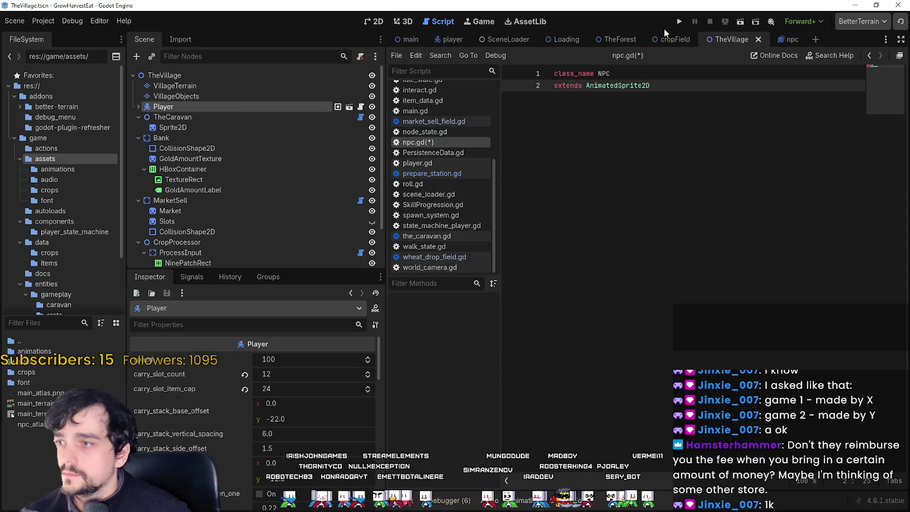
pyautogui.click(377, 22)
pyautogui.scroll(-2, 507, 258)
pyautogui.scroll(4, 507, 259)
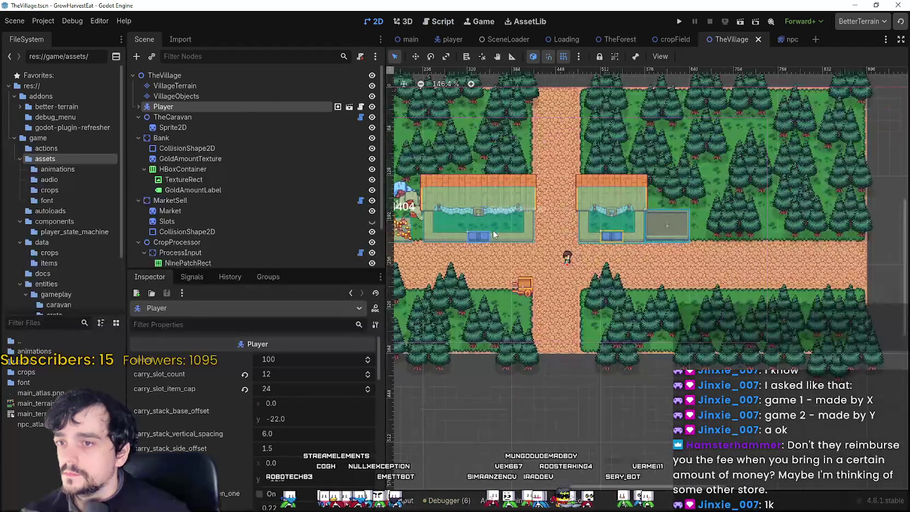
pyautogui.scroll(-1, 507, 259)
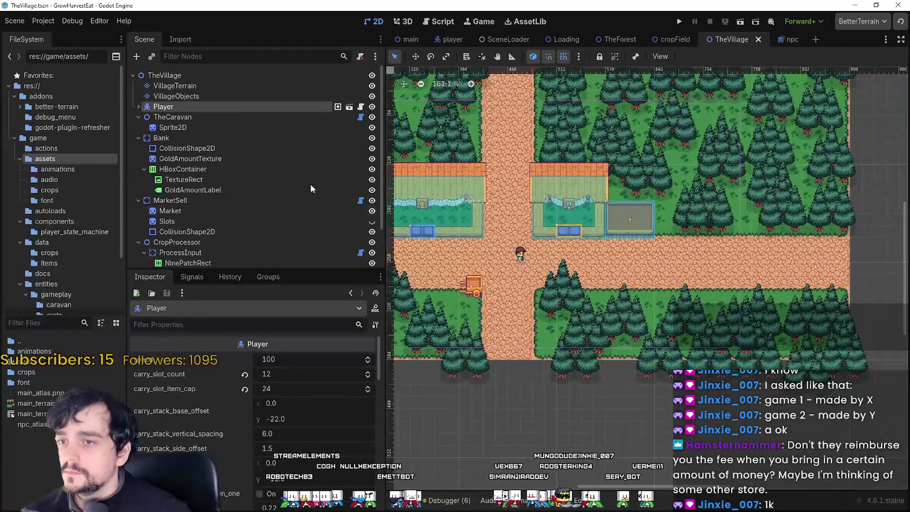
pyautogui.rightClick(159, 76)
pyautogui.click(238, 86)
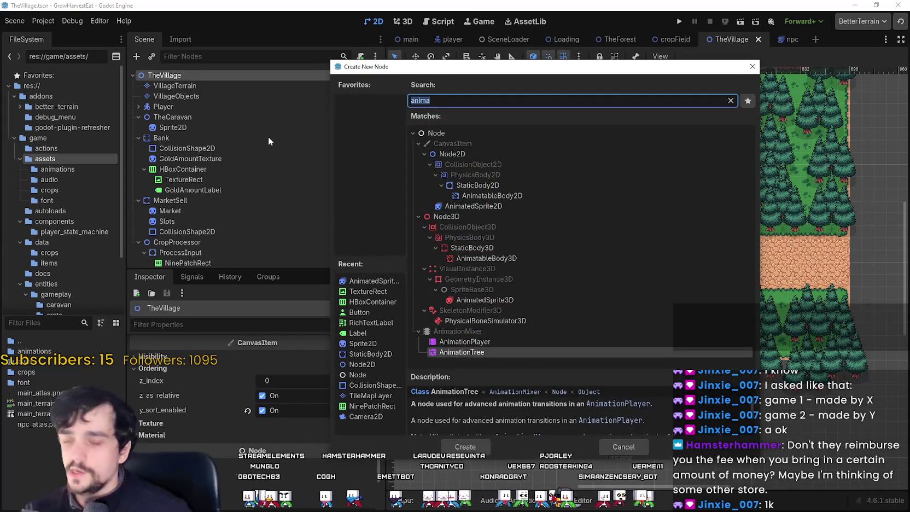
pyautogui.click(446, 150)
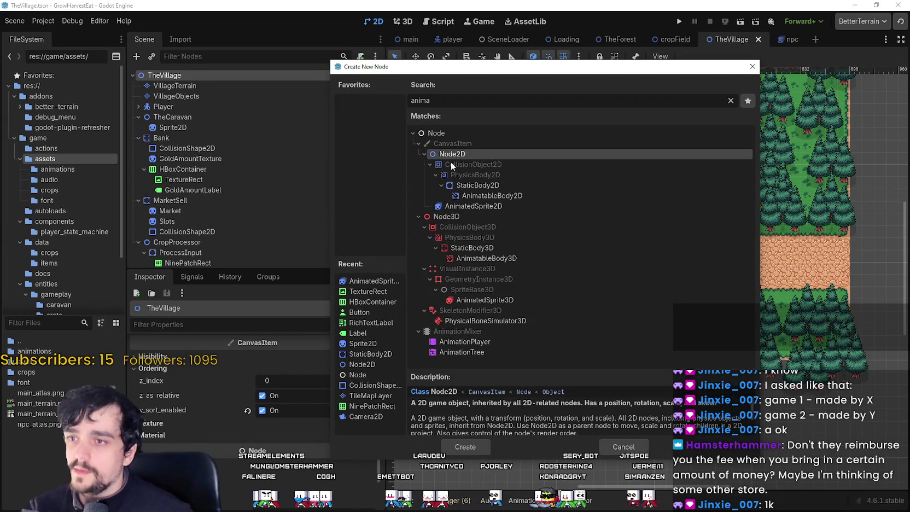
pyautogui.click(474, 452)
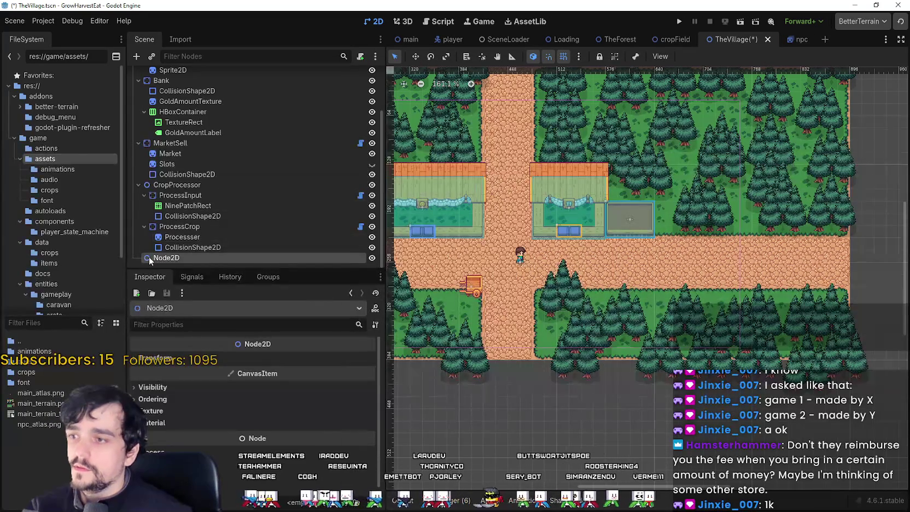
# - Move the new Node2D just below Player, rename it NPCS, and save the scene
pyautogui.moveTo(164, 258)
pyautogui.mouseDown()
pyautogui.moveTo(190, 81)
pyautogui.moveTo(168, 97)
pyautogui.moveTo(162, 117)
pyautogui.mouseUp()
pyautogui.press('F2')
pyautogui.press('F2')
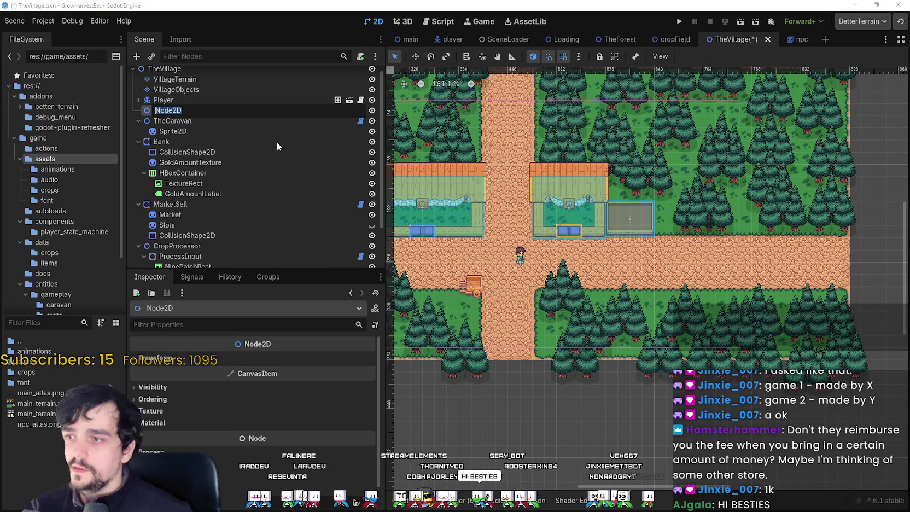
pyautogui.write('NPCS')
pyautogui.press('Return')
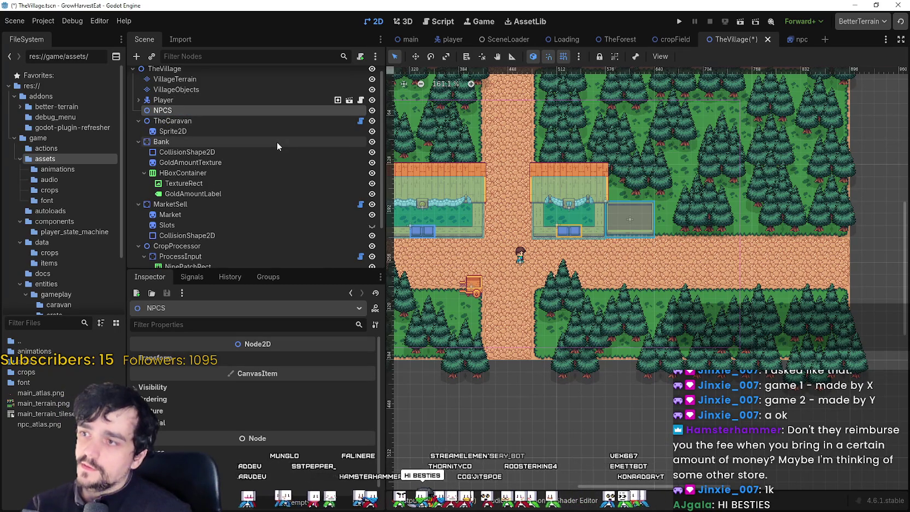
pyautogui.hotkey('ctrl', 's')
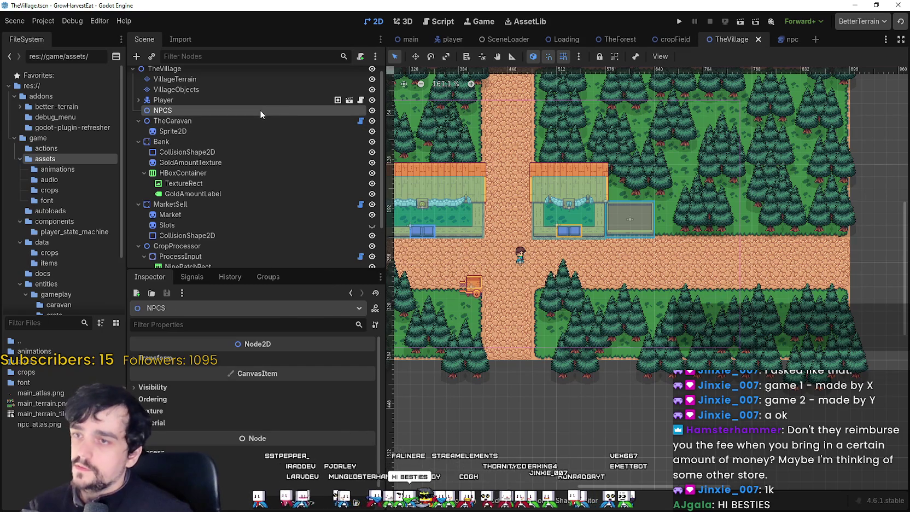
# - Attach a new npcs.gd script to NPCS, stored in entities/gameplay/npc
pyautogui.rightClick(260, 110)
pyautogui.click(335, 206)
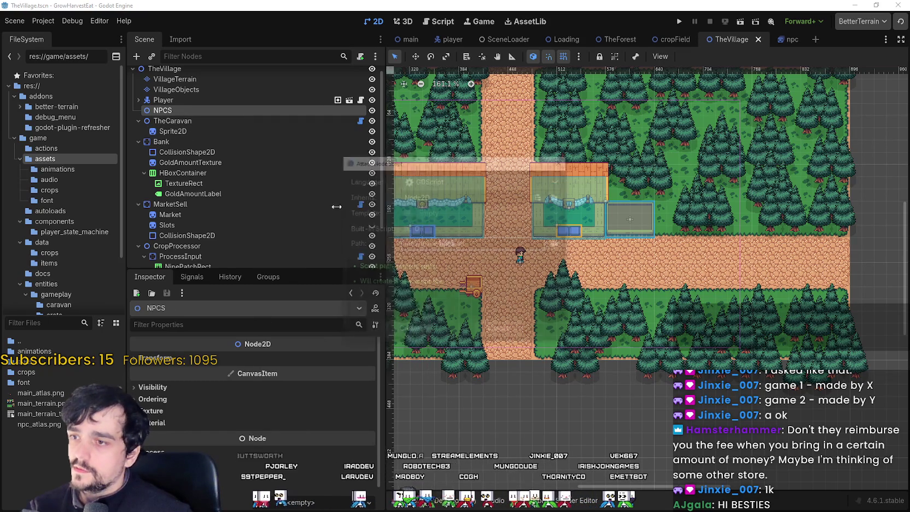
pyautogui.click(557, 243)
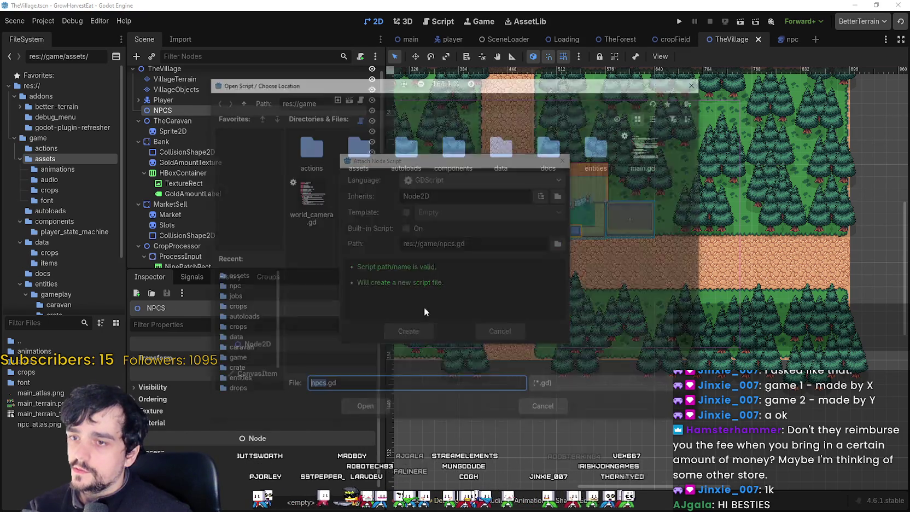
pyautogui.doubleClick(600, 149)
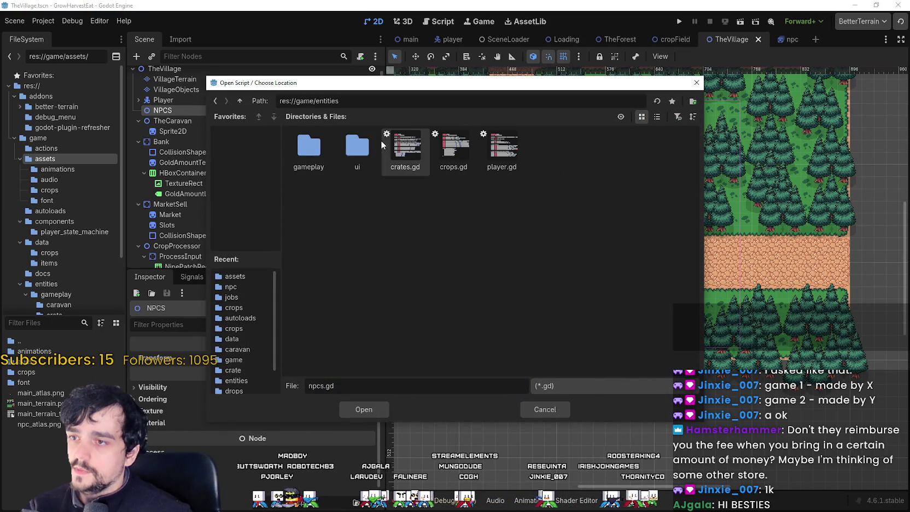
pyautogui.doubleClick(309, 146)
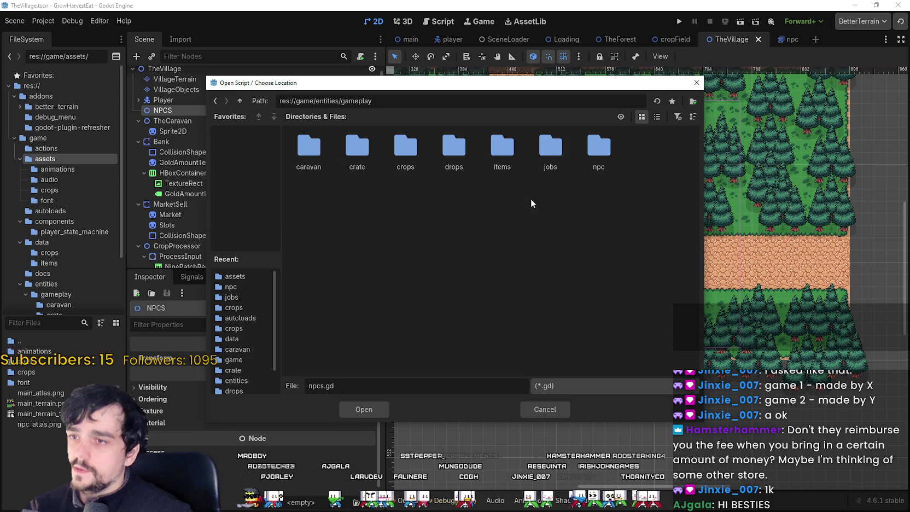
pyautogui.doubleClick(599, 151)
pyautogui.click(360, 408)
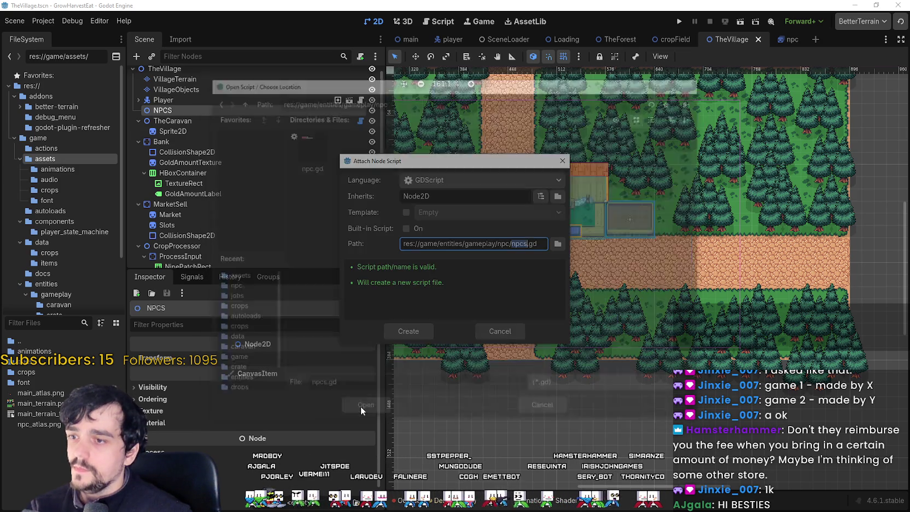
pyautogui.click(418, 332)
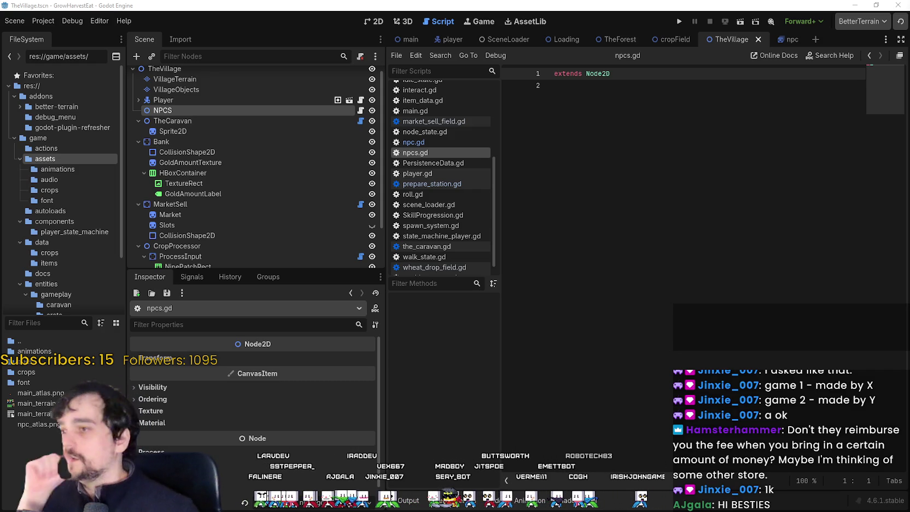
# - Switch from npcs.gd to TheVillage's 2D workspace with Ctrl+F1 and zoom around the village map
pyautogui.hotkey('ctrl', 'F1')
pyautogui.hscroll(-5, 677, 271)
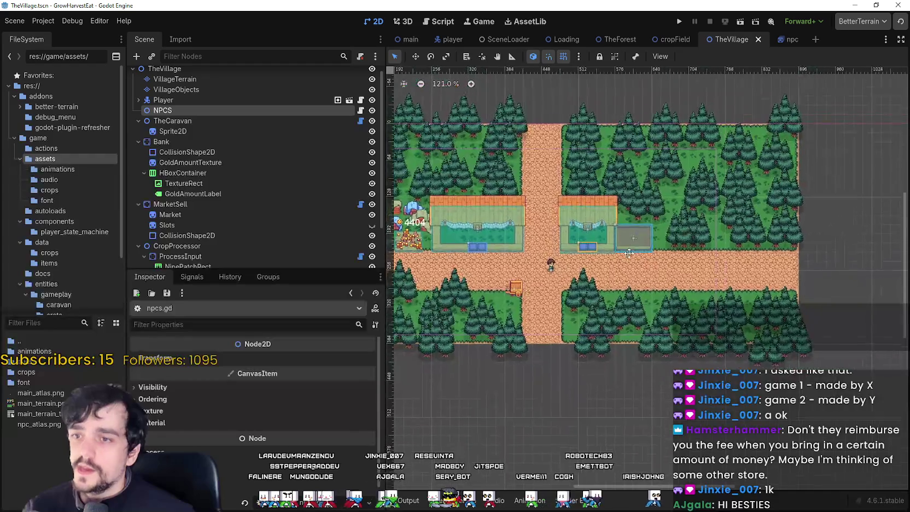
pyautogui.scroll(-1, 572, 214)
pyautogui.scroll(2, 591, 216)
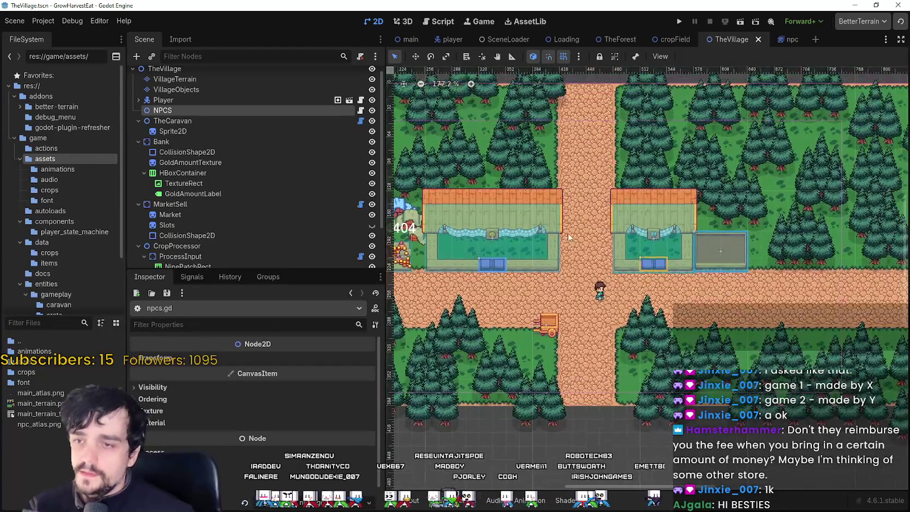
pyautogui.scroll(1, 625, 222)
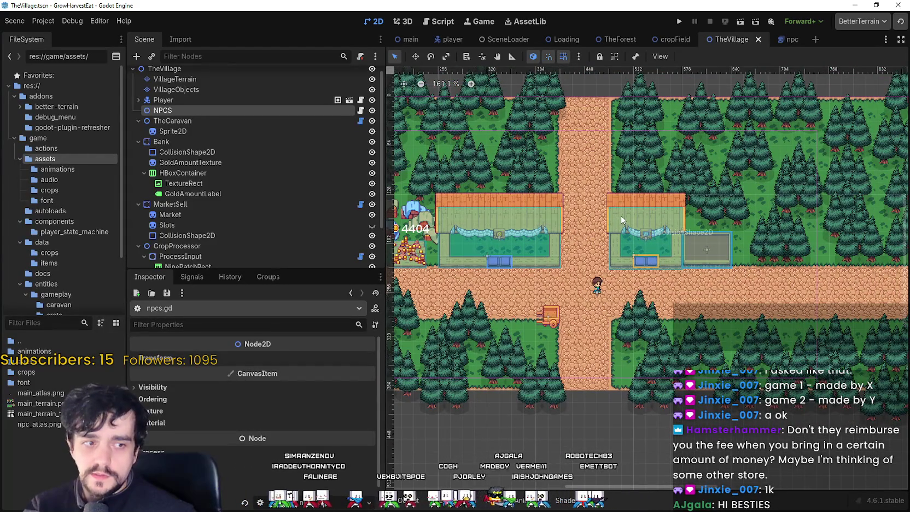
pyautogui.scroll(2, 621, 216)
pyautogui.scroll(-3, 620, 215)
pyautogui.scroll(2, 621, 216)
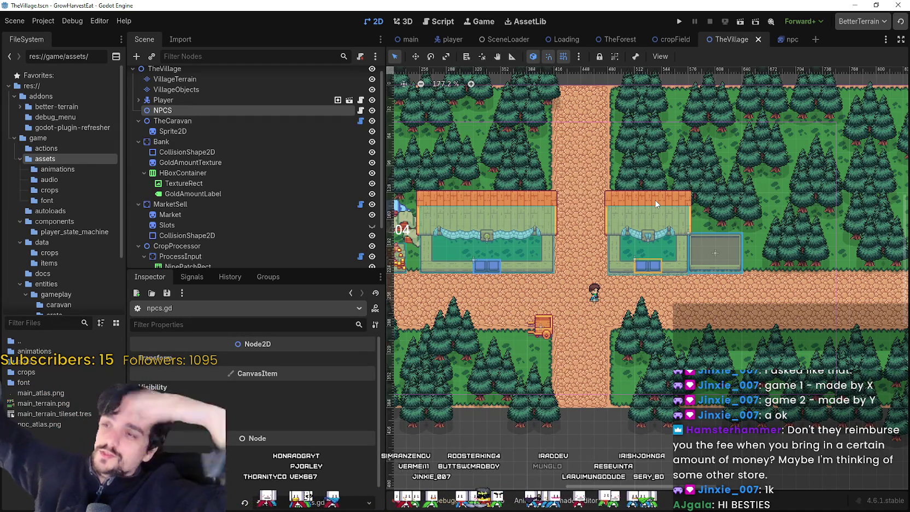
pyautogui.scroll(-1, 650, 190)
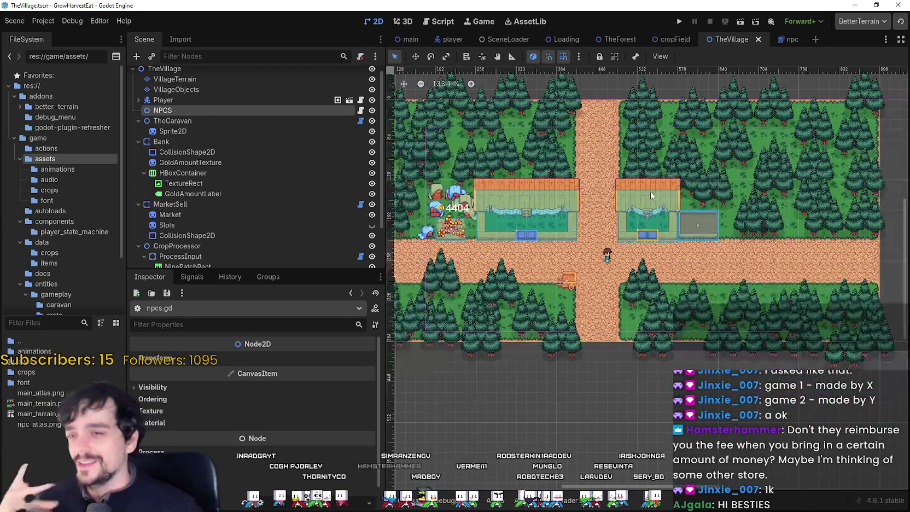
pyautogui.scroll(2, 647, 232)
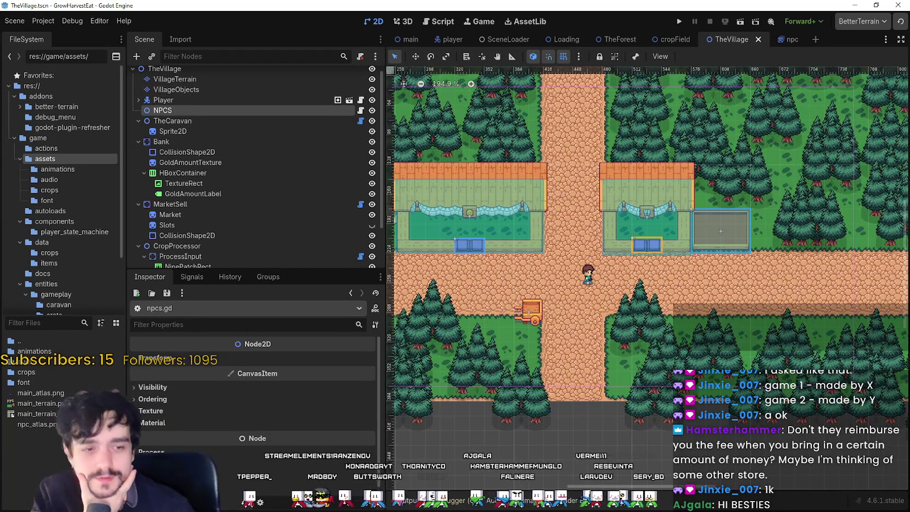
# - In Steam, play the MR FARMBOY trailer and reload the store page
pyautogui.hotkey('alt', 'Tab')
pyautogui.scroll(2, 636, 159)
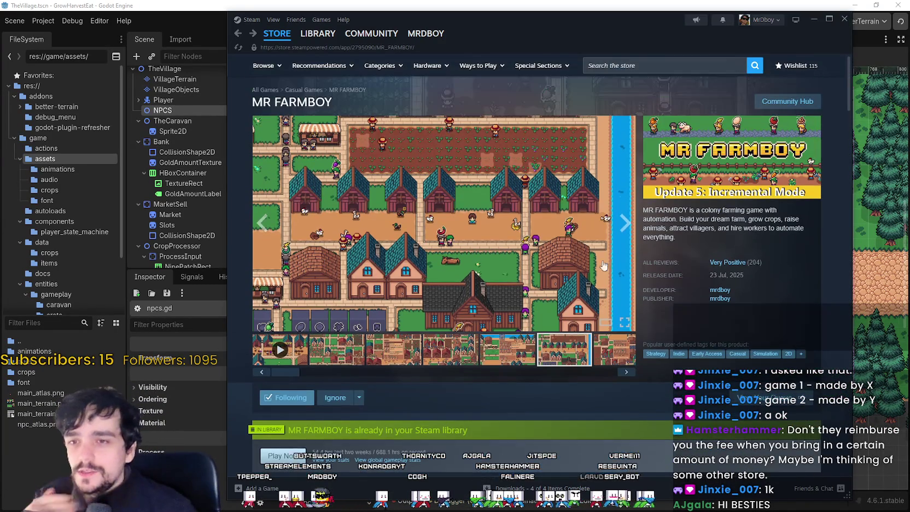
pyautogui.click(278, 352)
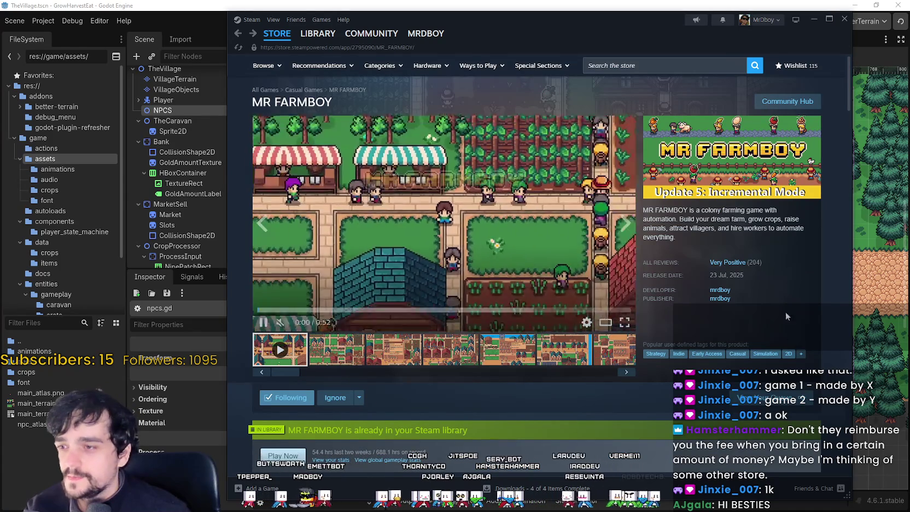
pyautogui.rightClick(788, 220)
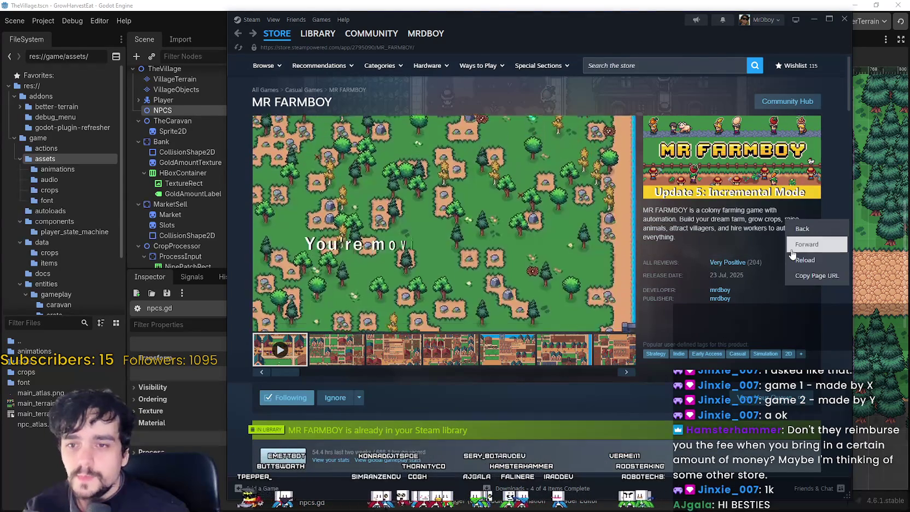
pyautogui.click(798, 258)
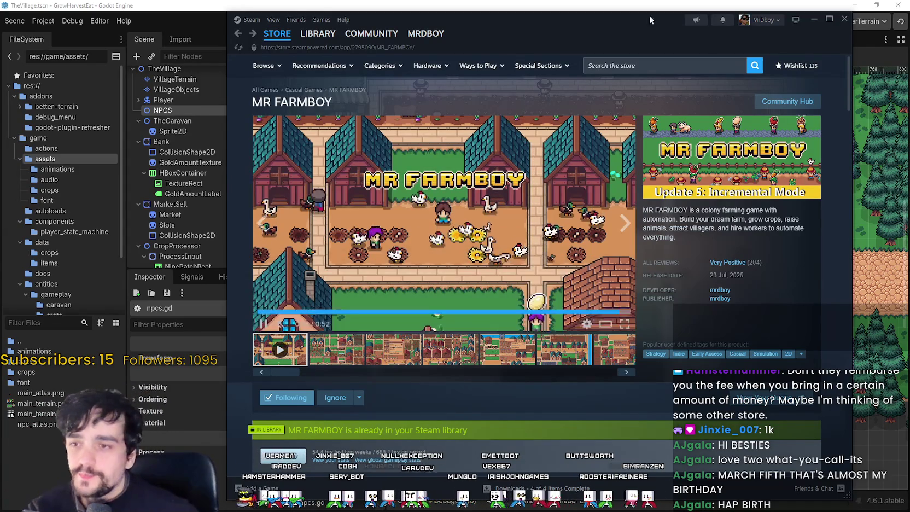
# - Hide Steam, run the project, maximize the game window and start from the title screen
pyautogui.moveTo(828, 20); pyautogui.dragTo(749, 31)
pyautogui.click(735, 31)
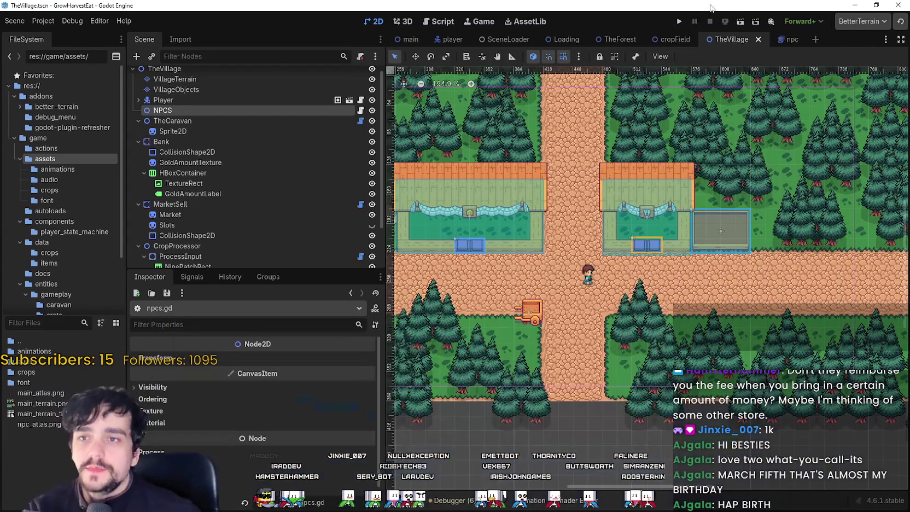
pyautogui.click(681, 22)
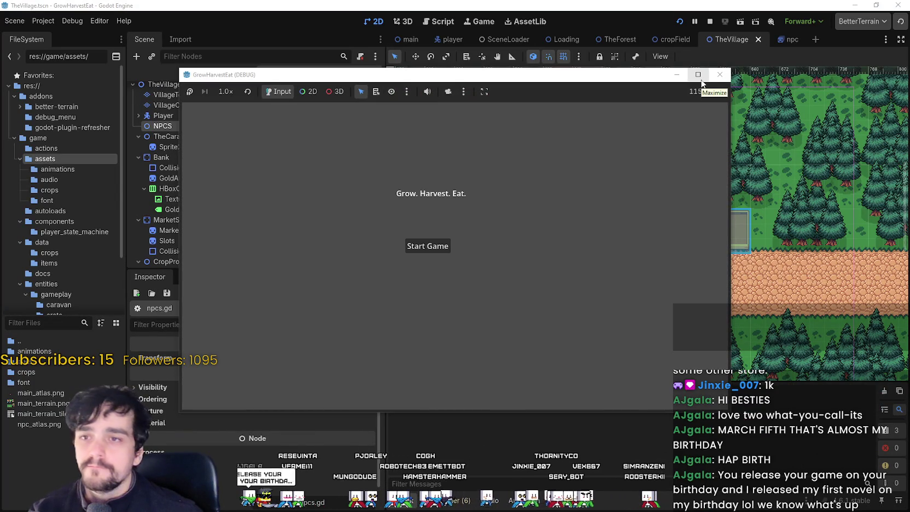
pyautogui.click(698, 74)
pyautogui.click(403, 263)
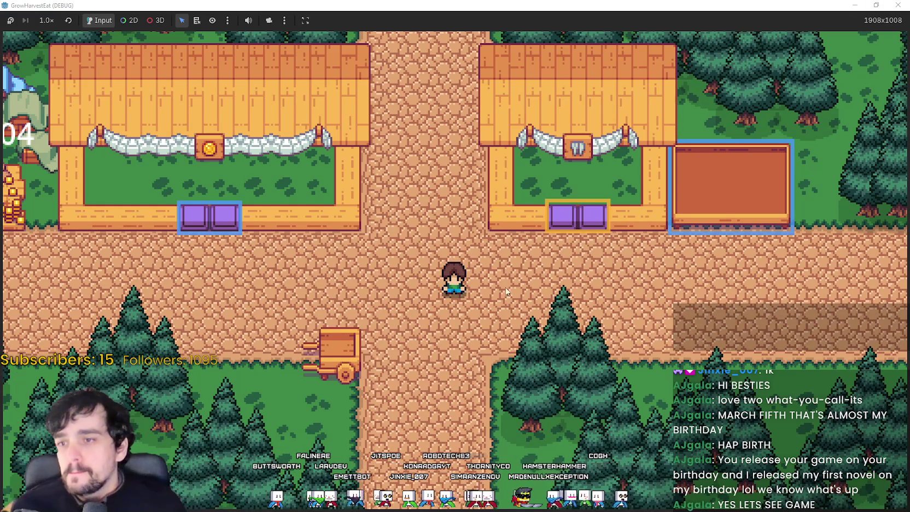
# - Walk the farmer to the gold stall's purple boxes, then to the coin pile
pyautogui.press('a')
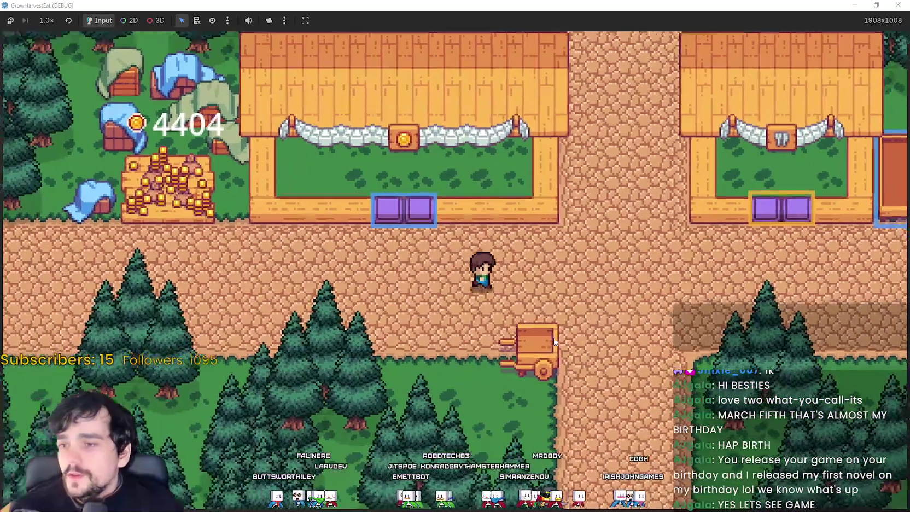
pyautogui.press('d')
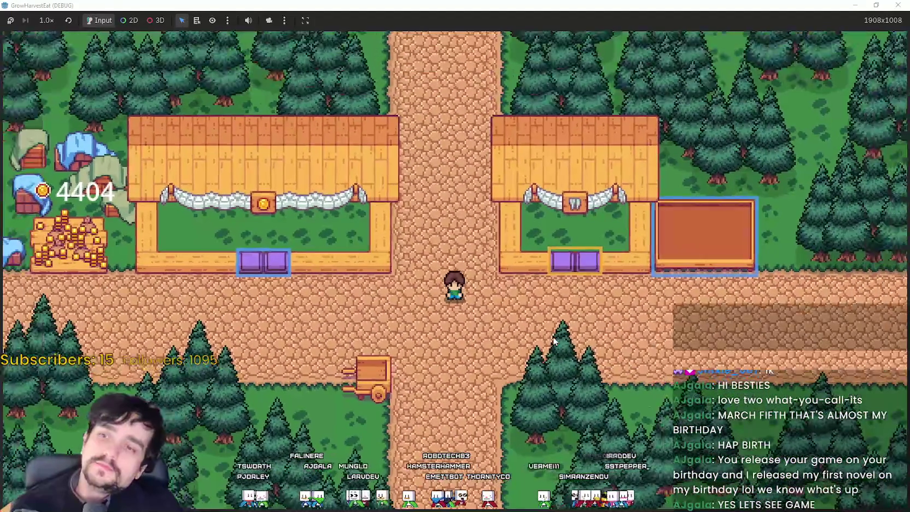
pyautogui.press('super+Down')
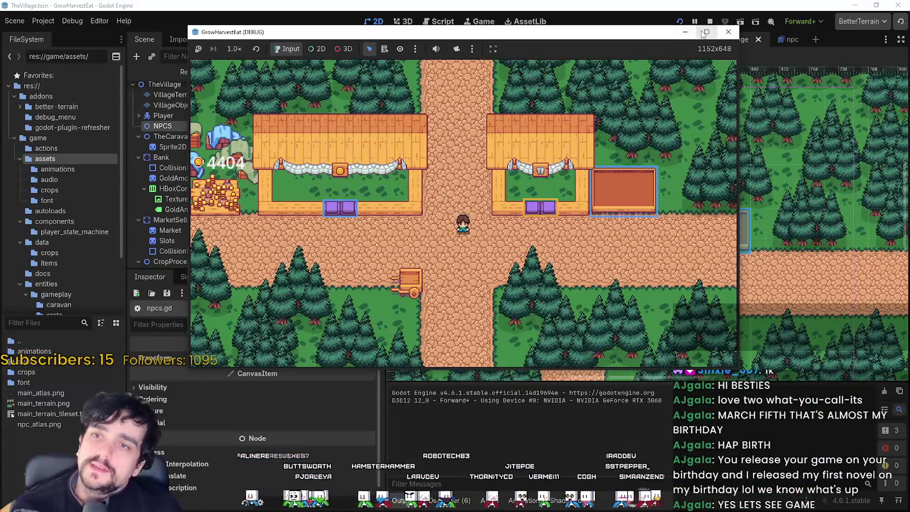
pyautogui.click(705, 32)
pyautogui.press('a')
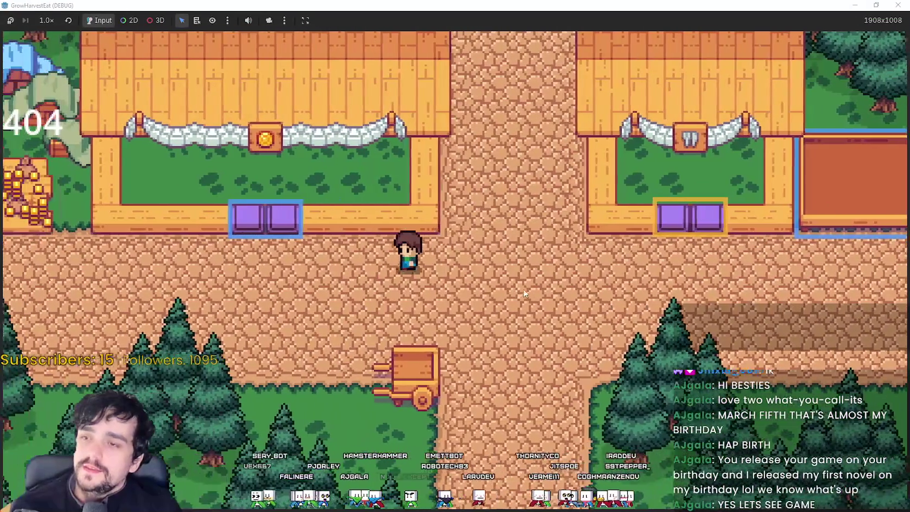
pyautogui.press('a')
pyautogui.press('w')
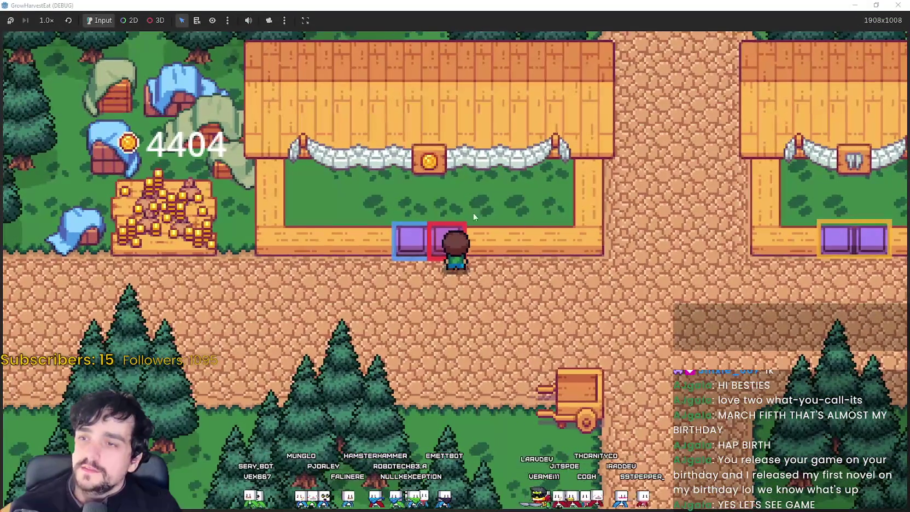
pyautogui.press('s')
pyautogui.press('a')
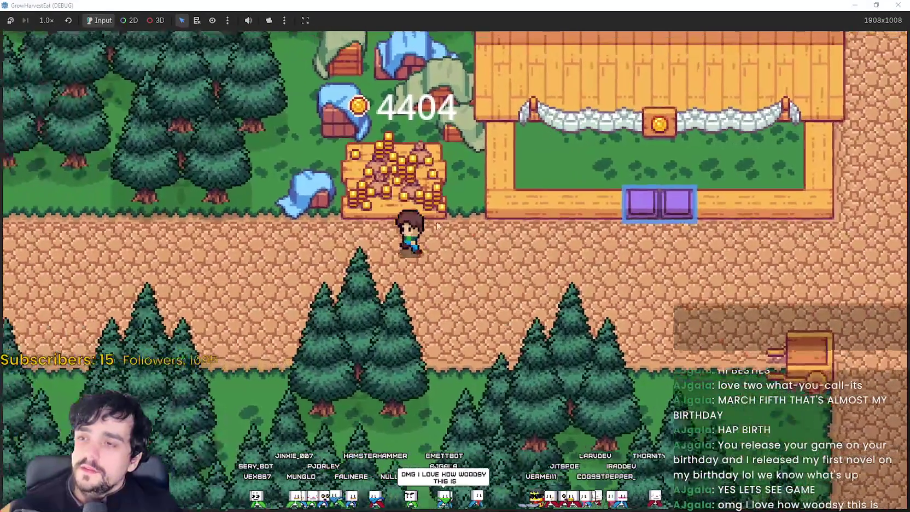
pyautogui.press('w')
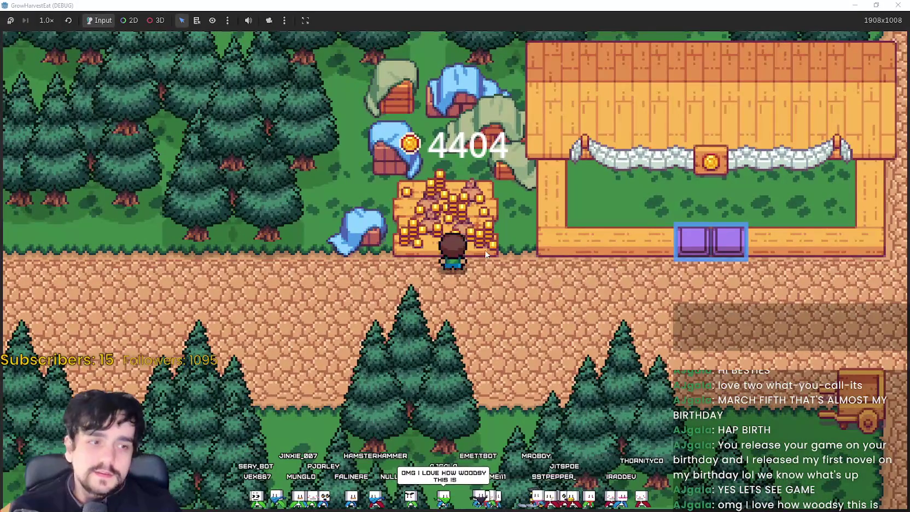
pyautogui.press('s')
pyautogui.press('d')
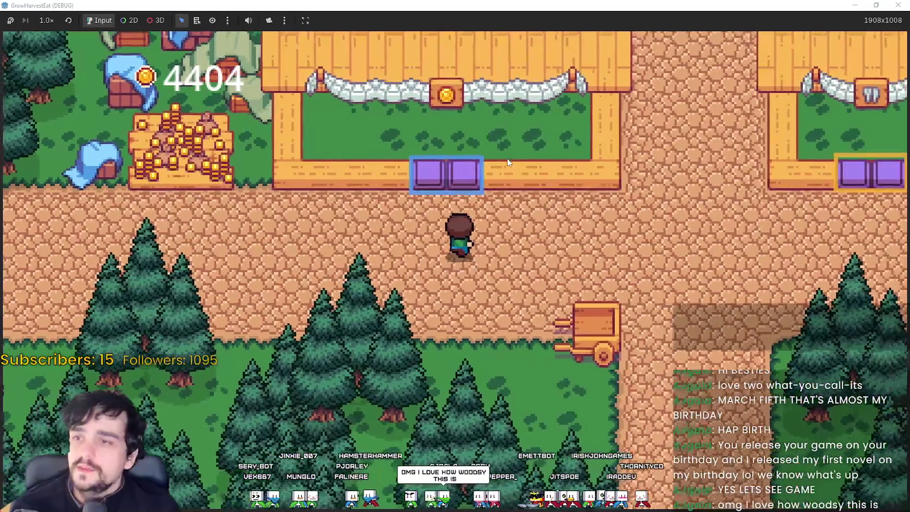
# - Walk right along the path to the second stall's purple box
pyautogui.press('d')
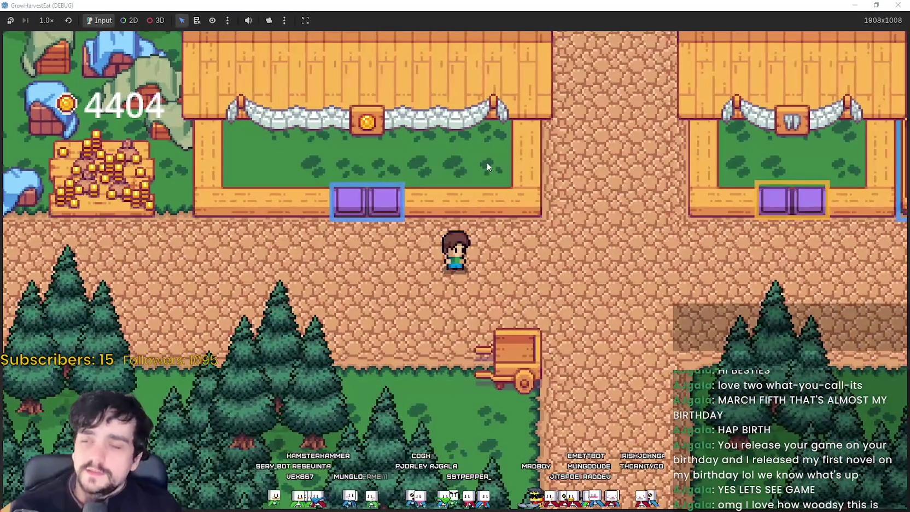
pyautogui.press('d')
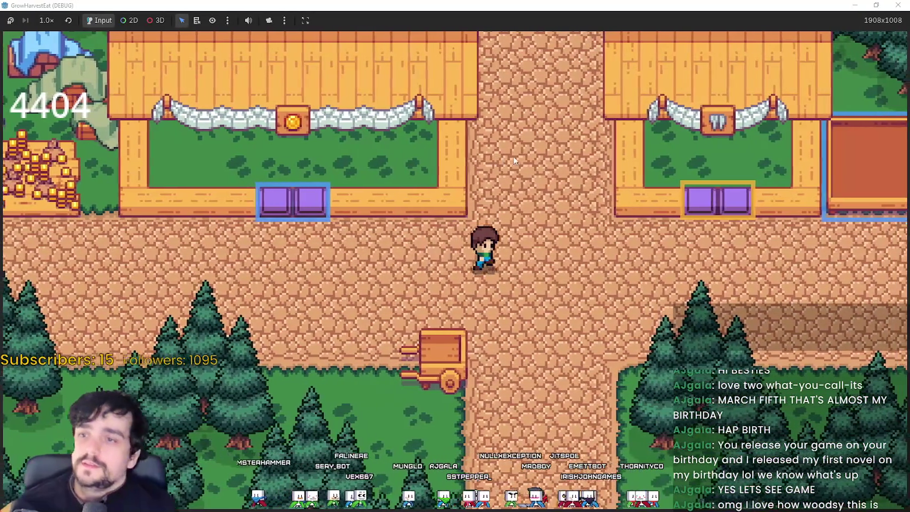
pyautogui.press('d')
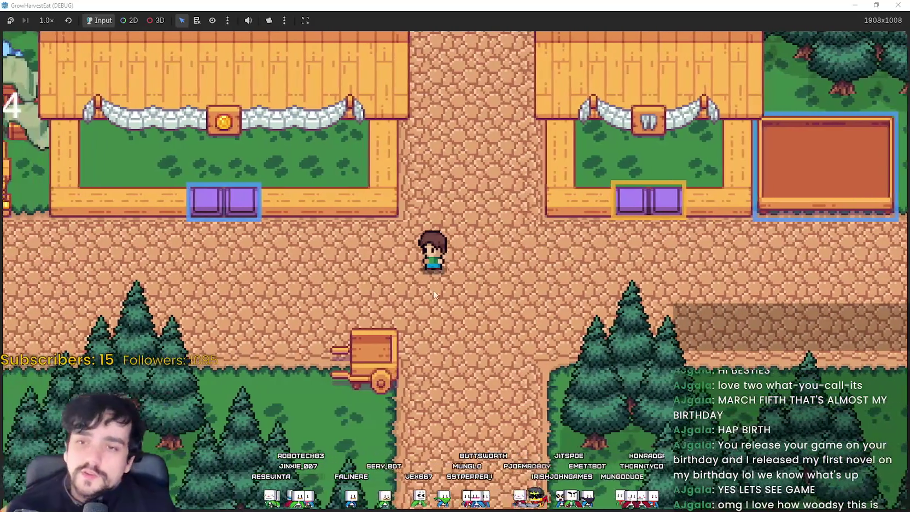
pyautogui.press('a')
pyautogui.press('d')
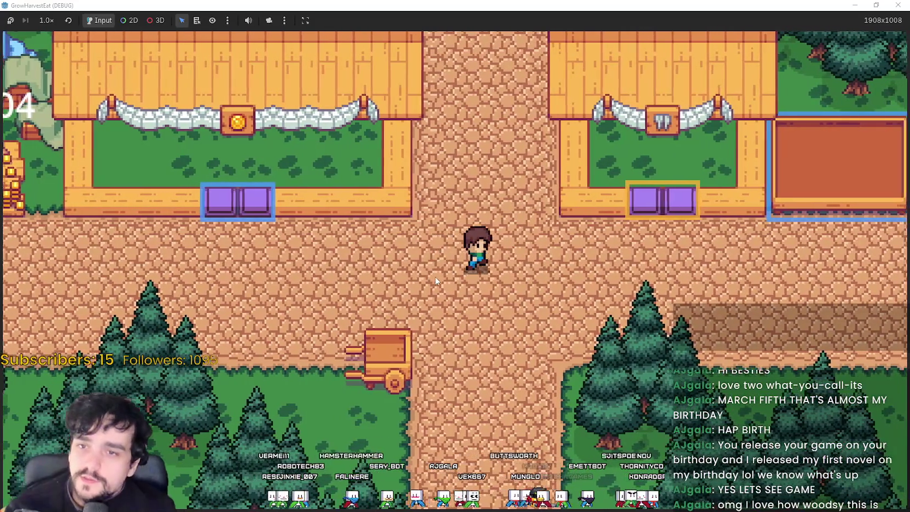
pyautogui.press('d')
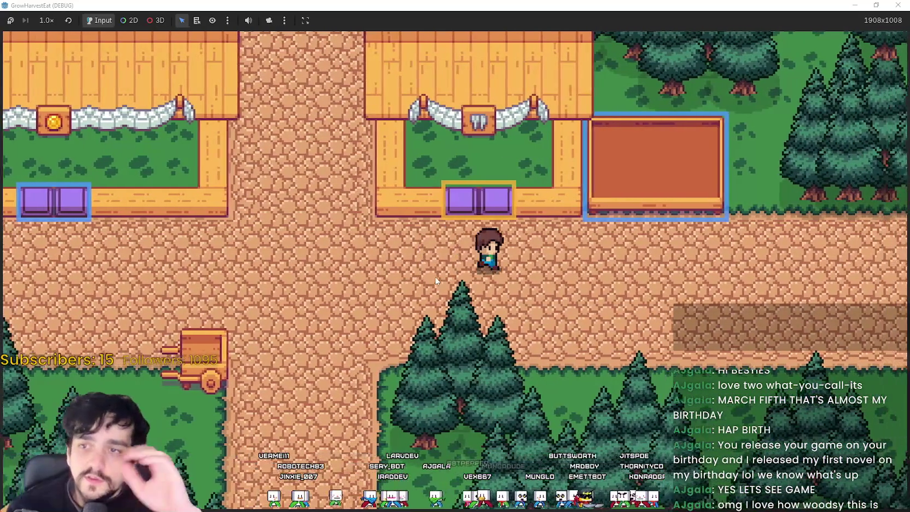
pyautogui.press('a')
pyautogui.press('d')
pyautogui.press('a')
pyautogui.press('w')
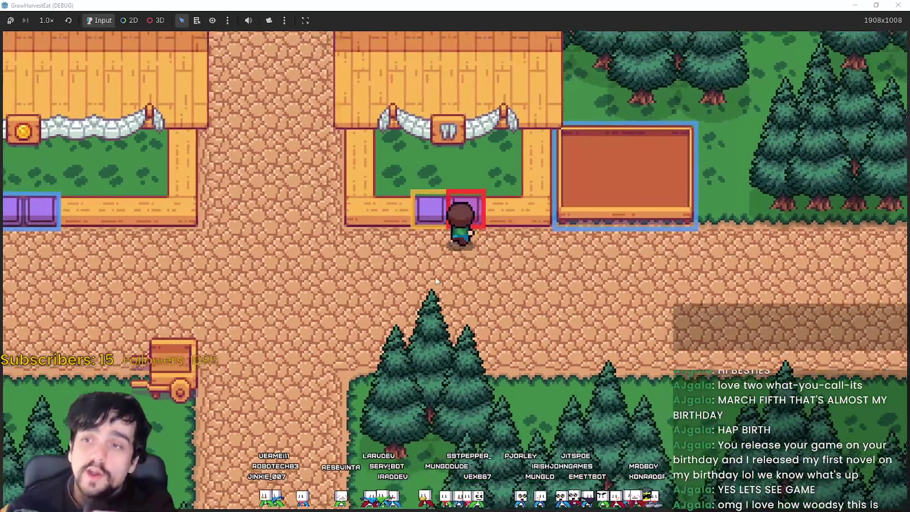
# - Walk left to the cart, step onto it to travel to the field, and shrink the game window
pyautogui.press('s')
pyautogui.press('d')
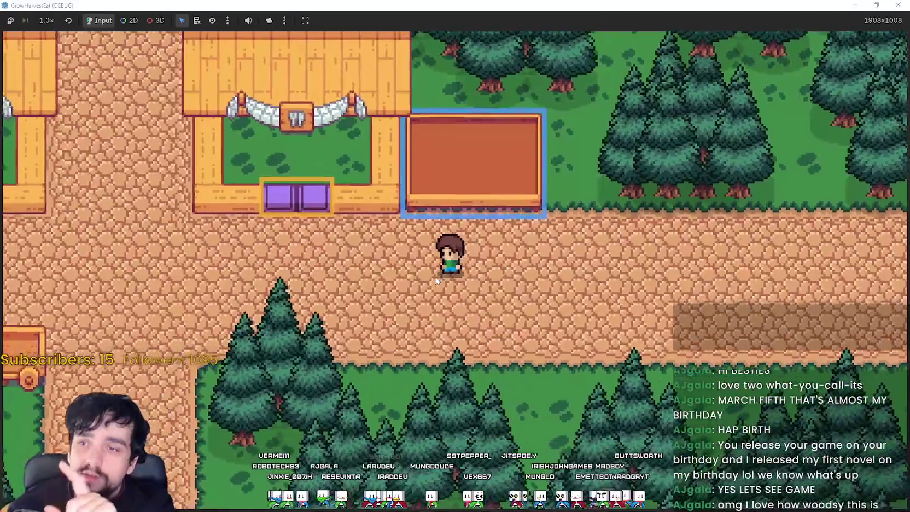
pyautogui.press('a')
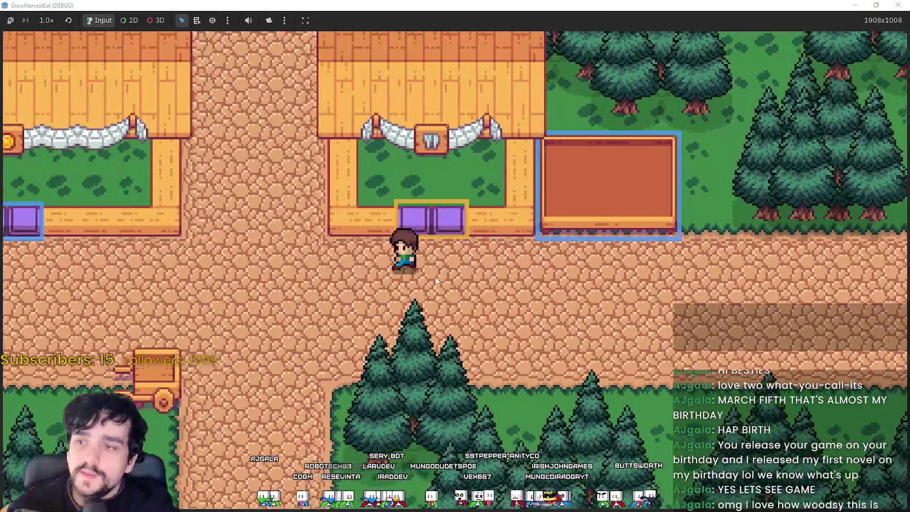
pyautogui.press('a')
pyautogui.press('s')
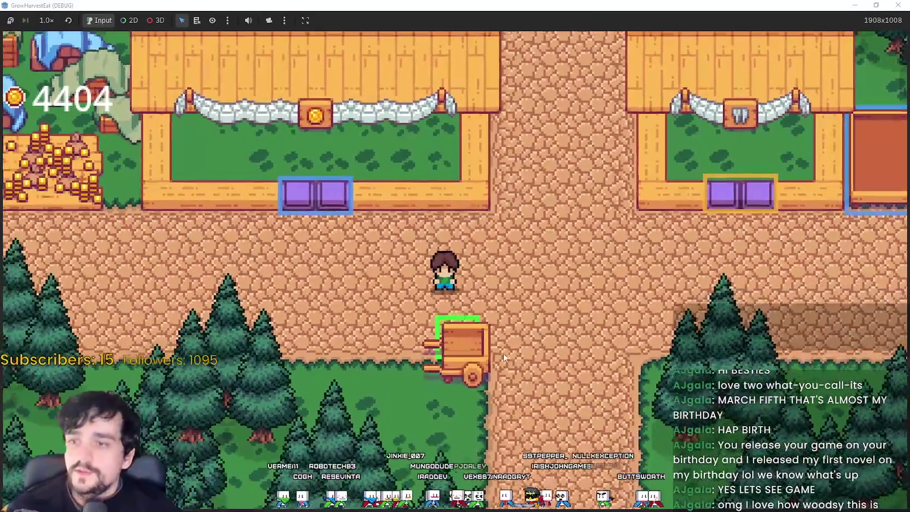
pyautogui.press('a')
pyautogui.press('d')
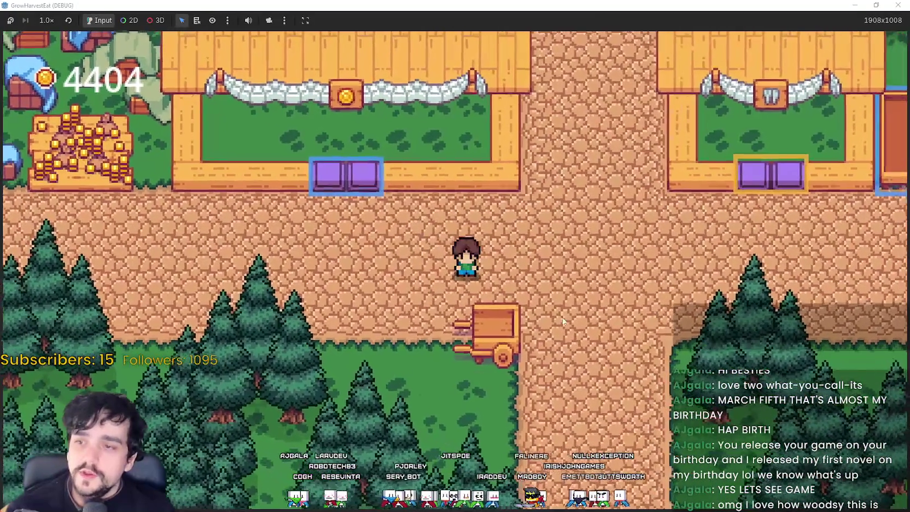
pyautogui.press('s')
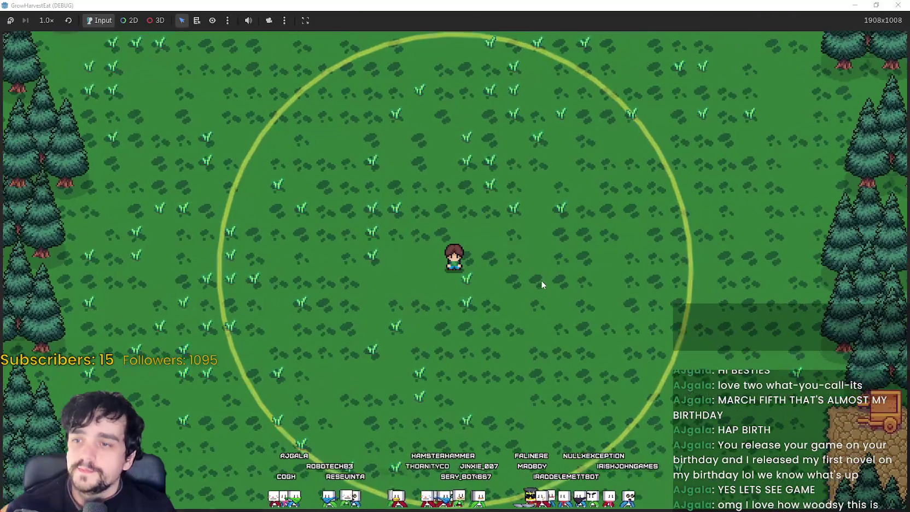
pyautogui.press('super+Down')
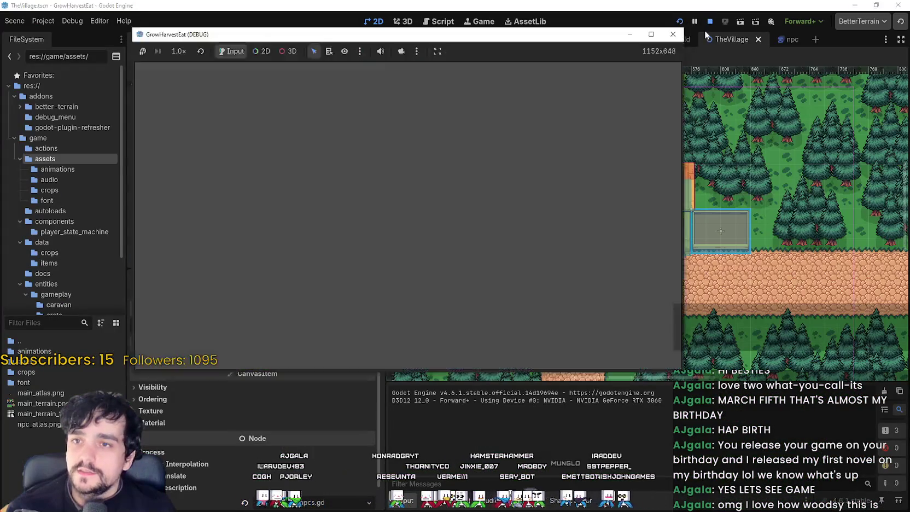
# - Close the debug game, enter carry_slot_count 2 and carry_slot_item_cap 5 on Player, and save TheVillage
pyautogui.click(709, 21)
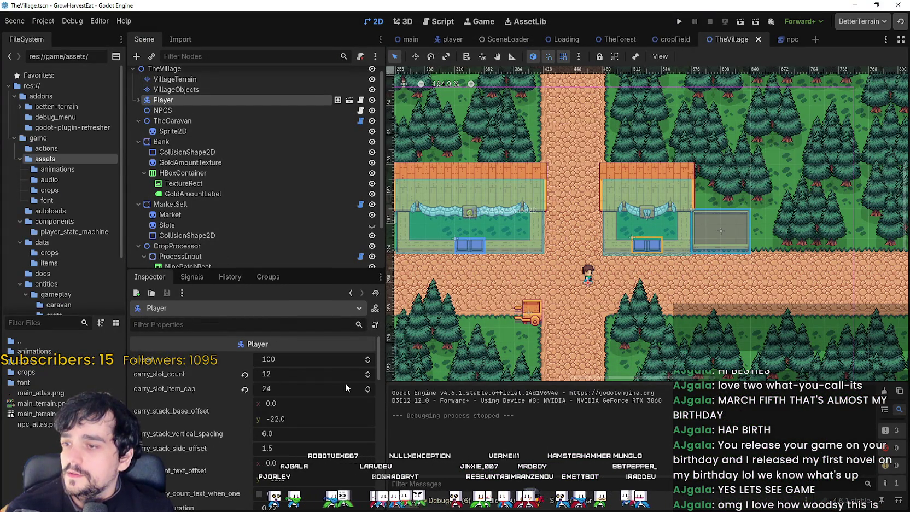
pyautogui.click(320, 373)
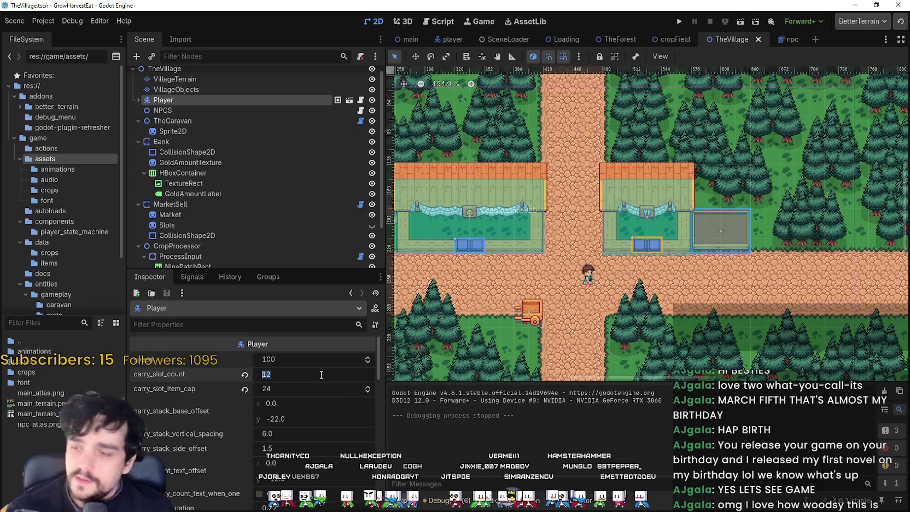
pyautogui.write('2')
pyautogui.press('Tab')
pyautogui.write('5')
pyautogui.press('Return')
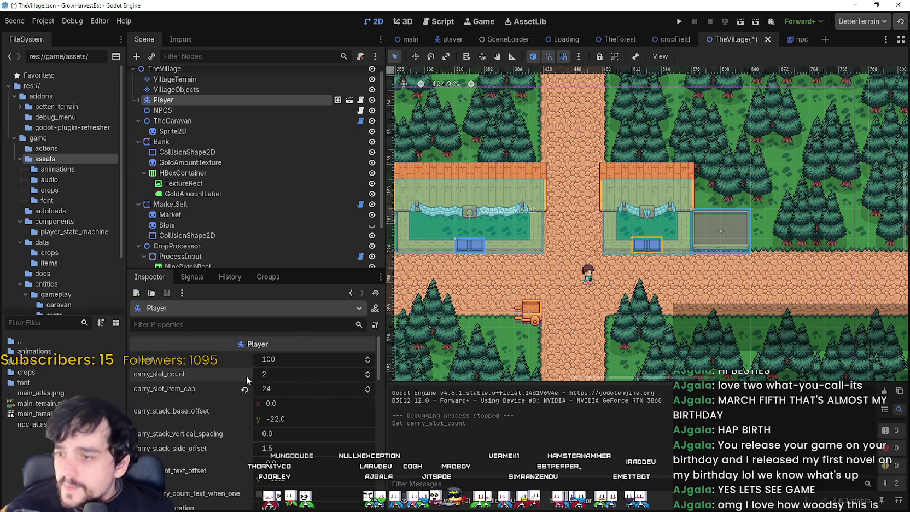
pyautogui.hotkey('ctrl', 's')
pyautogui.scroll(-5, 233, 417)
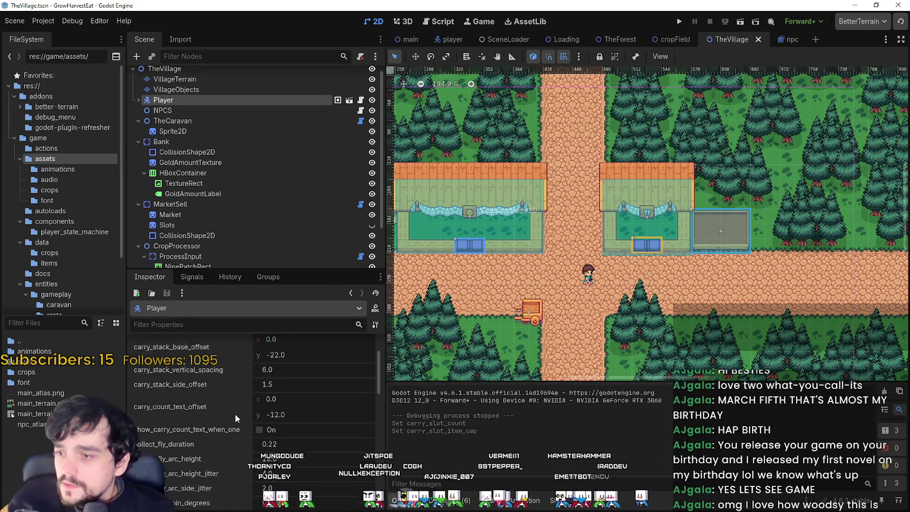
pyautogui.scroll(5, 234, 417)
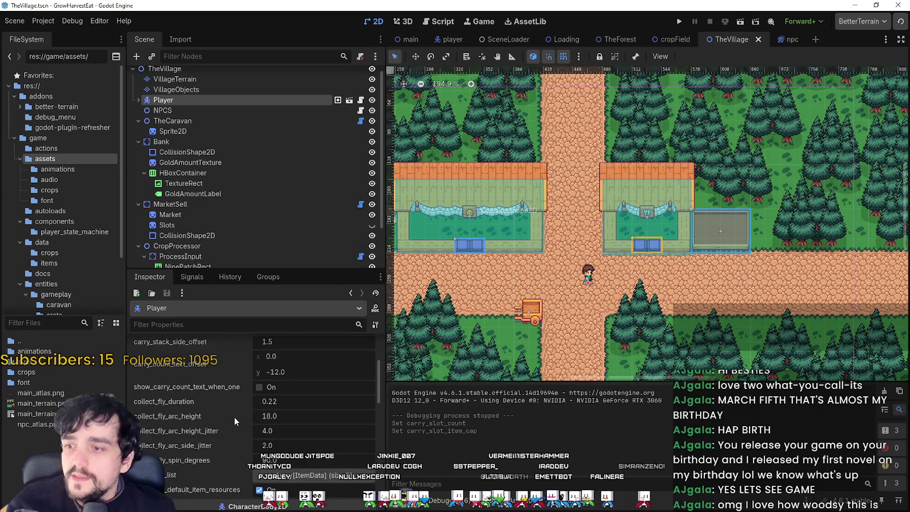
# - In TheForest, revert CropField's harvest_aoe_radius_cells to 1.35 and harvest_aoe_max_targets to 4
pyautogui.click(620, 39)
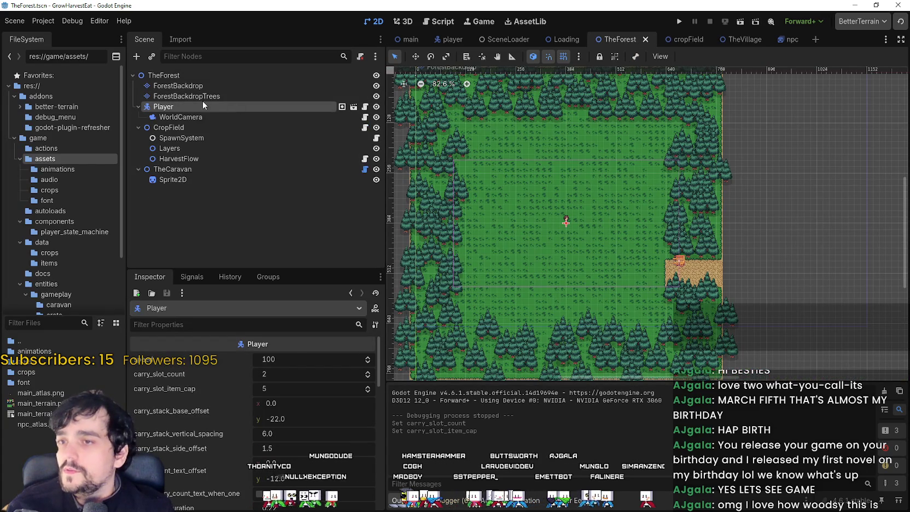
pyautogui.click(195, 129)
pyautogui.scroll(-5, 198, 432)
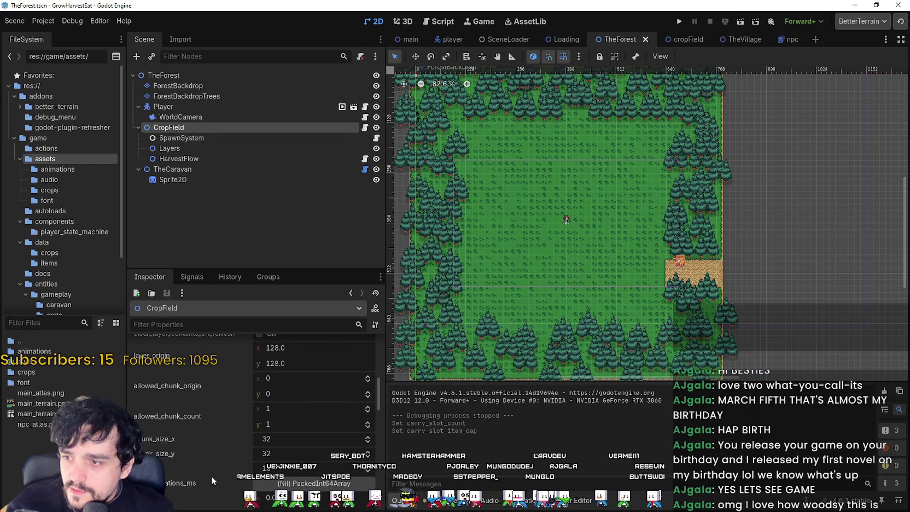
pyautogui.scroll(5, 212, 476)
pyautogui.scroll(-1, 210, 475)
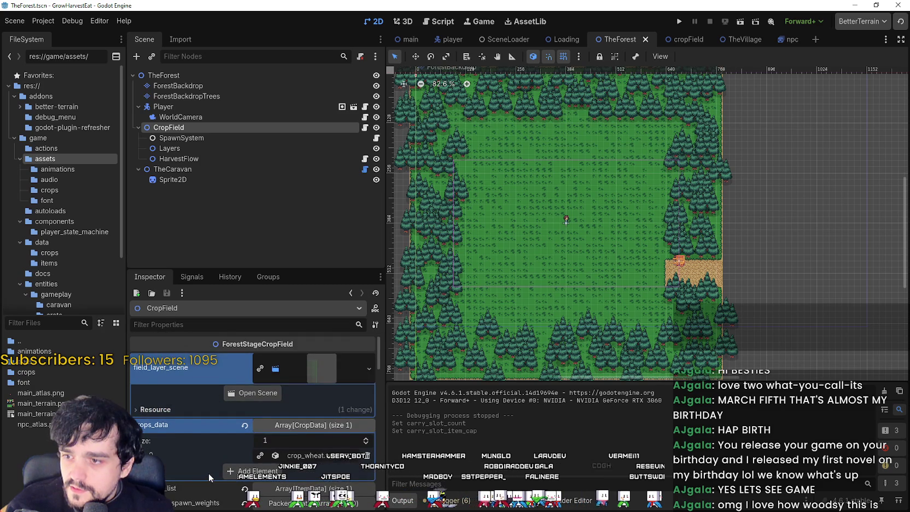
pyautogui.scroll(-5, 206, 465)
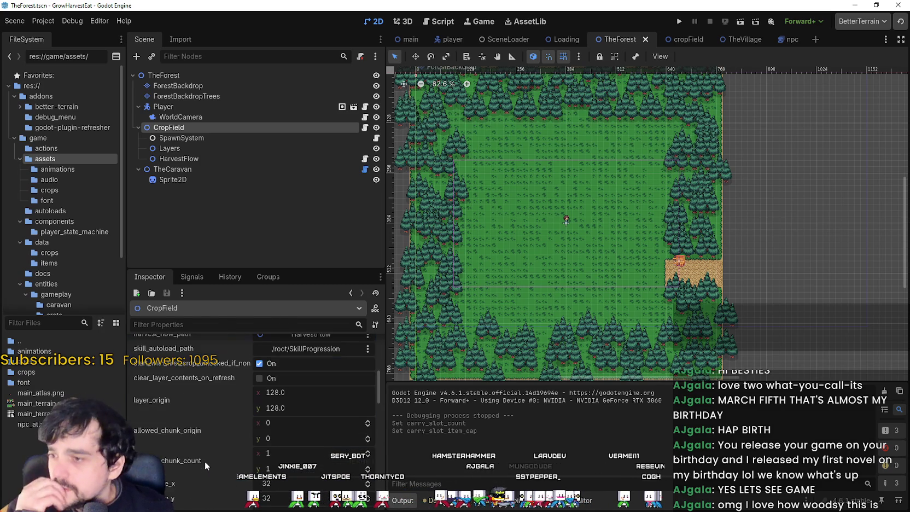
pyautogui.scroll(-4, 205, 462)
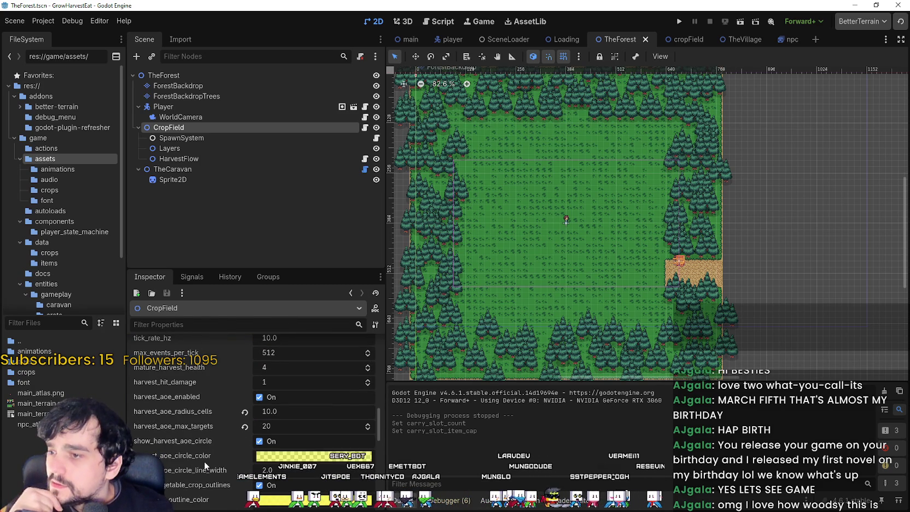
pyautogui.click(245, 412)
pyautogui.click(244, 427)
# - Save the scene and launch the game with Run Project
pyautogui.scroll(-3, 230, 431)
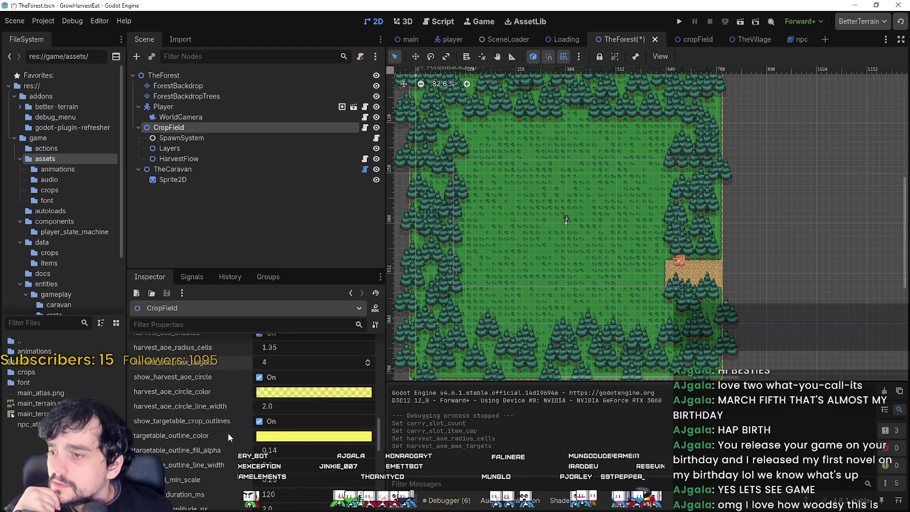
pyautogui.scroll(-2, 225, 433)
pyautogui.scroll(3, 223, 433)
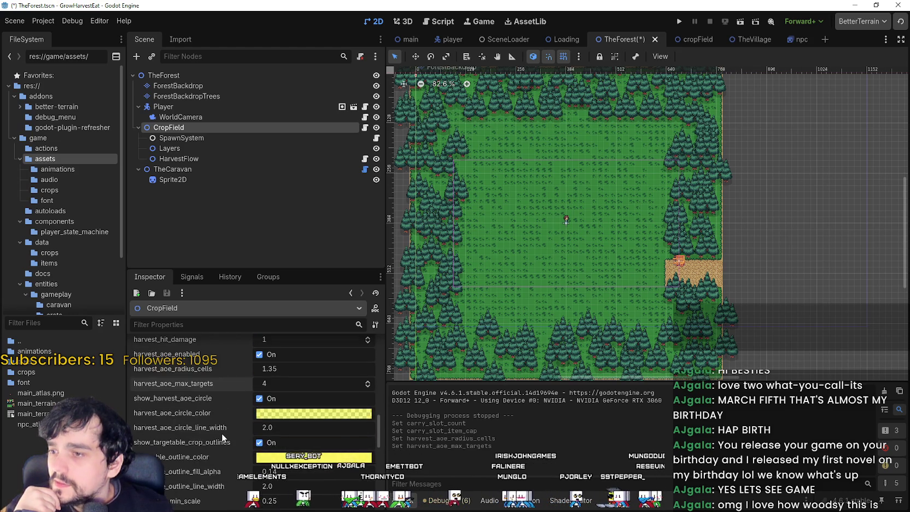
pyautogui.click(679, 22)
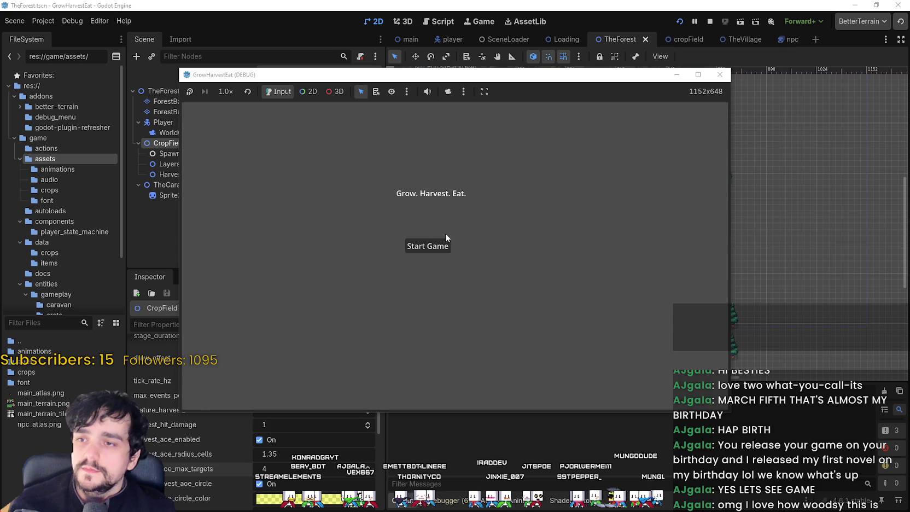
# - Start a new game, maximize the game window, and walk the farmer to the cobblestone beside the cart
pyautogui.click(443, 245)
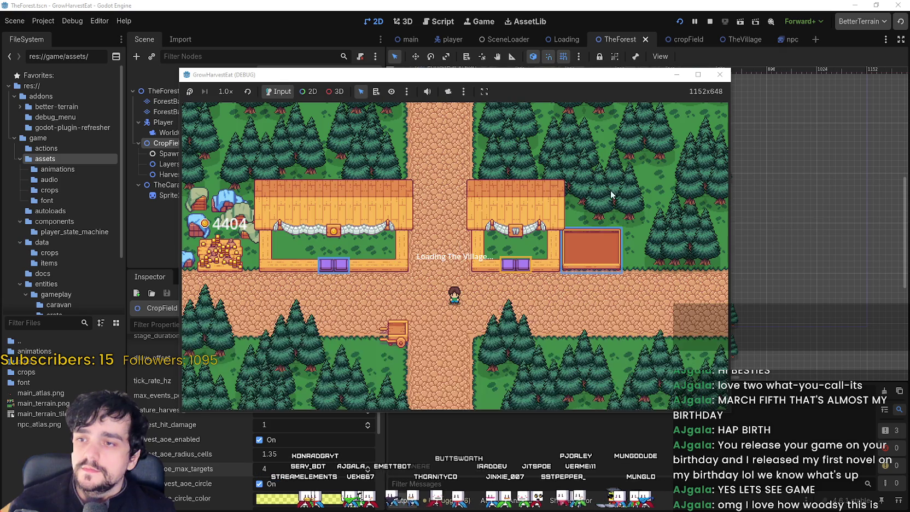
pyautogui.click(697, 76)
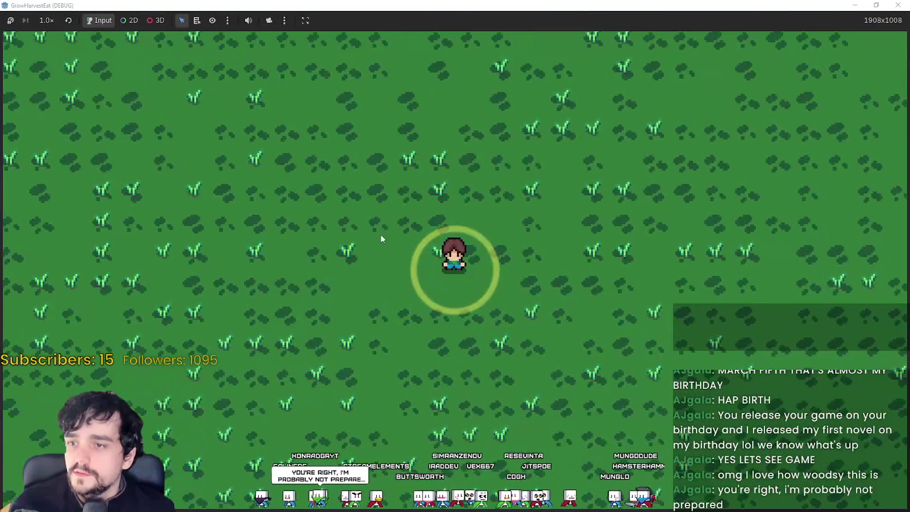
pyautogui.press('d')
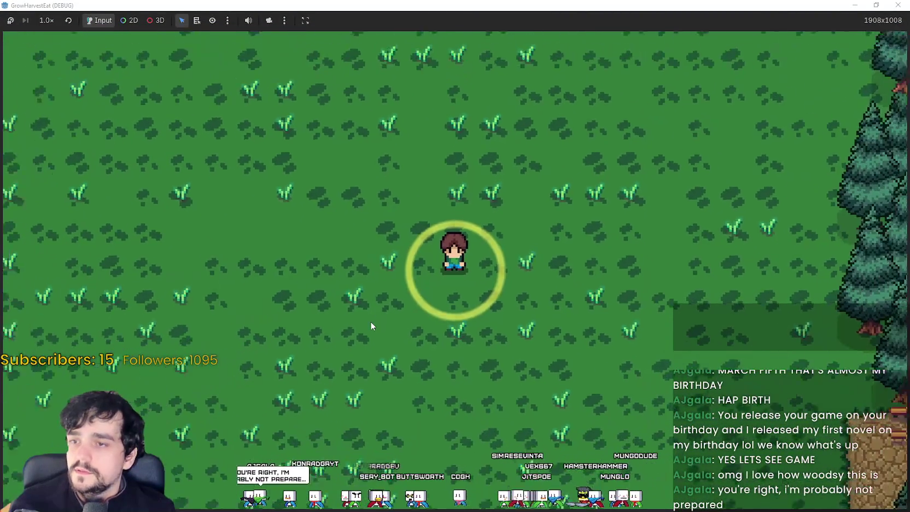
pyautogui.press('d')
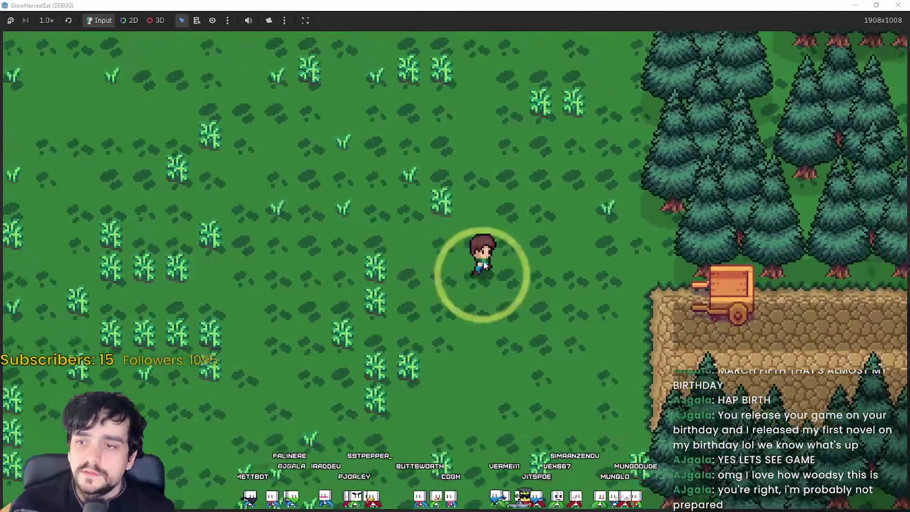
pyautogui.press('d')
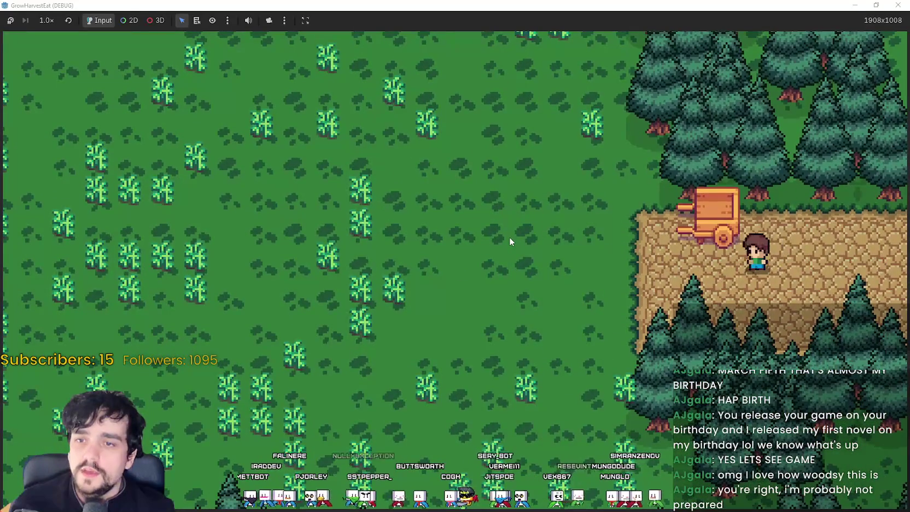
# - Walk left past the cart, off the cobblestone, into the young crop field
pyautogui.press('a')
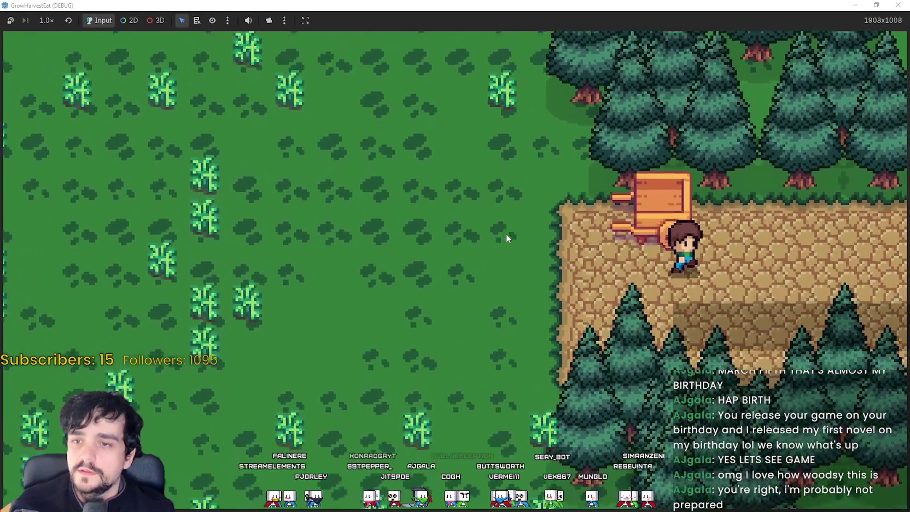
pyautogui.press('a')
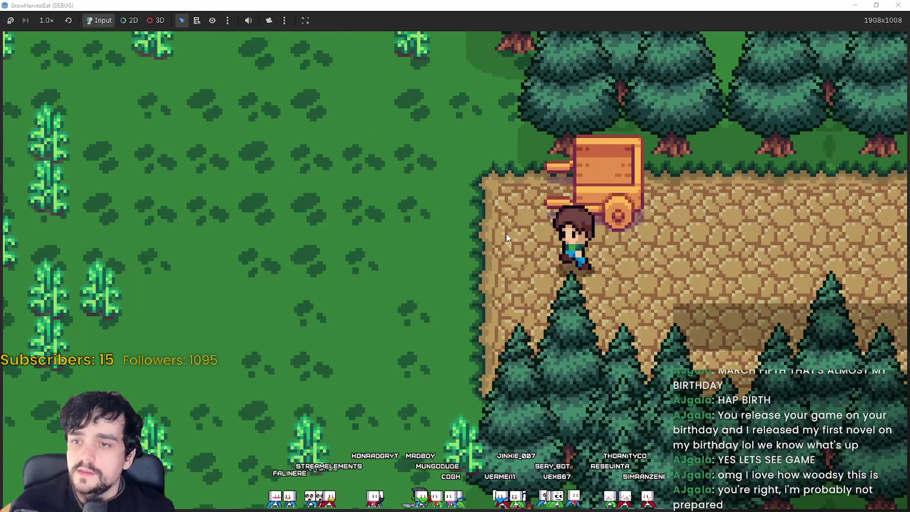
pyautogui.scroll(-2, 506, 233)
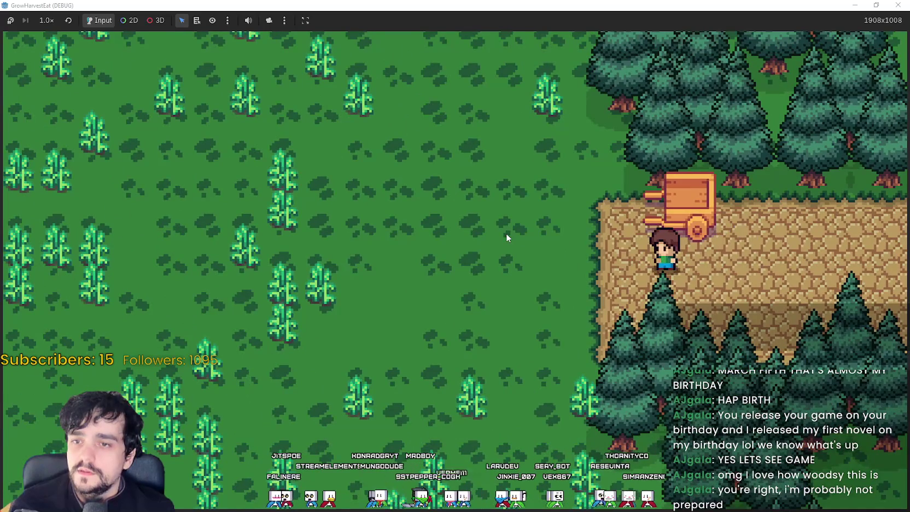
pyautogui.press('a')
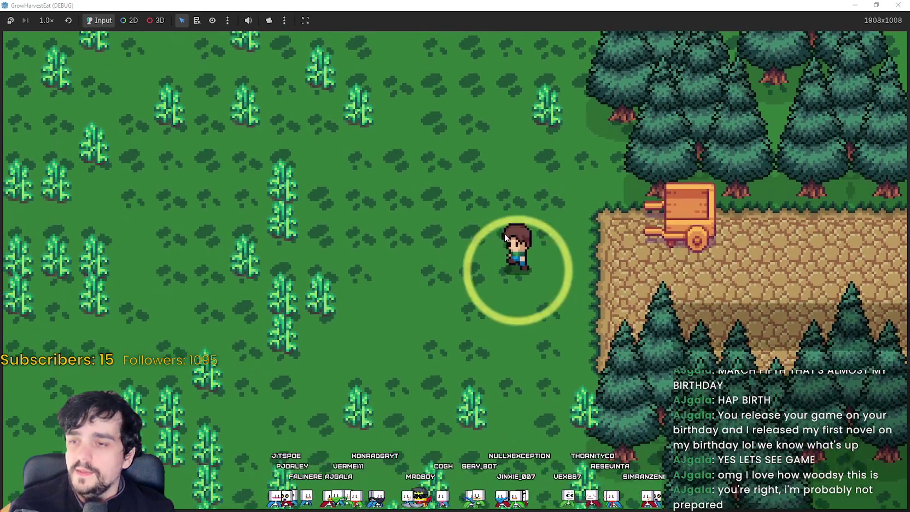
pyautogui.press('a')
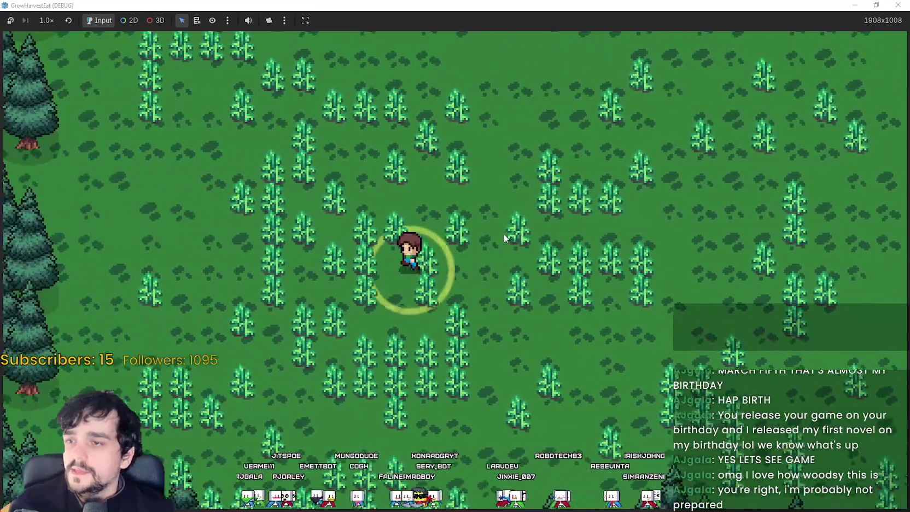
# - Walk through the field, harvesting the first pairs of ripe orange crops
pyautogui.click(505, 238)
pyautogui.press('a')
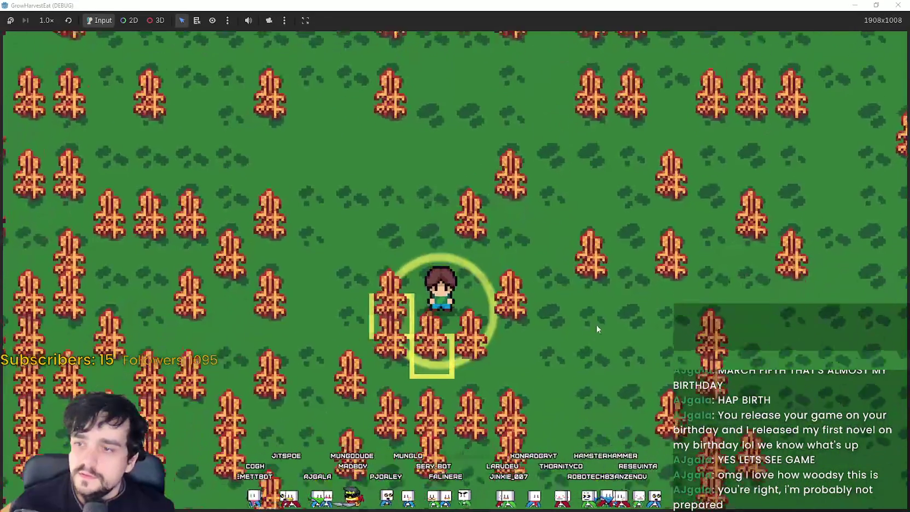
pyautogui.press('a')
pyautogui.press('space')
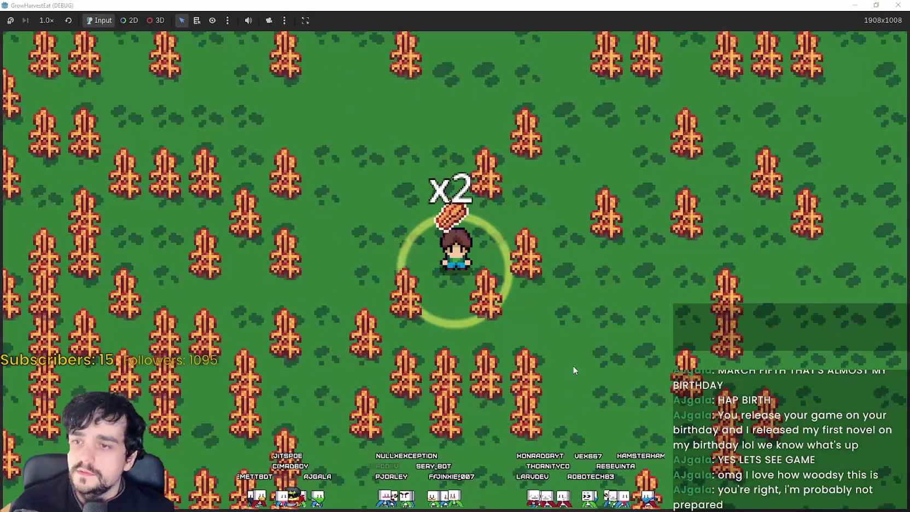
pyautogui.click(577, 359)
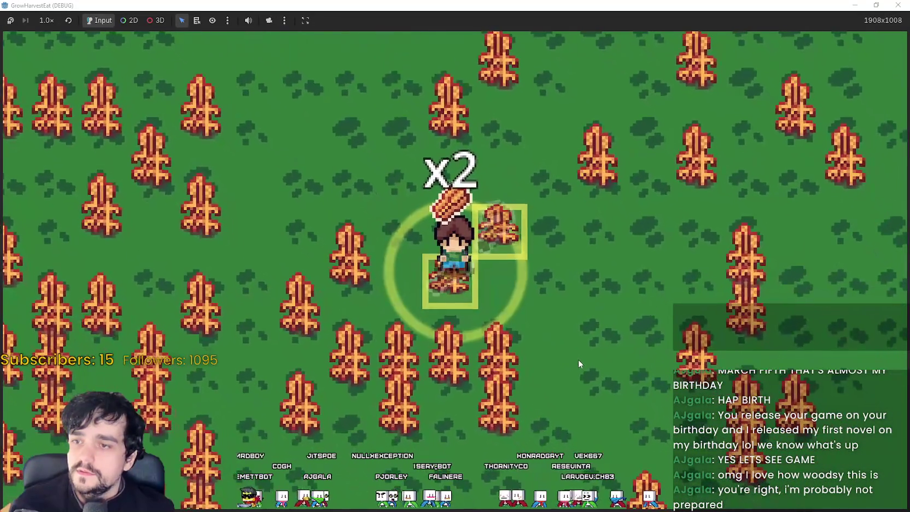
pyautogui.press('space')
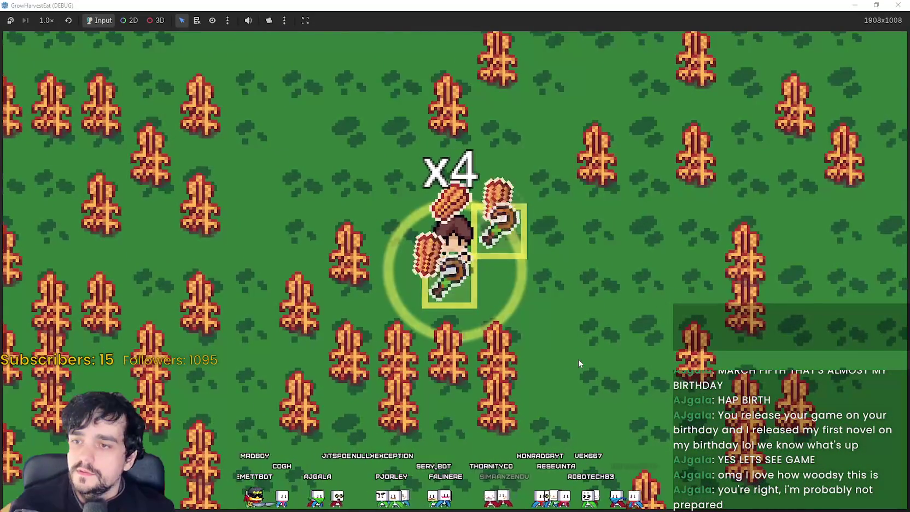
pyautogui.press('d')
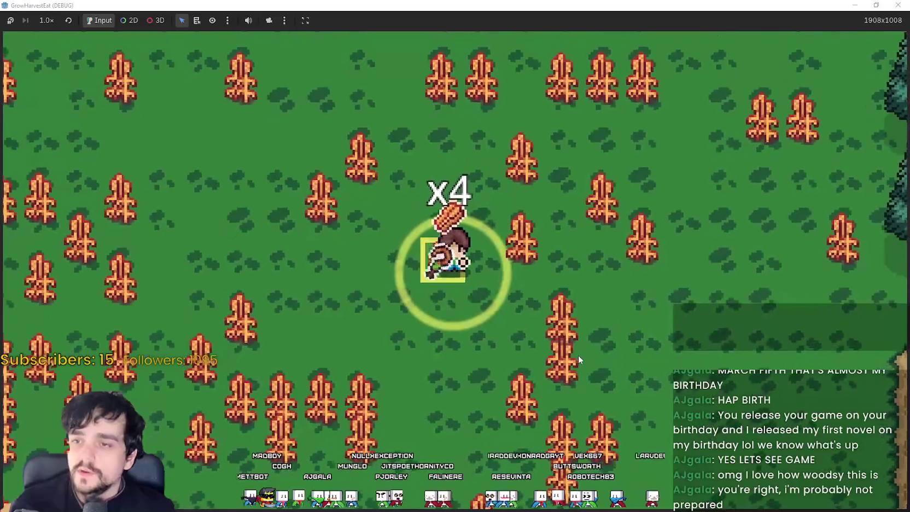
pyautogui.press('s')
pyautogui.press('d')
pyautogui.press('s')
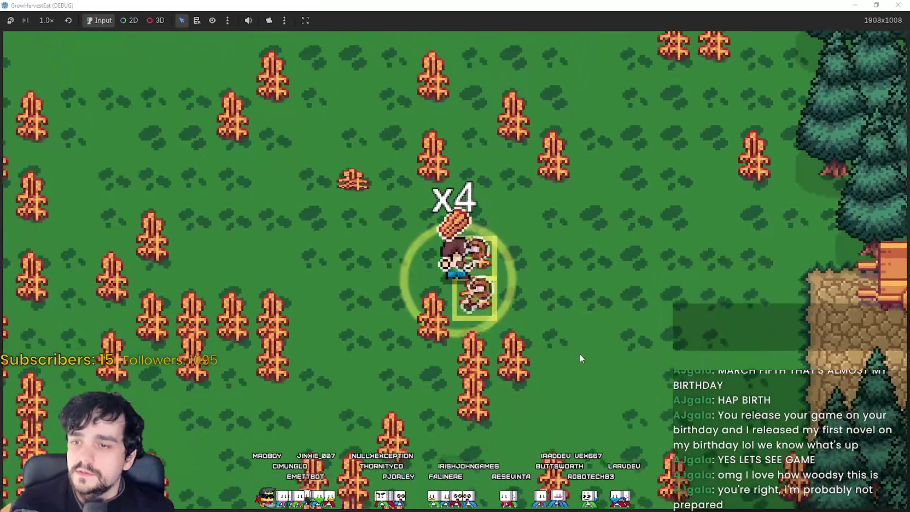
pyautogui.press('space')
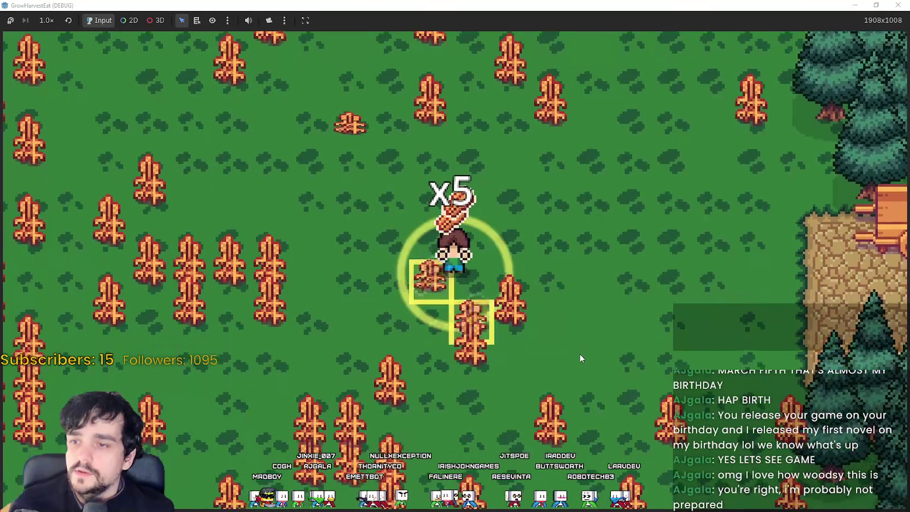
pyautogui.press('space')
# - Keep harvesting down and left through the field until carrying a stack of five crops
pyautogui.scroll(2, 567, 318)
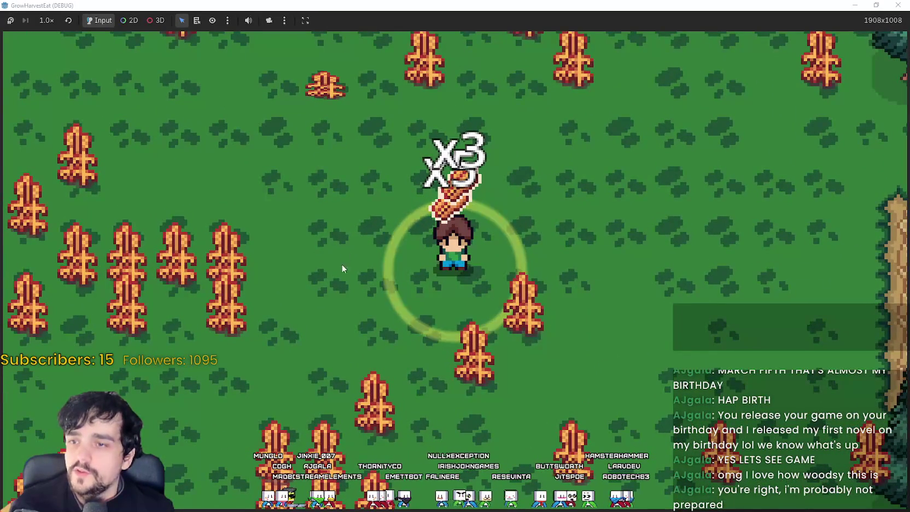
pyautogui.press('s')
pyautogui.press('d')
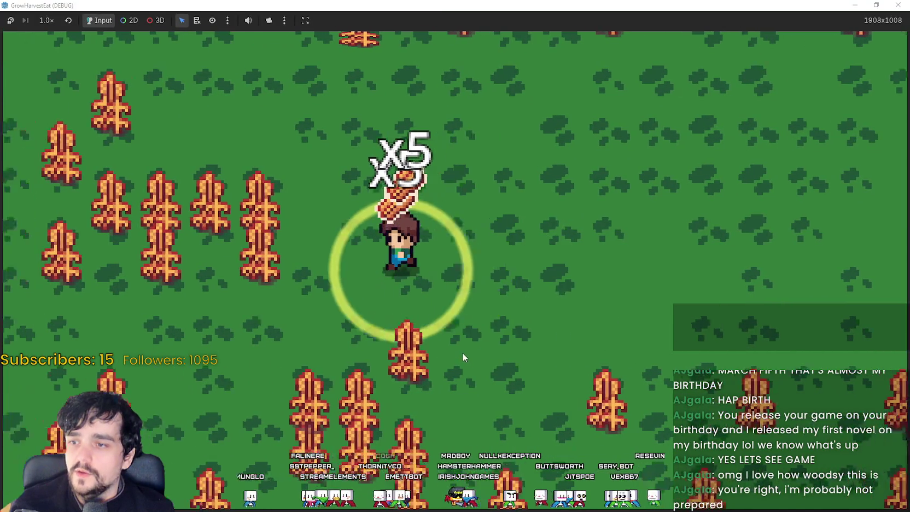
pyautogui.press('a')
pyautogui.press('s')
pyautogui.press('a')
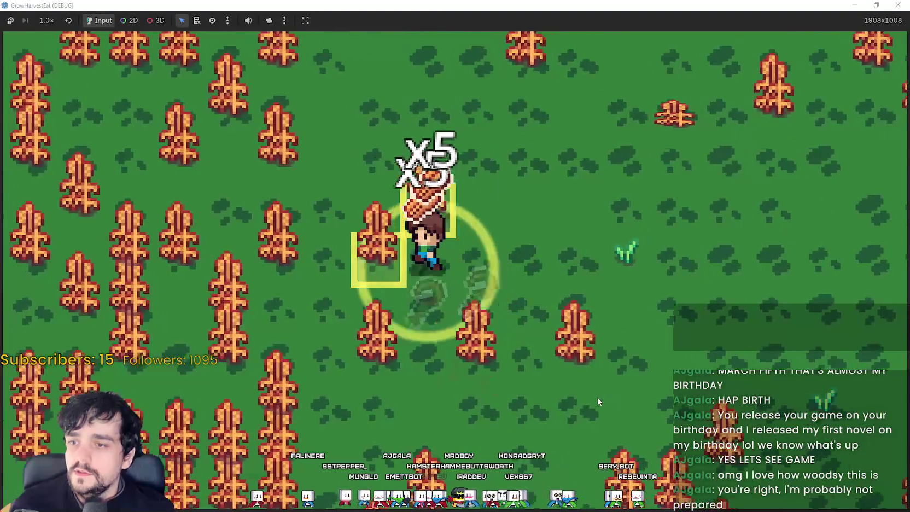
pyautogui.press('s')
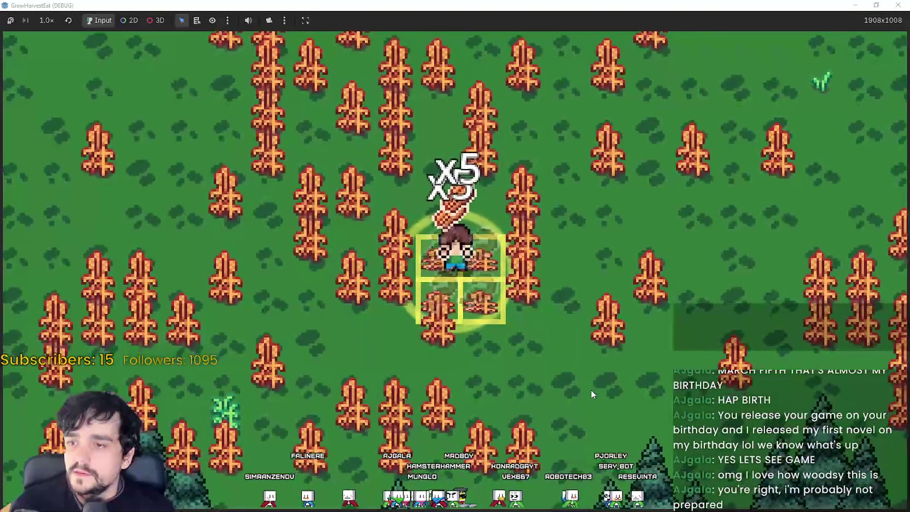
pyautogui.press('a')
pyautogui.press('w')
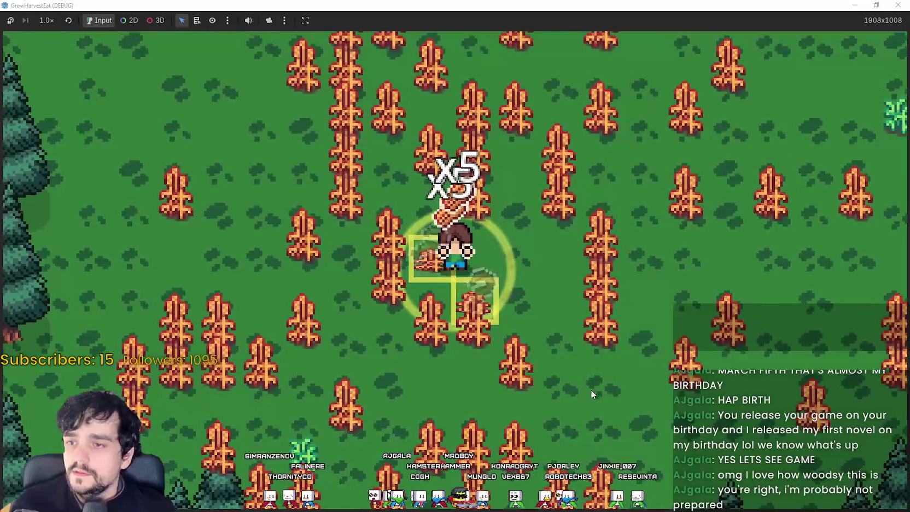
pyautogui.press('d')
pyautogui.press('w')
# - Walk right past the tree line onto the dirt clearing and up to the cart
pyautogui.press('d')
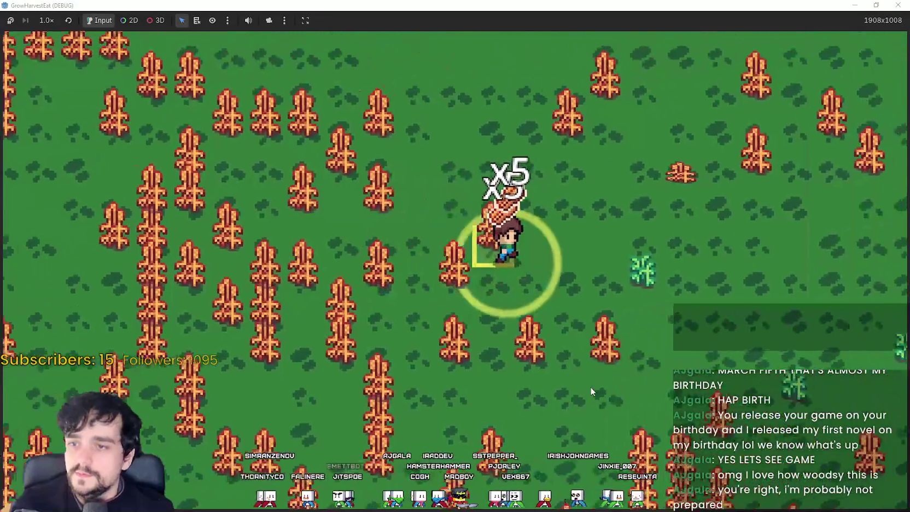
pyautogui.press('d')
pyautogui.press('w')
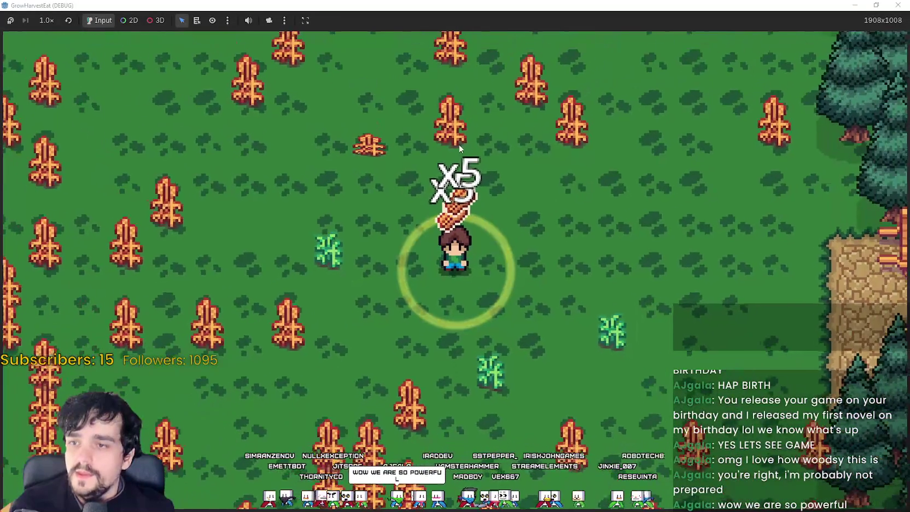
pyautogui.press('d')
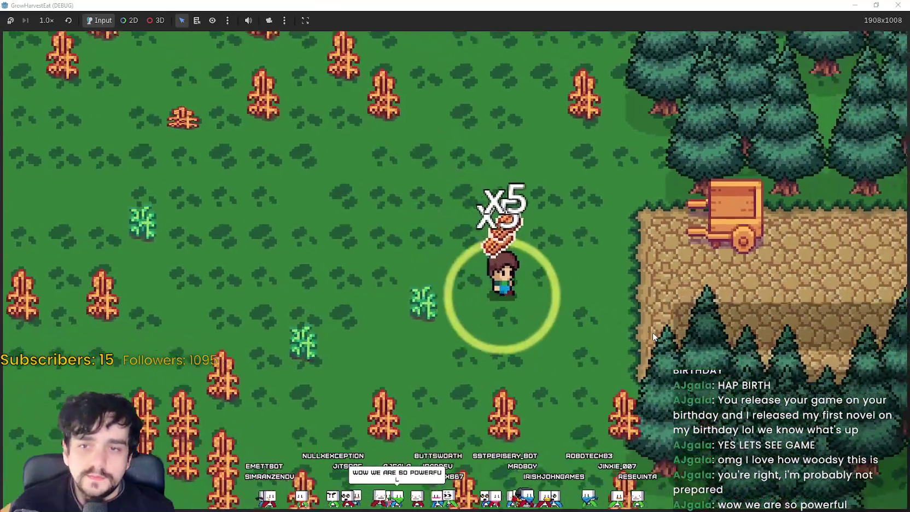
pyautogui.press('w')
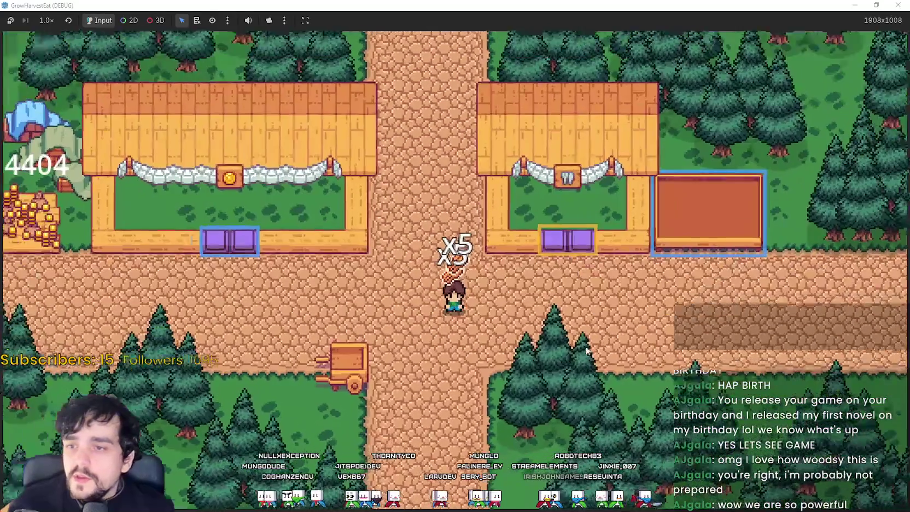
# - Walk right past the shop to the brown crop plot and pick up crops
pyautogui.press('d')
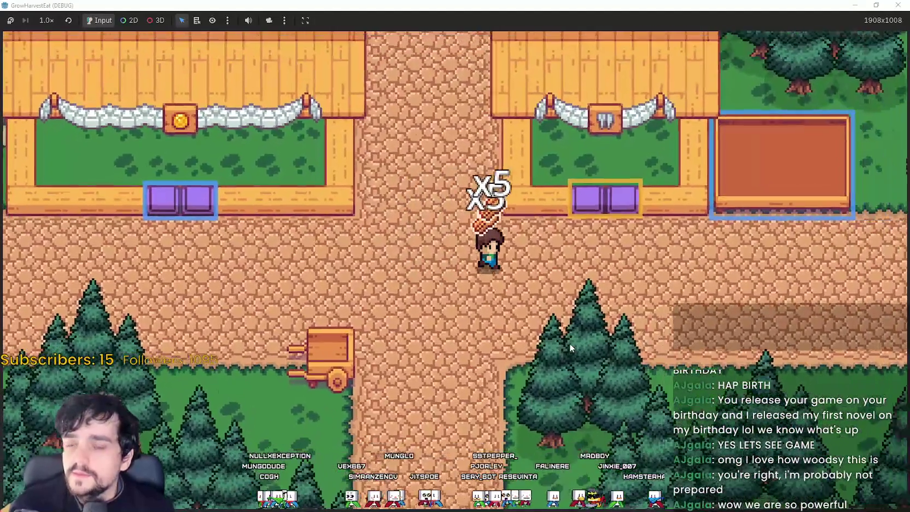
pyautogui.press('d')
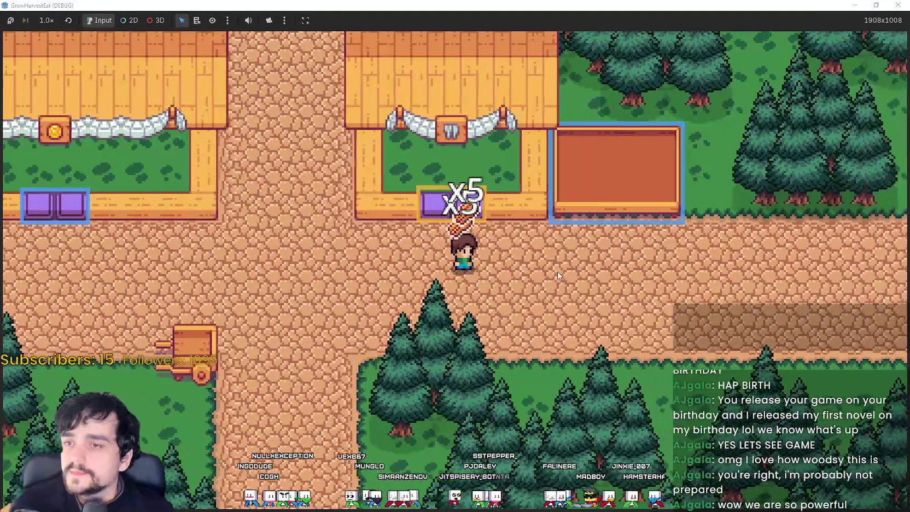
pyautogui.press('d')
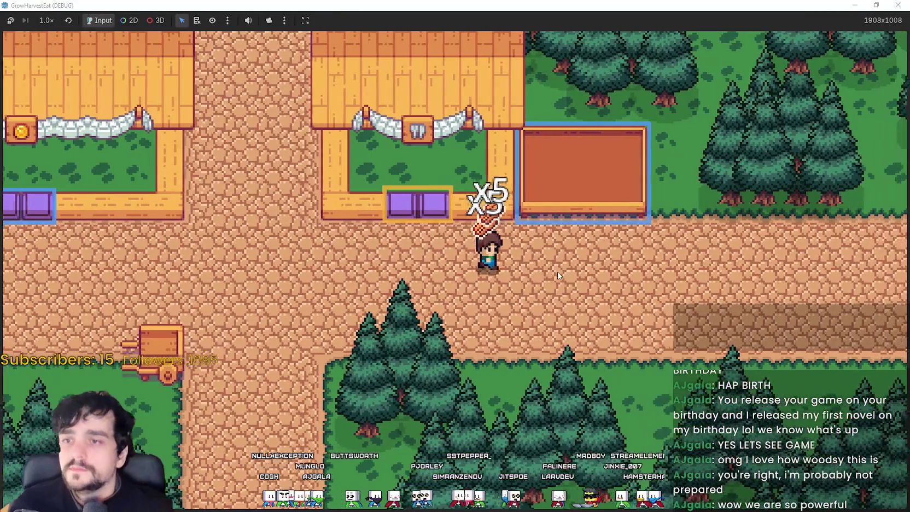
pyautogui.press('w')
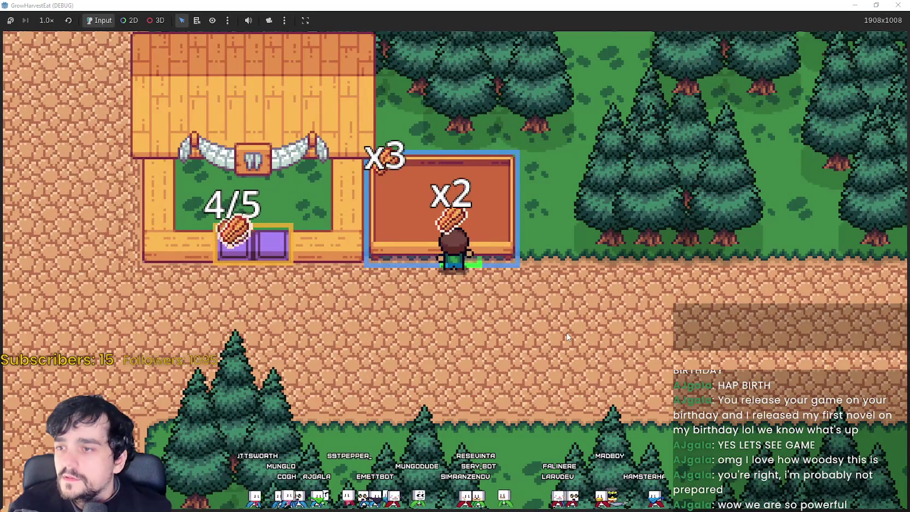
pyautogui.press('s')
pyautogui.press('a')
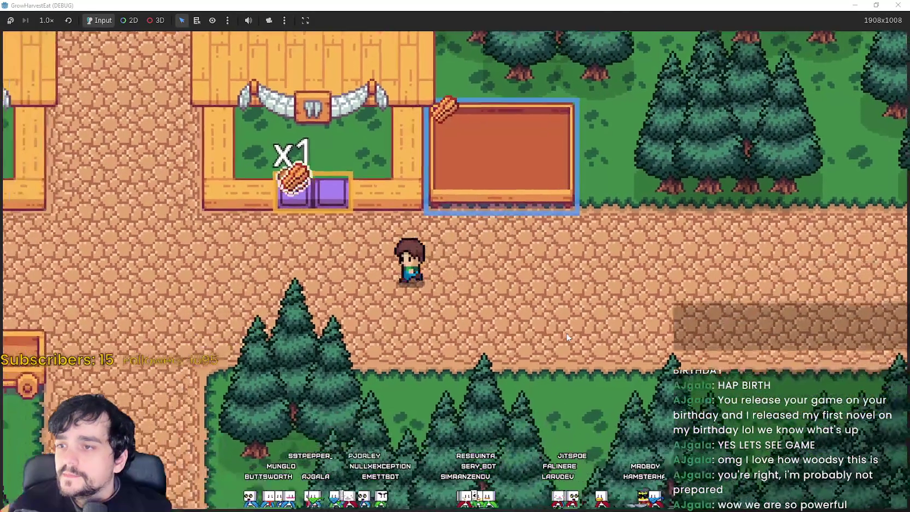
# - Drop the crops at the processing stall's purple crates, fetching another load from the plot
pyautogui.press('w')
pyautogui.press('a')
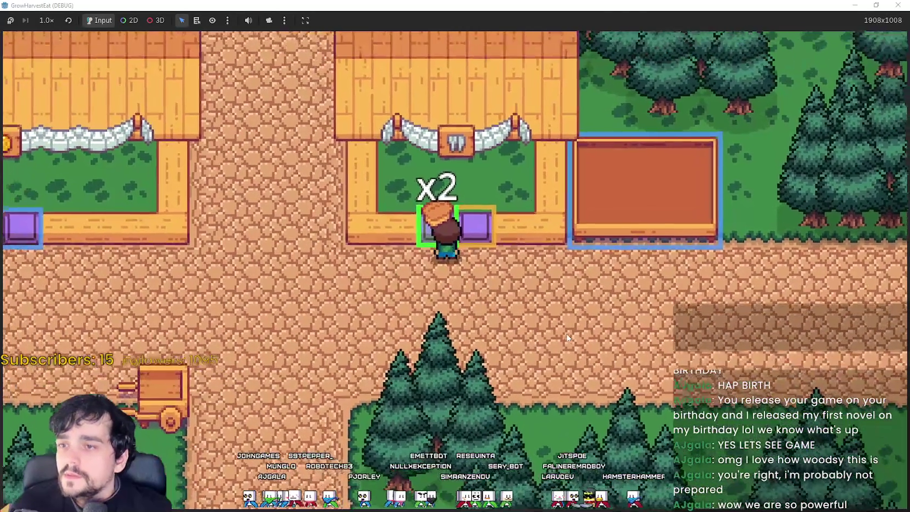
pyautogui.press('d')
pyautogui.press('w')
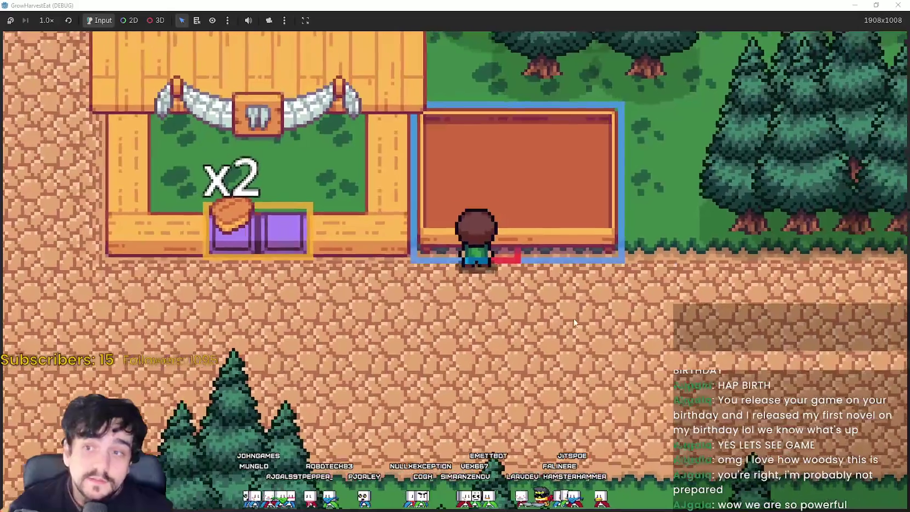
pyautogui.press('s')
pyautogui.press('a')
# - Carry the processed goods to the coin stall's crates and sell them, reaching 4404 coins
pyautogui.press('e')
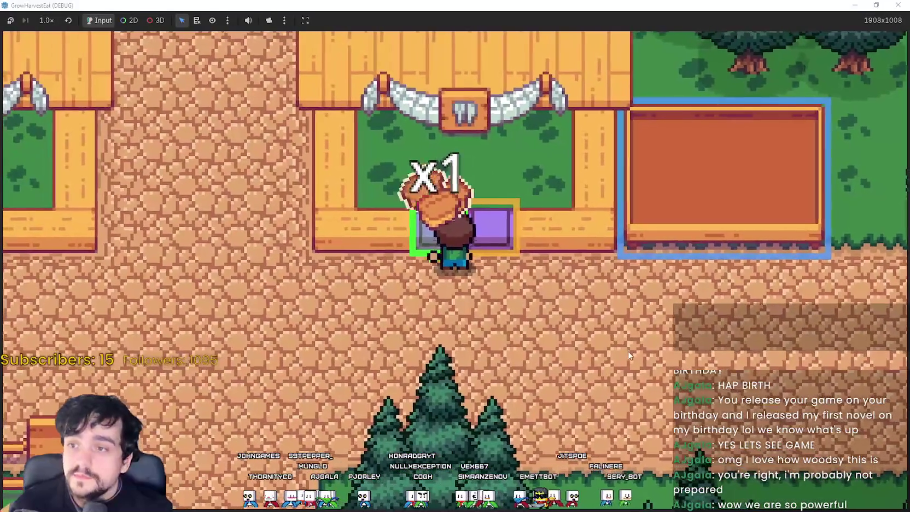
pyautogui.press('e')
pyautogui.press('a')
pyautogui.press('a')
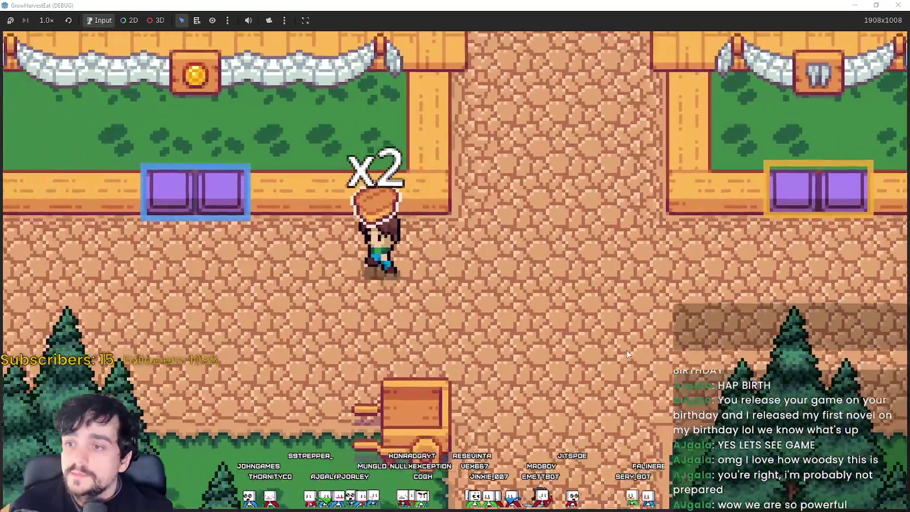
pyautogui.press('w')
pyautogui.press('e')
pyautogui.press('d')
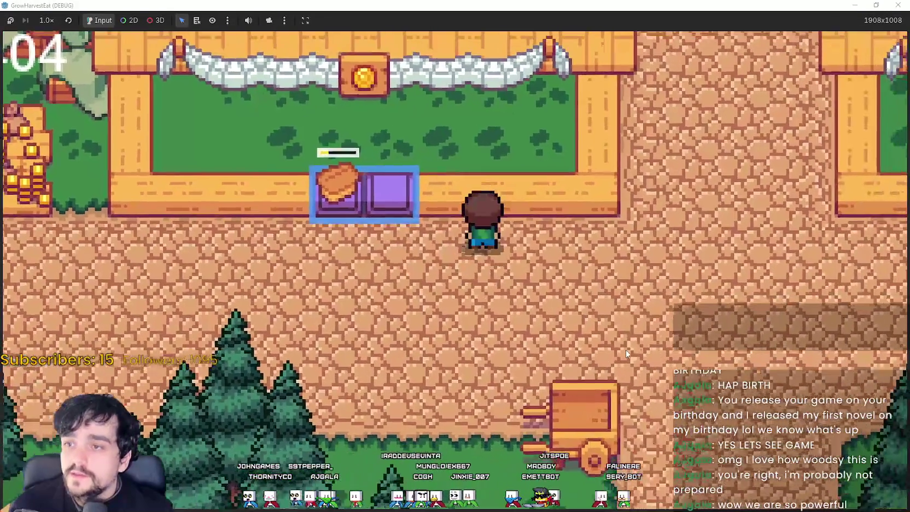
pyautogui.press('s')
pyautogui.scroll(-2, 627, 353)
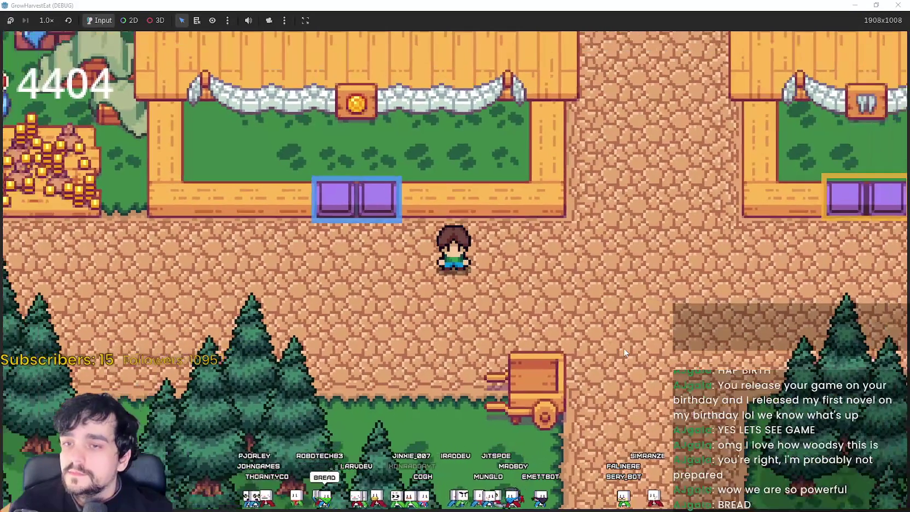
pyautogui.press('d')
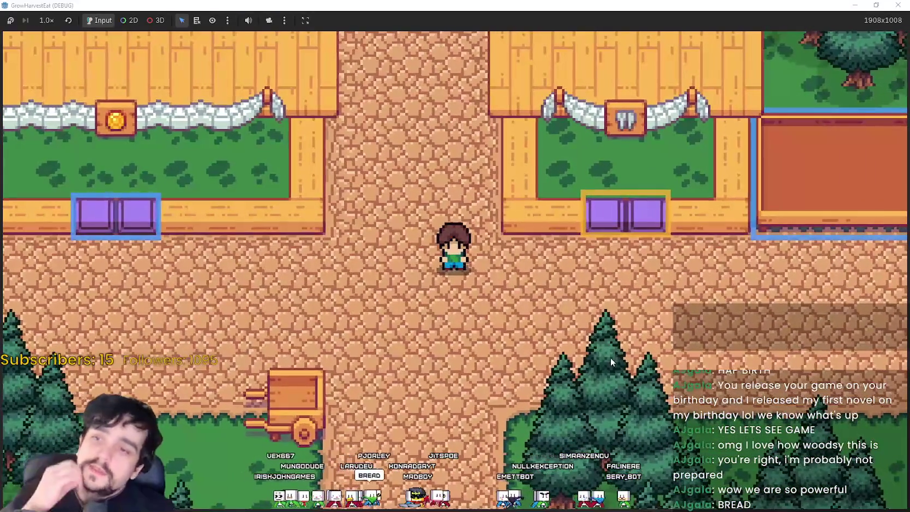
pyautogui.scroll(-1, 611, 351)
pyautogui.scroll(-1, 612, 335)
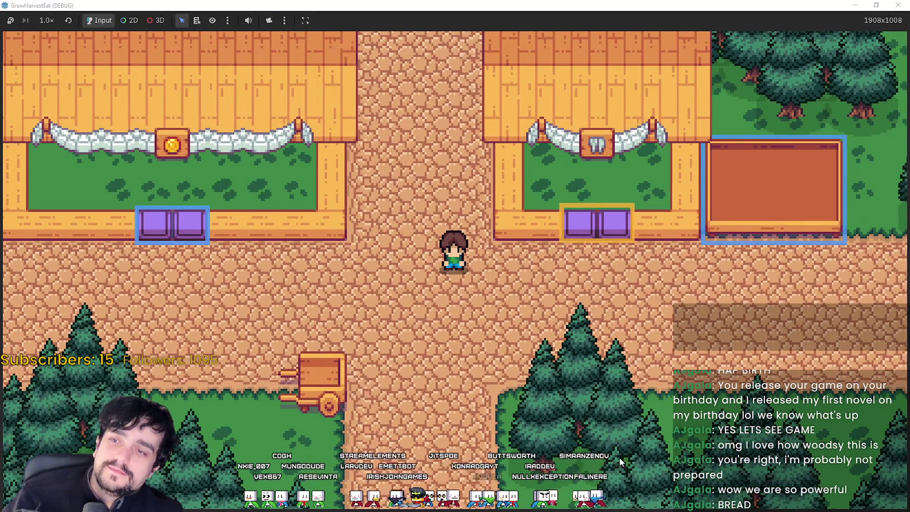
pyautogui.scroll(-1, 619, 457)
pyautogui.scroll(1, 580, 376)
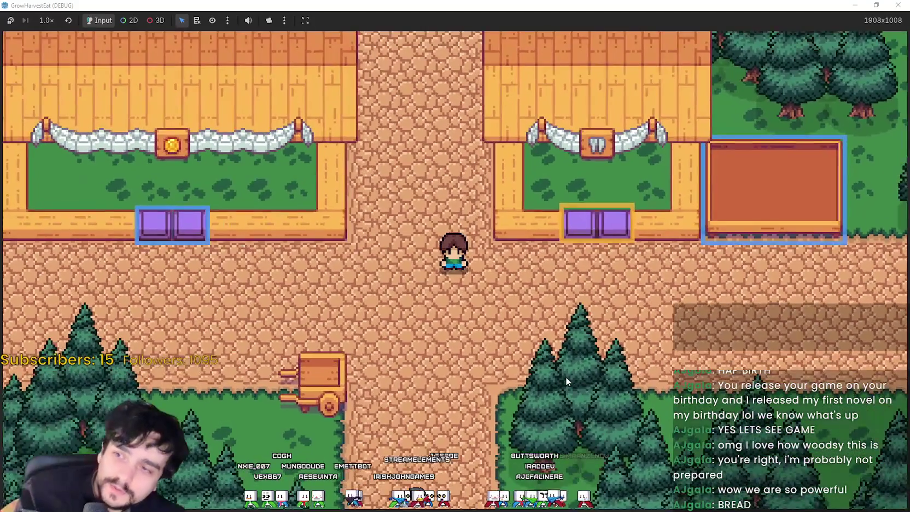
pyautogui.scroll(-1, 565, 377)
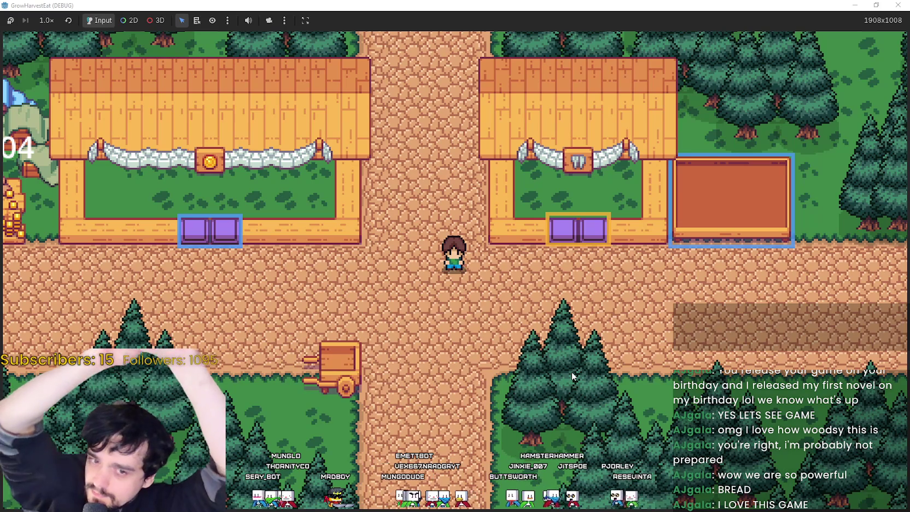
# - Walk down to the cart and ride it out to the forest field
pyautogui.press('s')
pyautogui.scroll(3, 572, 371)
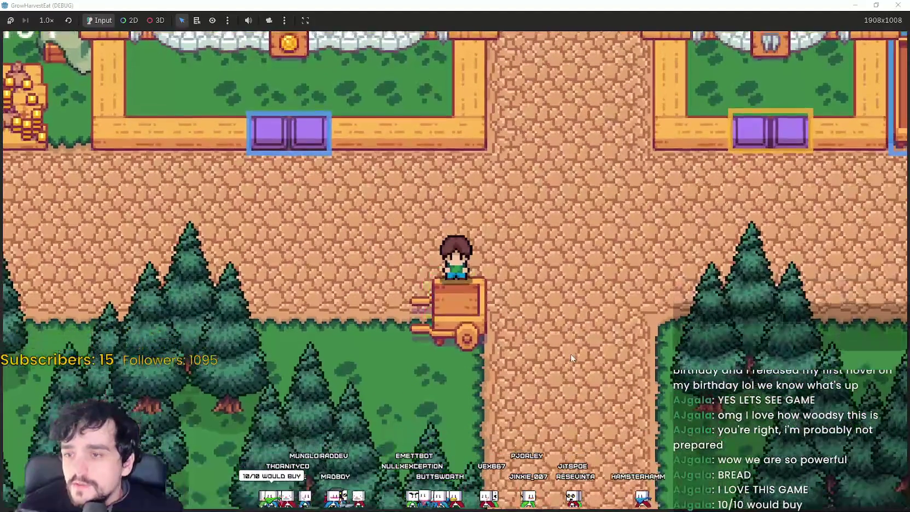
pyautogui.press('e')
# - Walk down through the forest field, zooming in and out while the crops ripen orange
pyautogui.scroll(3, 514, 308)
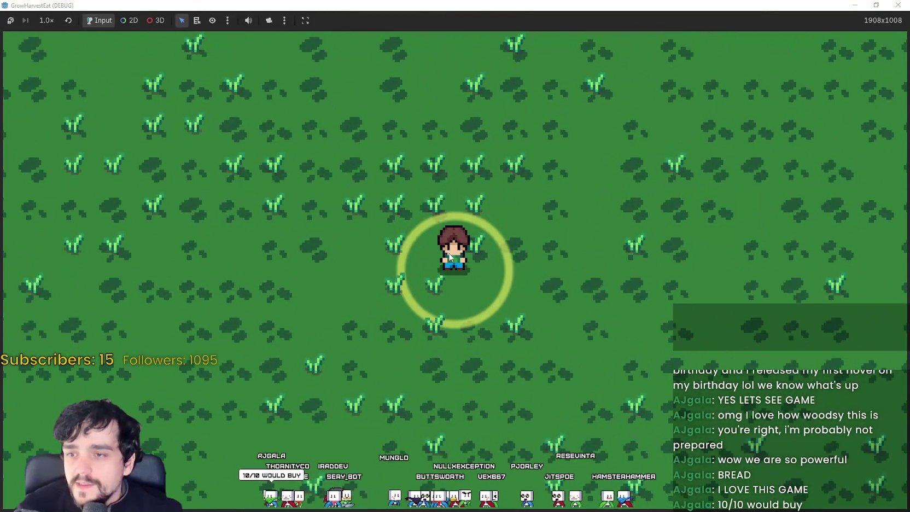
pyautogui.scroll(-4, 450, 256)
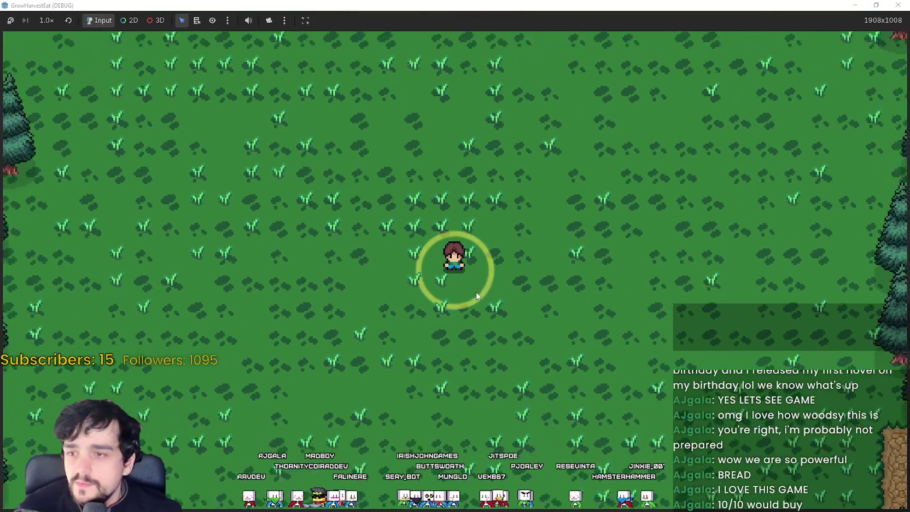
pyautogui.scroll(-2, 475, 292)
pyautogui.scroll(2, 532, 213)
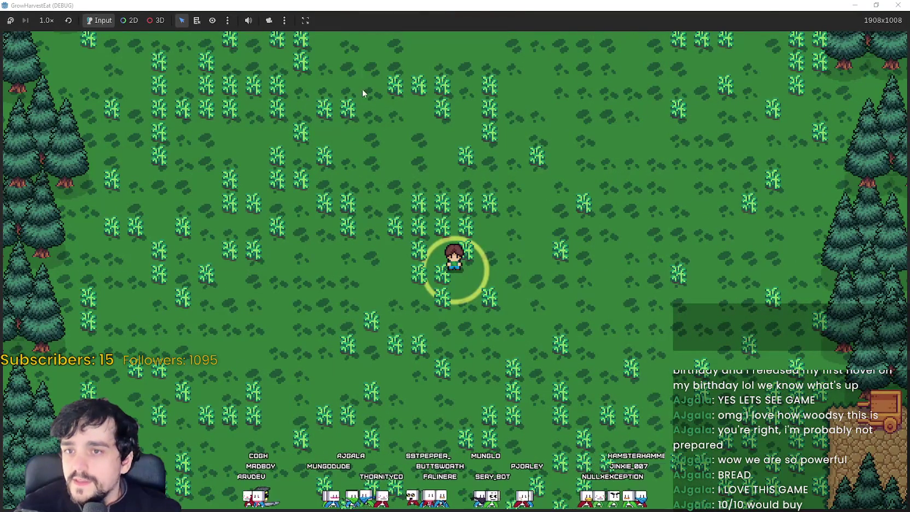
pyautogui.scroll(2, 381, 439)
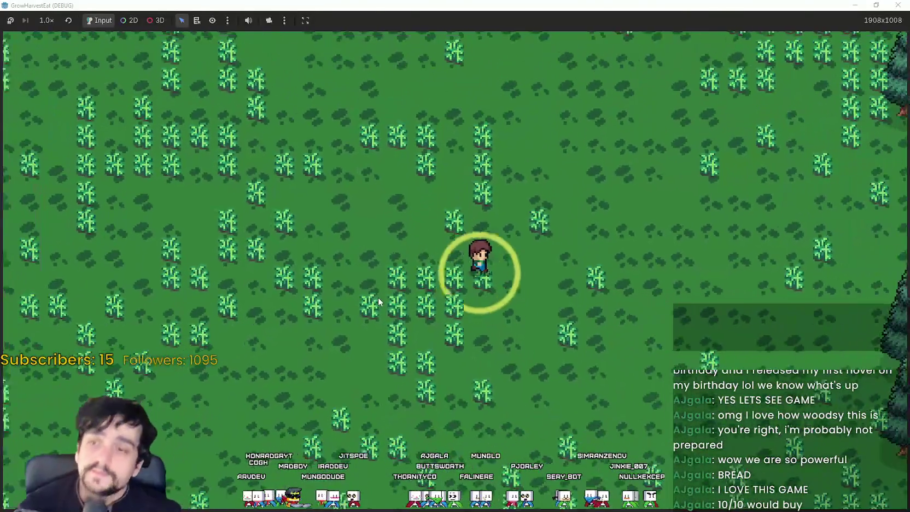
pyautogui.scroll(-3, 379, 297)
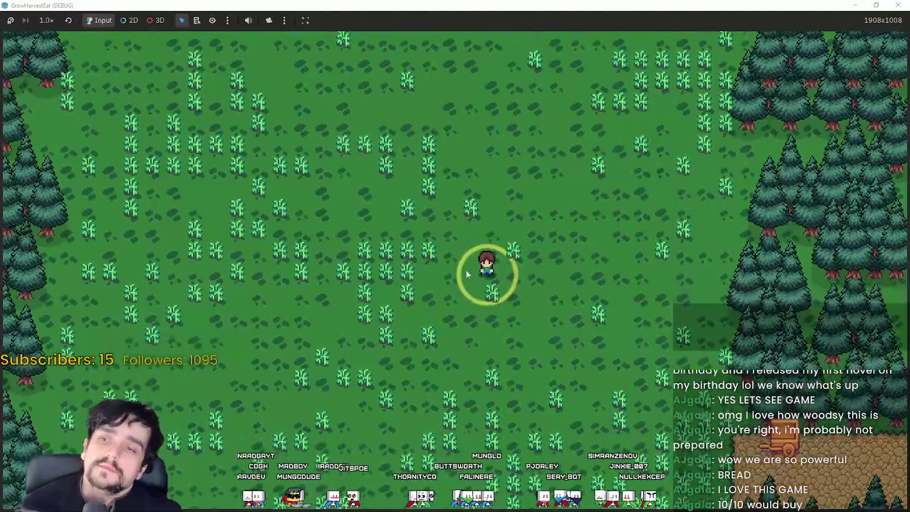
pyautogui.scroll(3, 497, 415)
pyautogui.press('s')
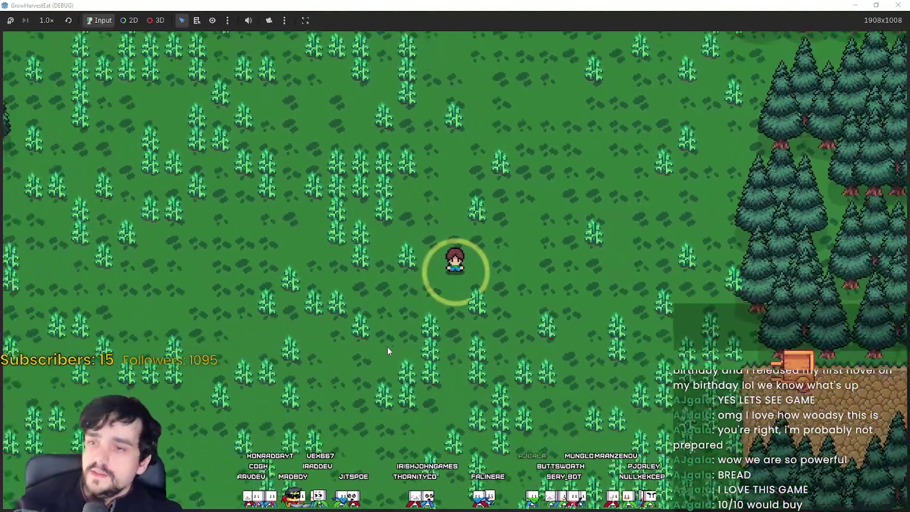
pyautogui.scroll(-1, 395, 421)
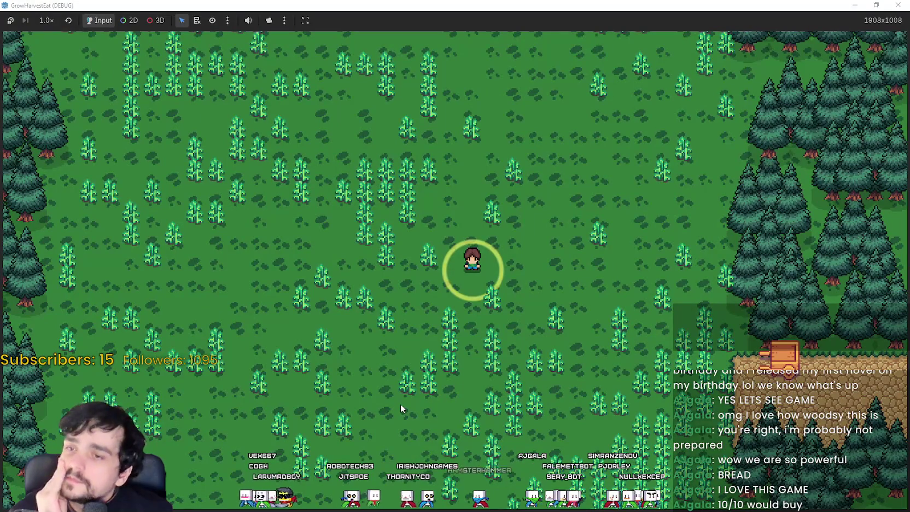
pyautogui.scroll(1, 401, 401)
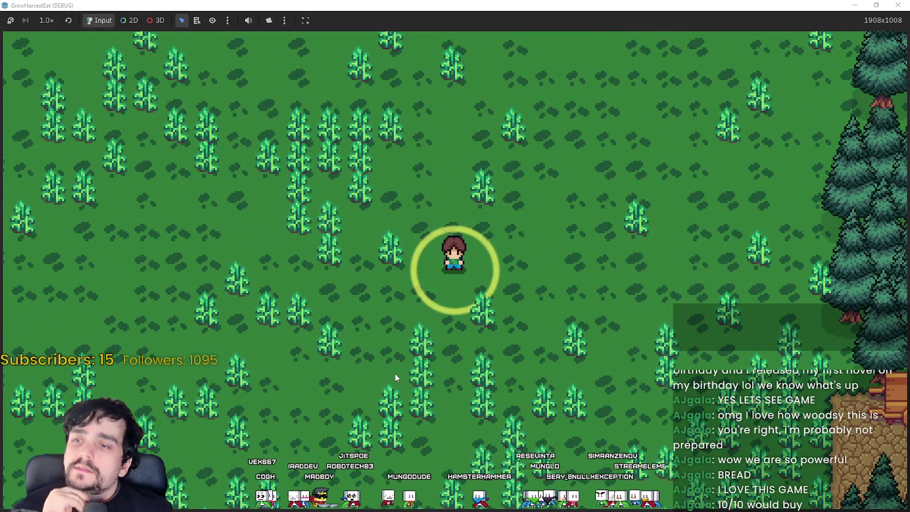
pyautogui.scroll(-1, 393, 370)
pyautogui.scroll(3, 393, 370)
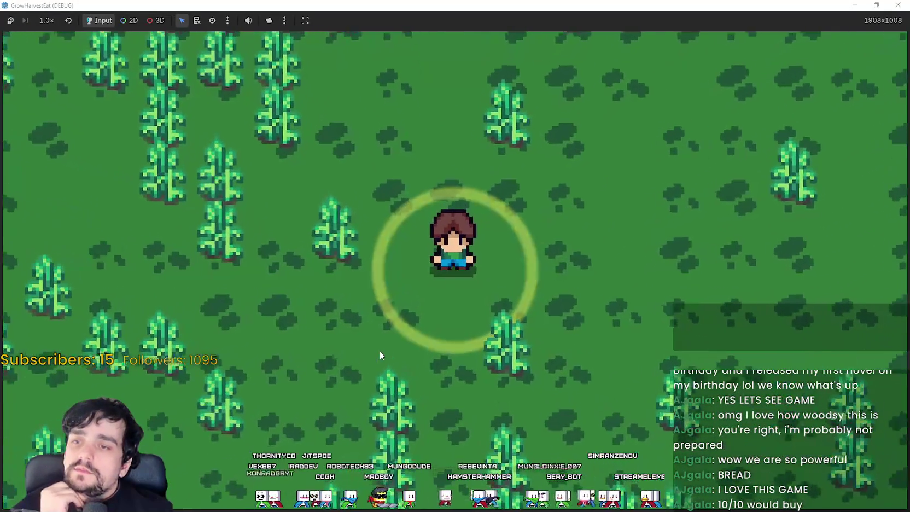
pyautogui.scroll(-2, 379, 348)
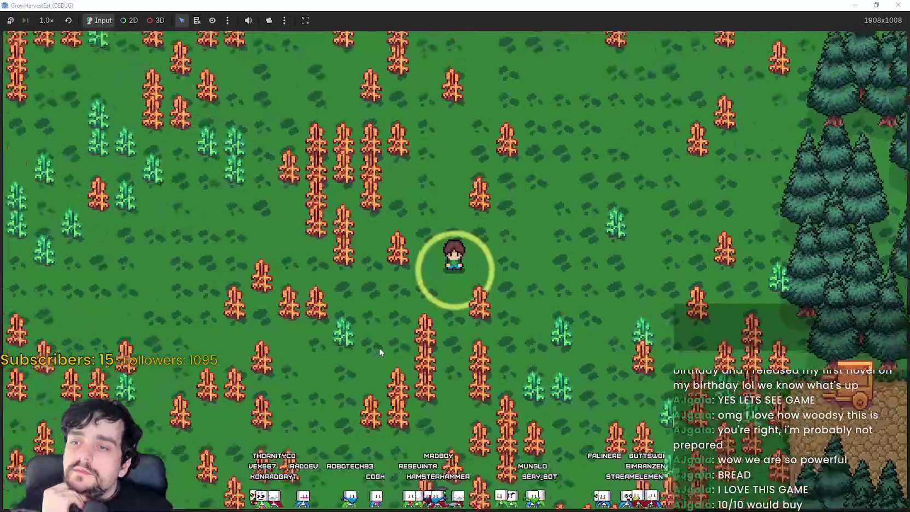
pyautogui.scroll(1, 379, 347)
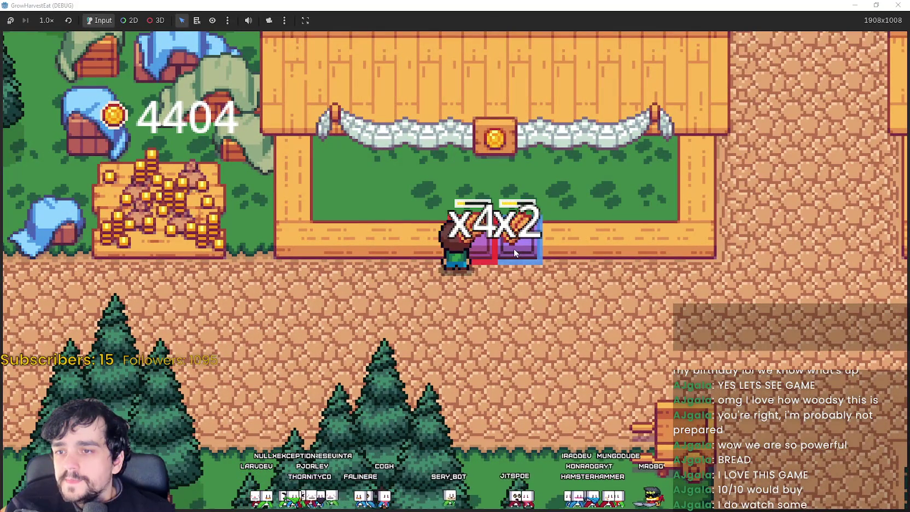
# - Step away from the coin stall's crates and walk right toward the crop plot
pyautogui.press('s')
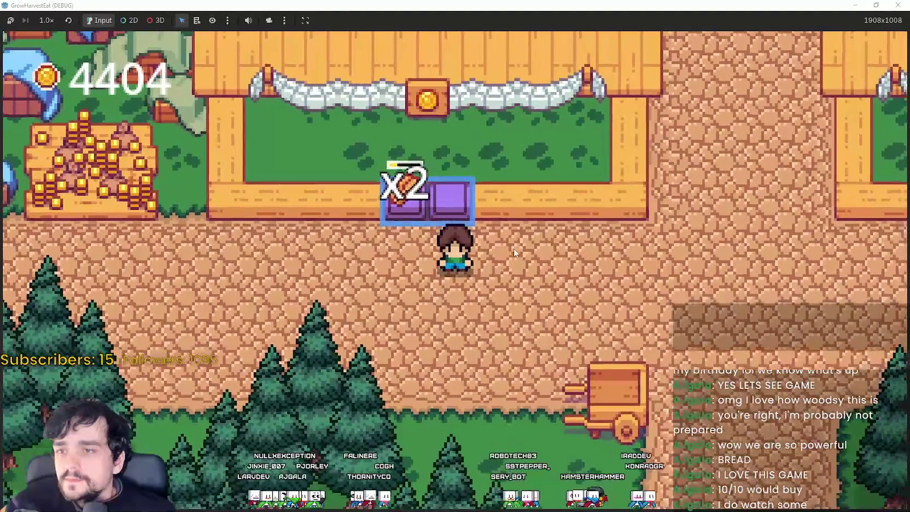
pyautogui.press('d')
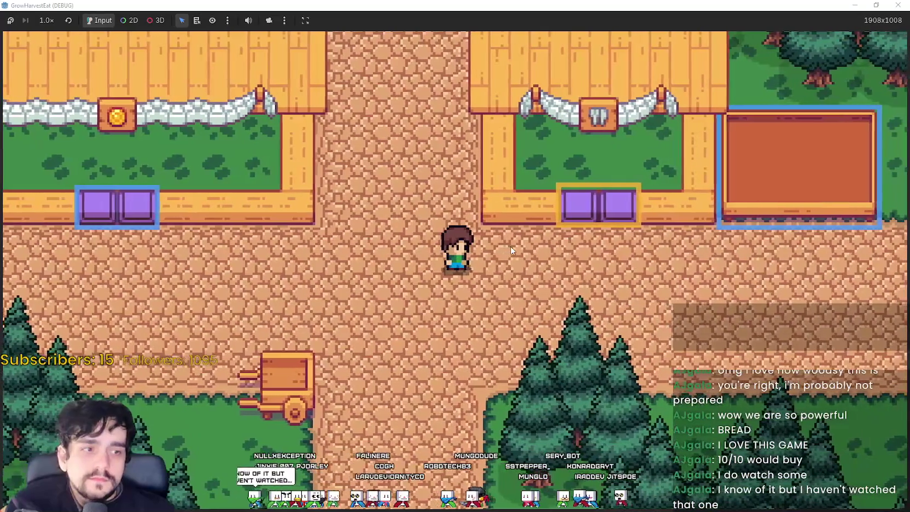
# - Return to the coin stall's crates, then ride the cart back out to the field
pyautogui.press('a')
pyautogui.press('w')
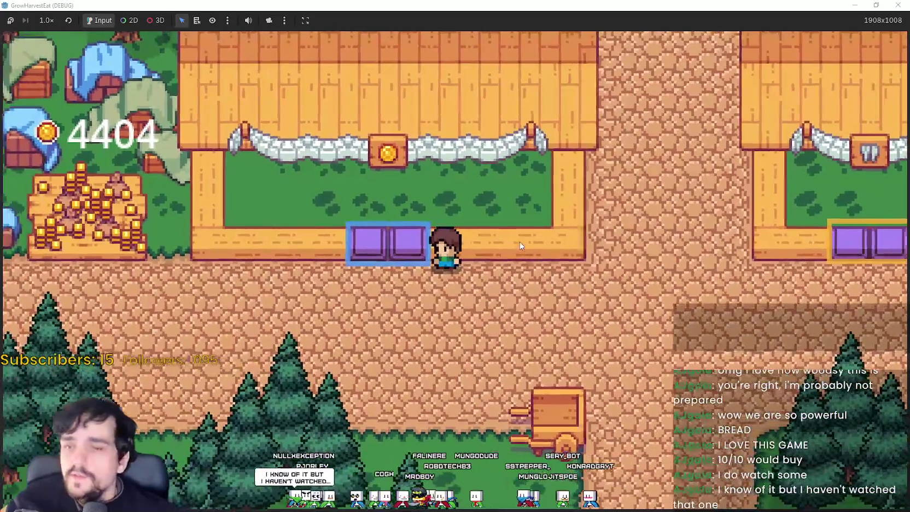
pyautogui.press('s')
pyautogui.press('d')
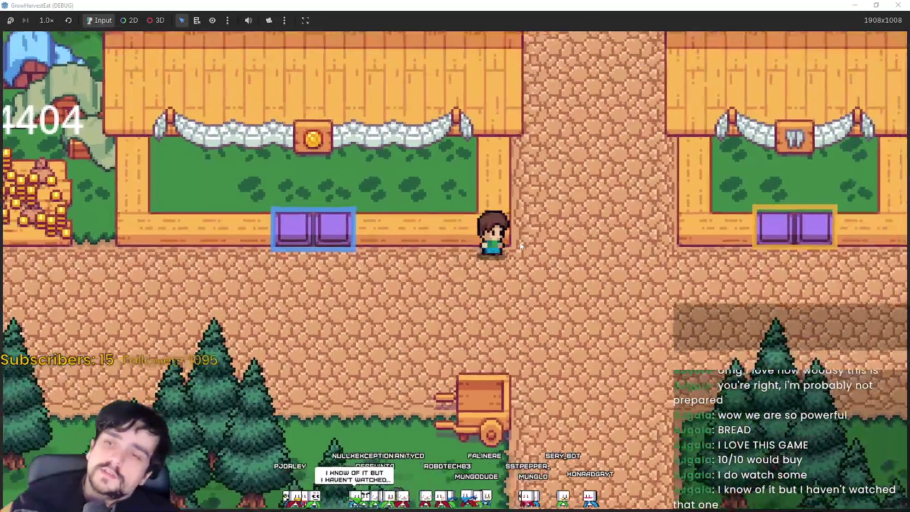
pyautogui.press('s')
pyautogui.press('w')
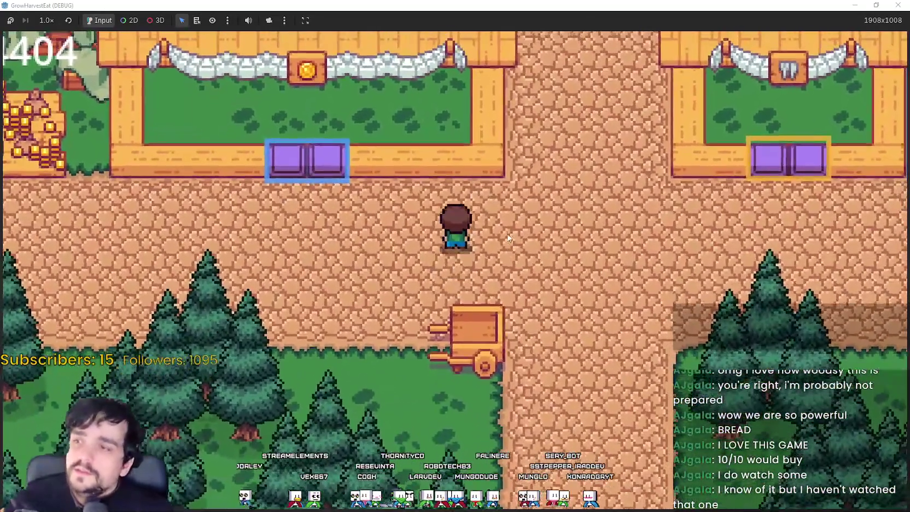
pyautogui.press('s')
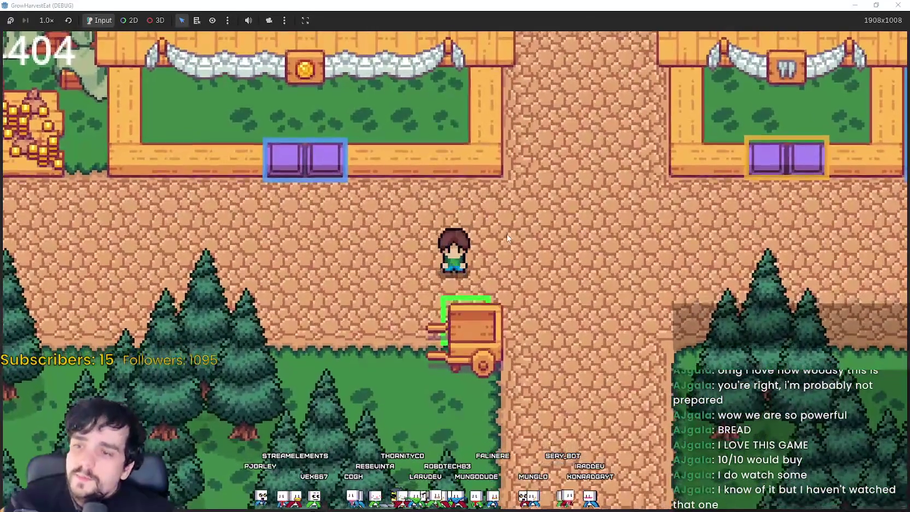
pyautogui.press('e')
# - Walk the farmer back and forth across the field among the crops
pyautogui.press('d')
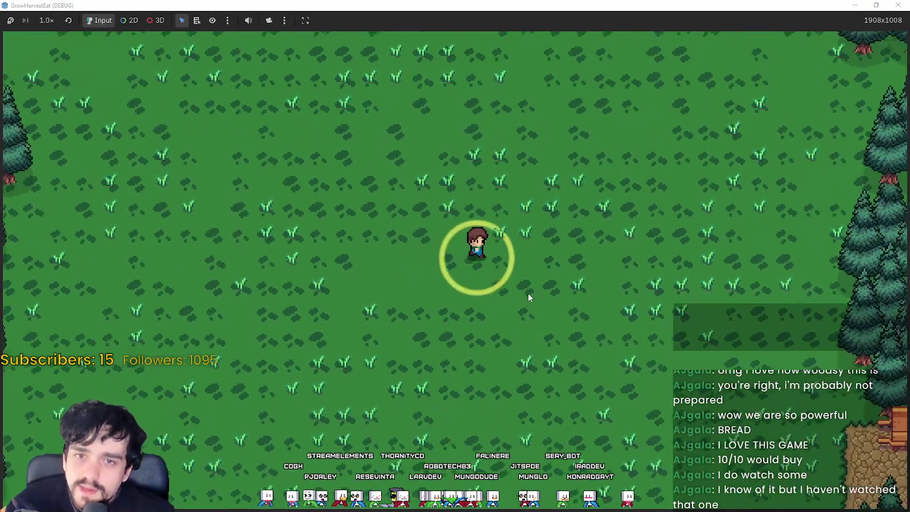
pyautogui.press('s')
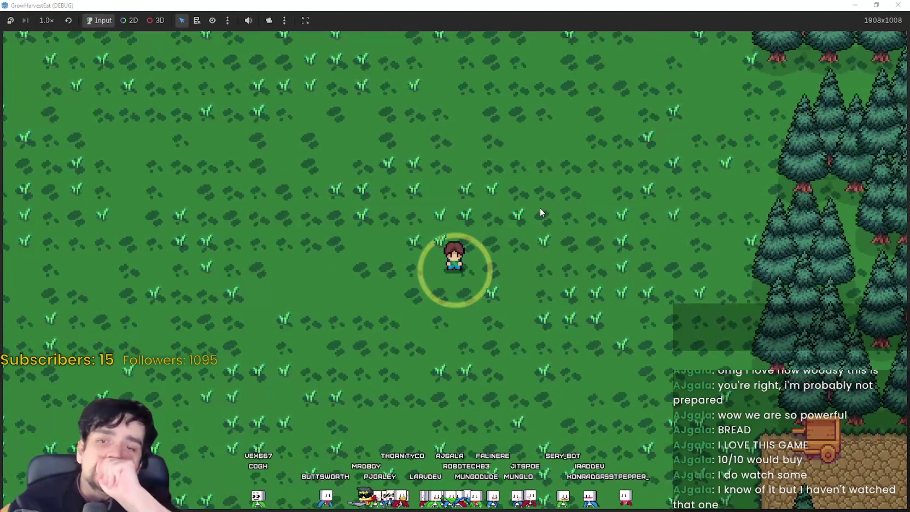
pyautogui.press('s')
pyautogui.press('a')
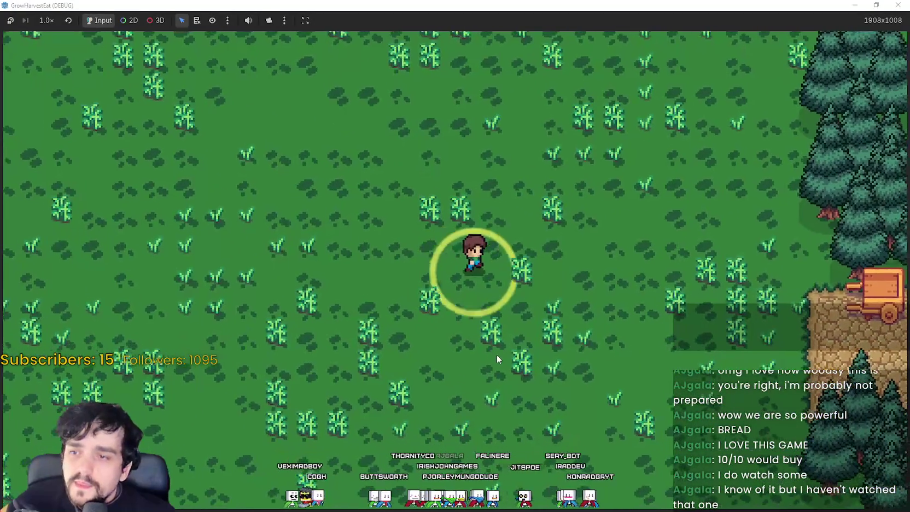
pyautogui.press('d')
pyautogui.press('w')
pyautogui.press('a')
pyautogui.press('a')
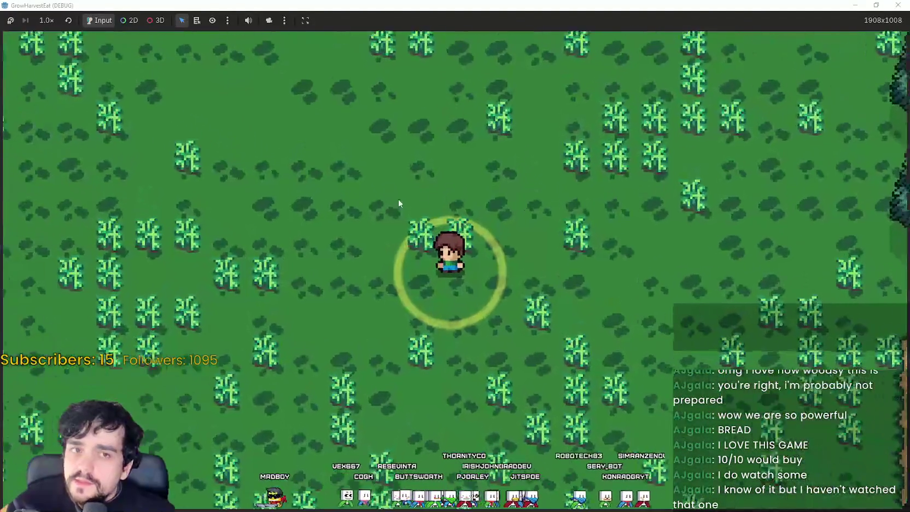
pyautogui.press('s')
pyautogui.press('d')
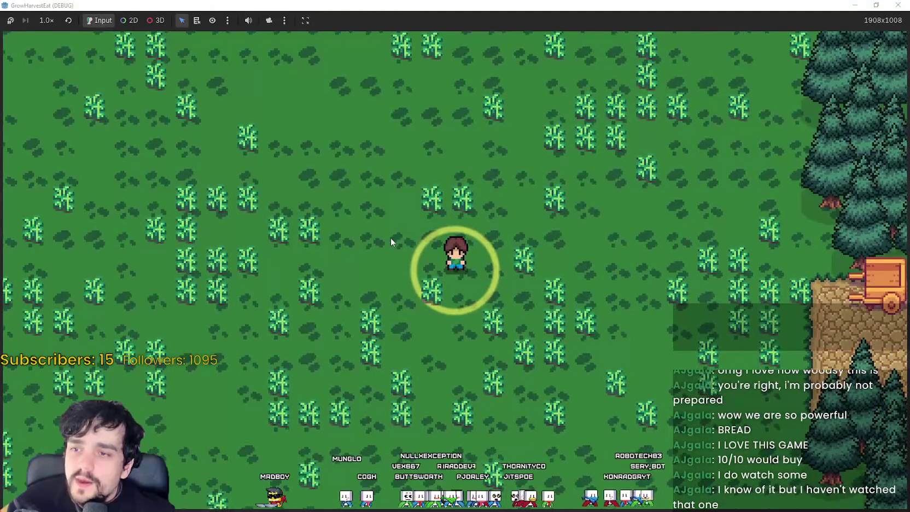
pyautogui.press('a')
pyautogui.press('d')
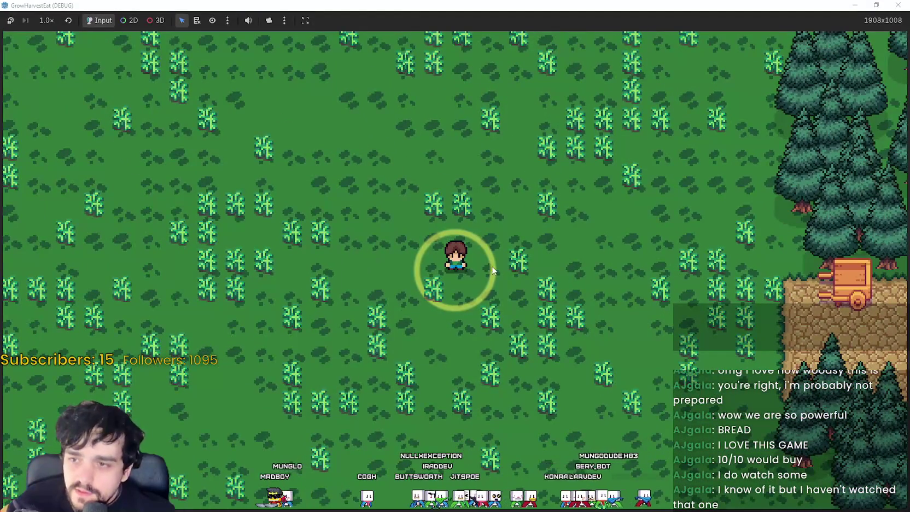
# - Keep wandering left, up and down through the field as the crops turn orange
pyautogui.press('a')
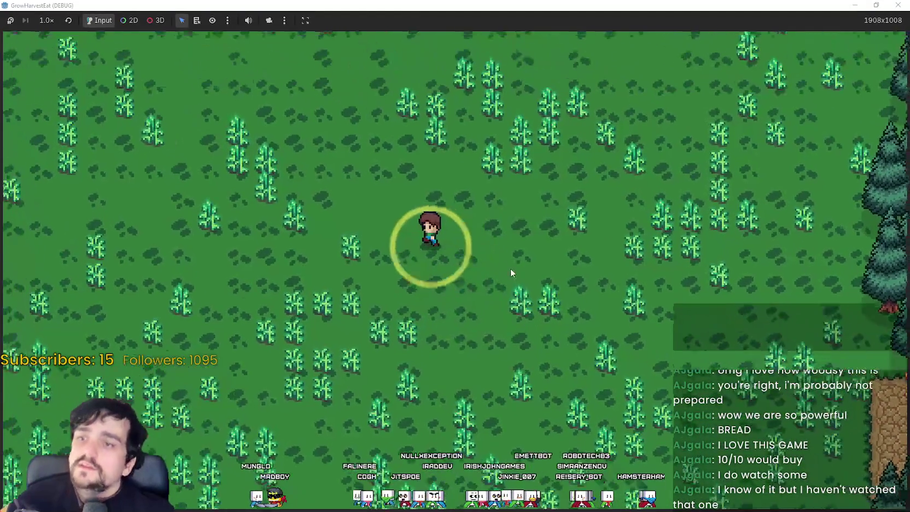
pyautogui.press('a')
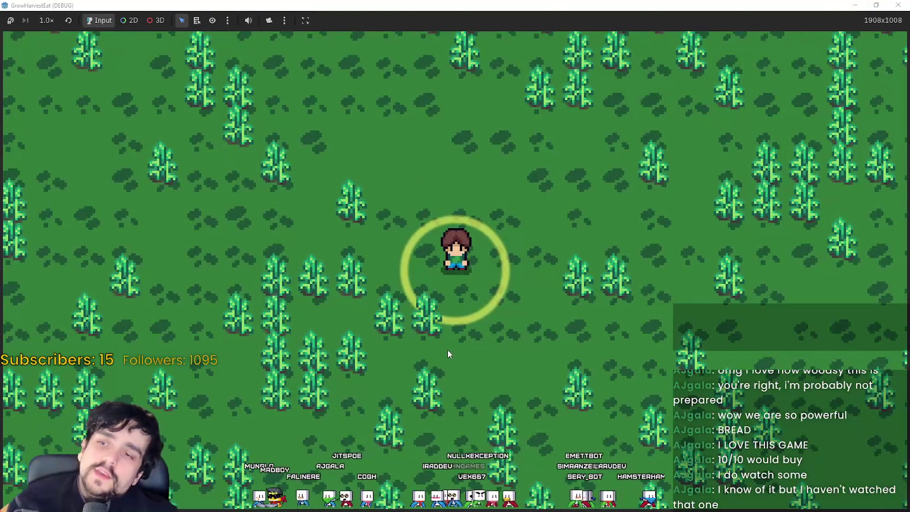
pyautogui.press('w')
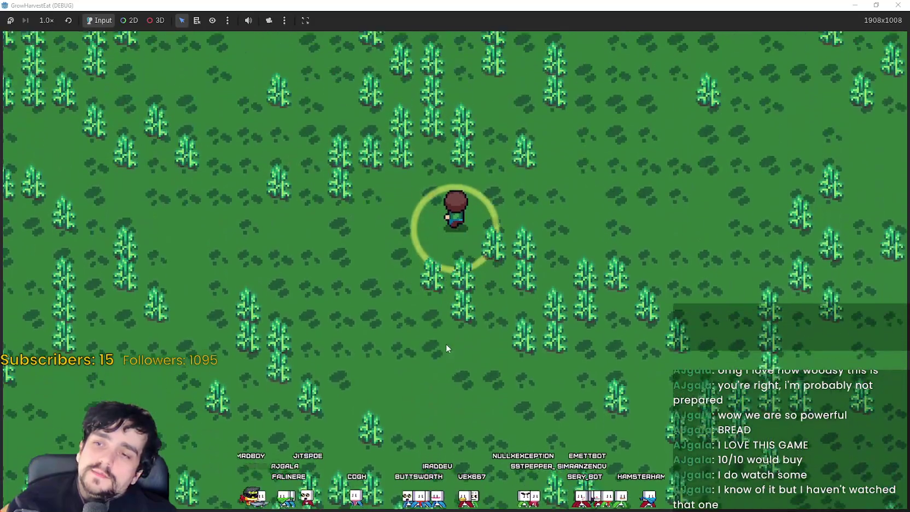
pyautogui.press('s')
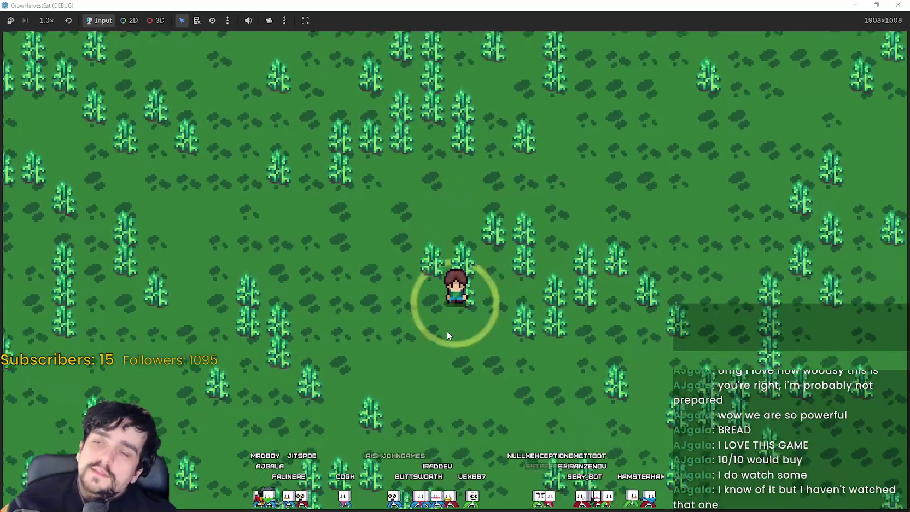
pyautogui.press('s')
pyautogui.press('d')
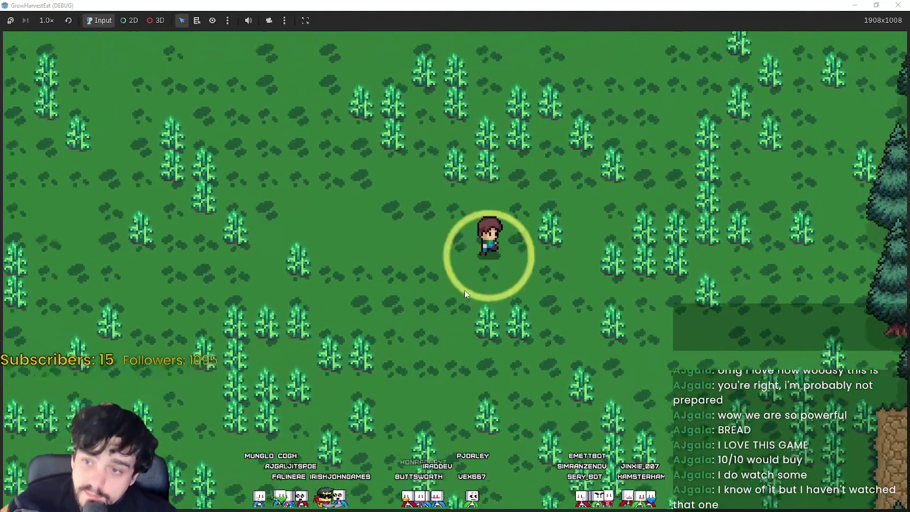
pyautogui.press('a')
pyautogui.press('d')
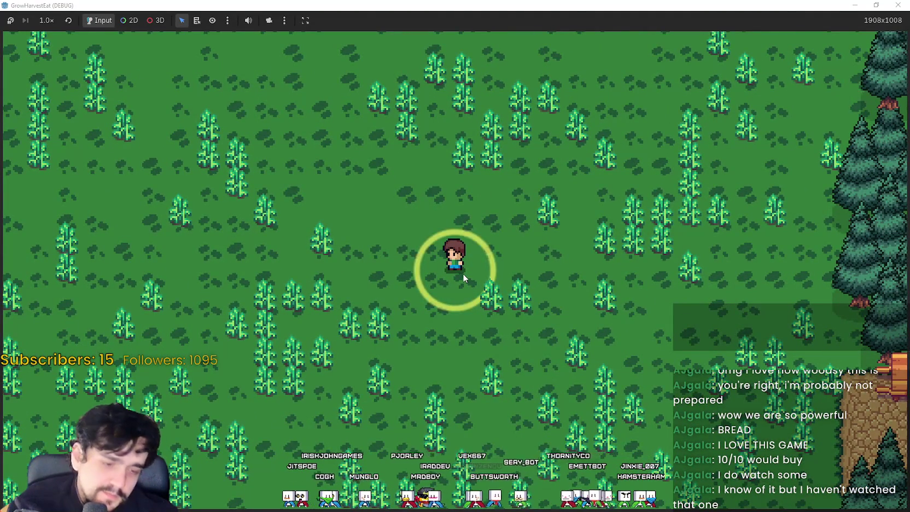
pyautogui.scroll(1, 462, 273)
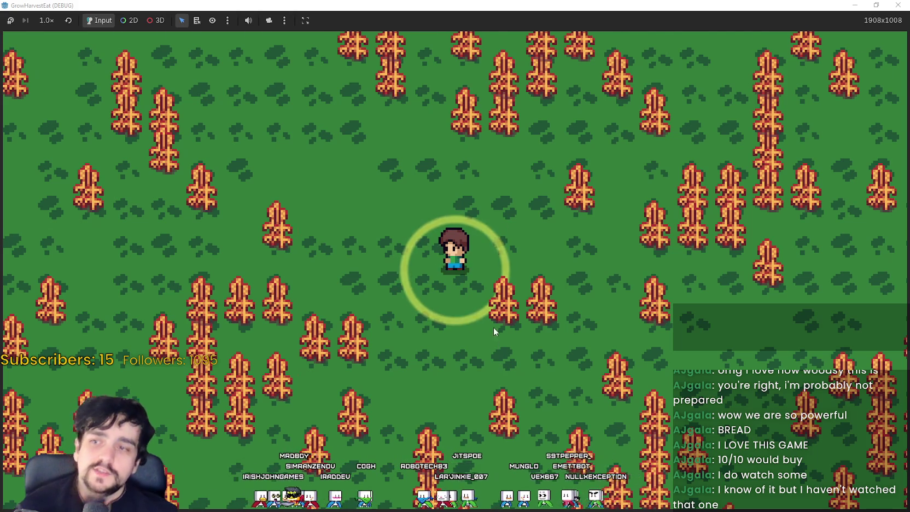
# - Cross the ripe crops to the dirt path and step onto the cart toward the village
pyautogui.press('w')
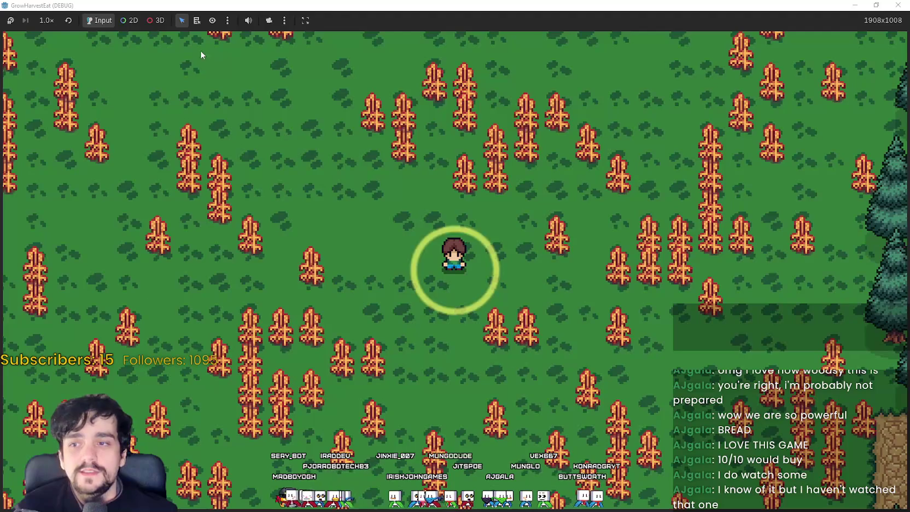
pyautogui.press('d')
pyautogui.press('s')
pyautogui.press('d')
pyautogui.press('s')
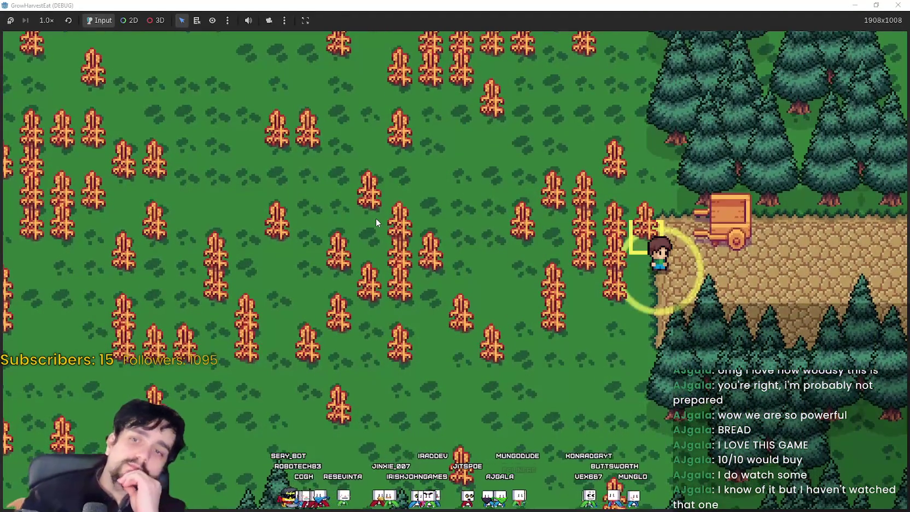
pyautogui.press('d')
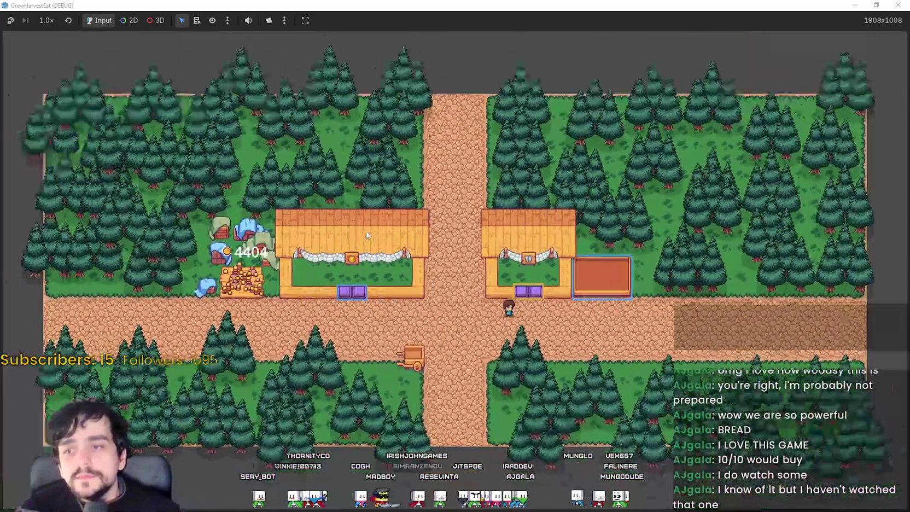
# - Walk right along the village path, restoring and re-maximizing the game window
pyautogui.press('d')
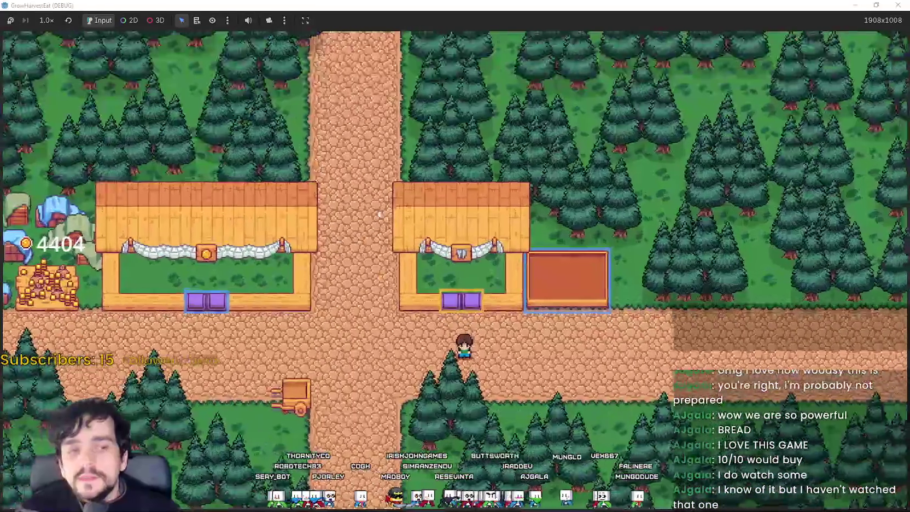
pyautogui.press('s')
pyautogui.doubleClick(520, 6)
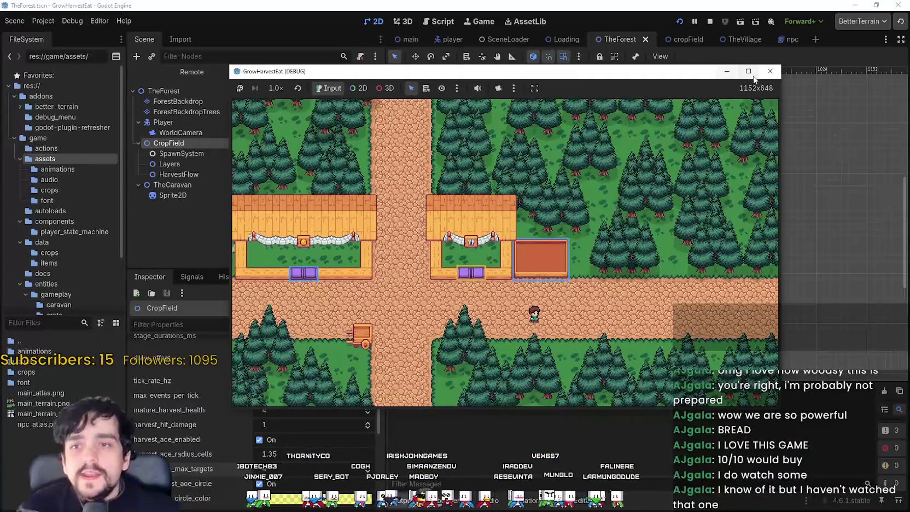
pyautogui.doubleClick(454, 70)
pyautogui.scroll(3, 588, 325)
pyautogui.scroll(-3, 589, 325)
# - Walk the farmer left along the dirt path past the stalls and the gold-coin house
pyautogui.press('w')
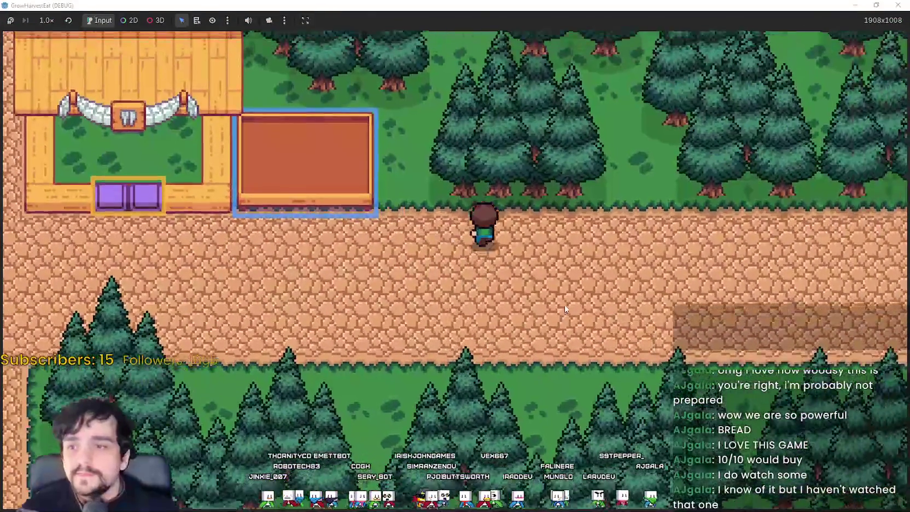
pyautogui.press('a')
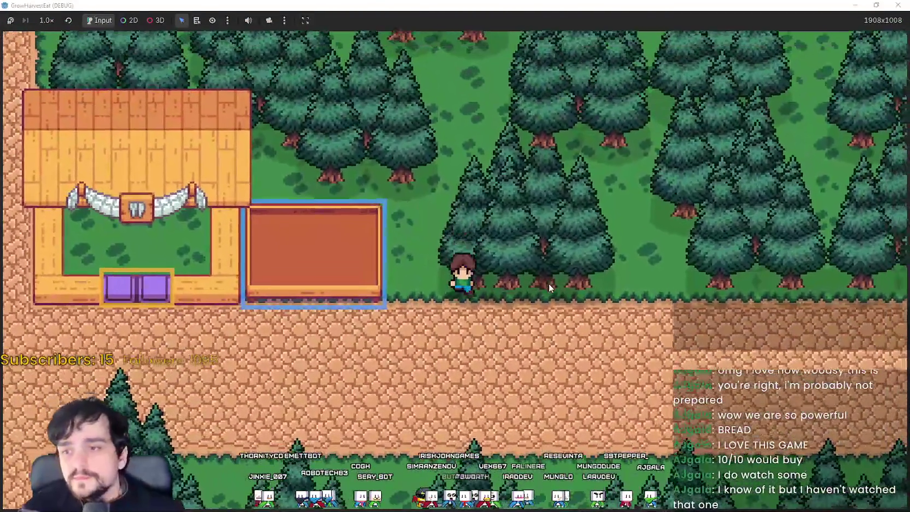
pyautogui.press('s')
pyautogui.press('a')
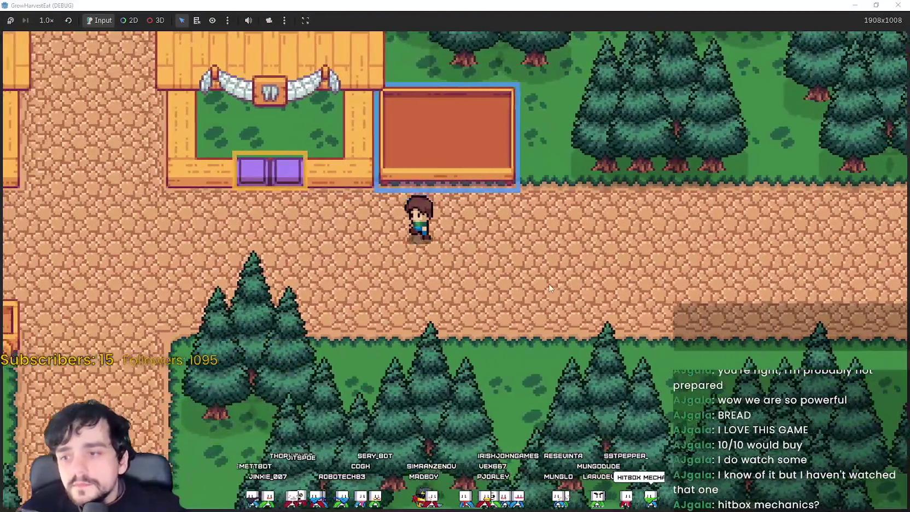
pyautogui.press('a')
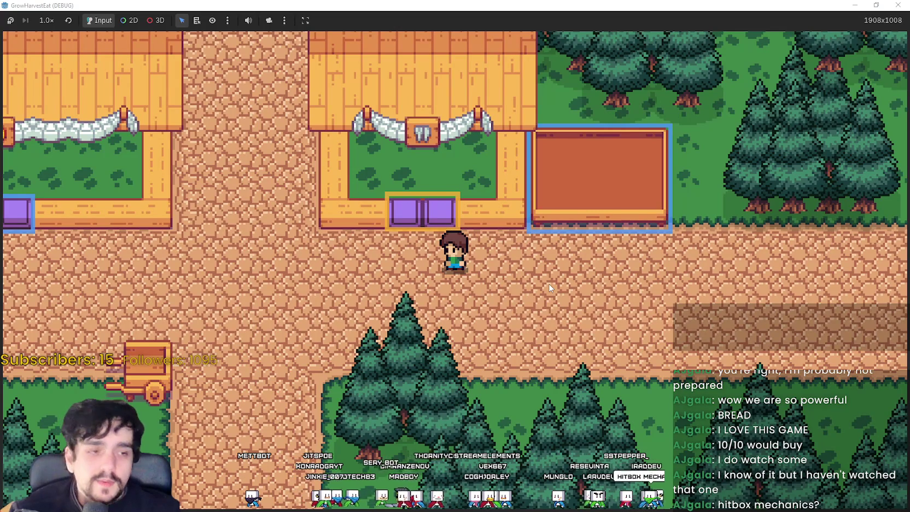
pyautogui.press('a')
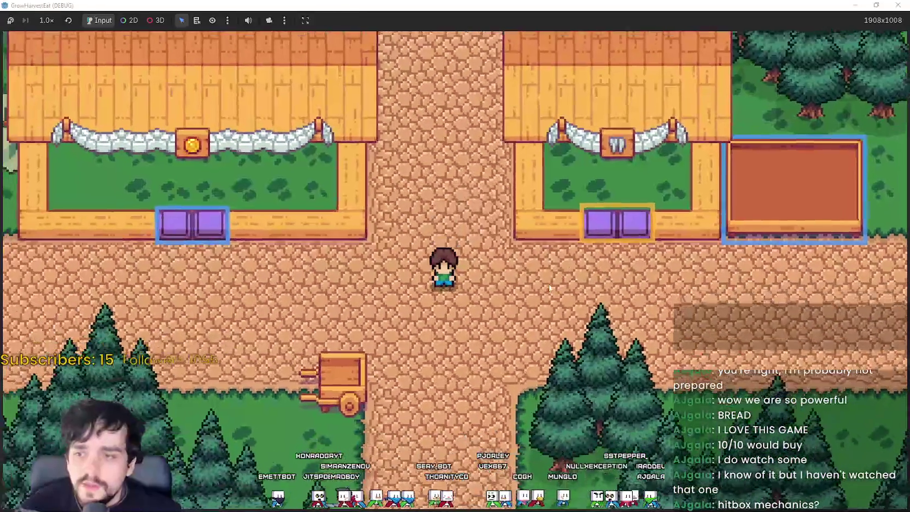
pyautogui.press('a')
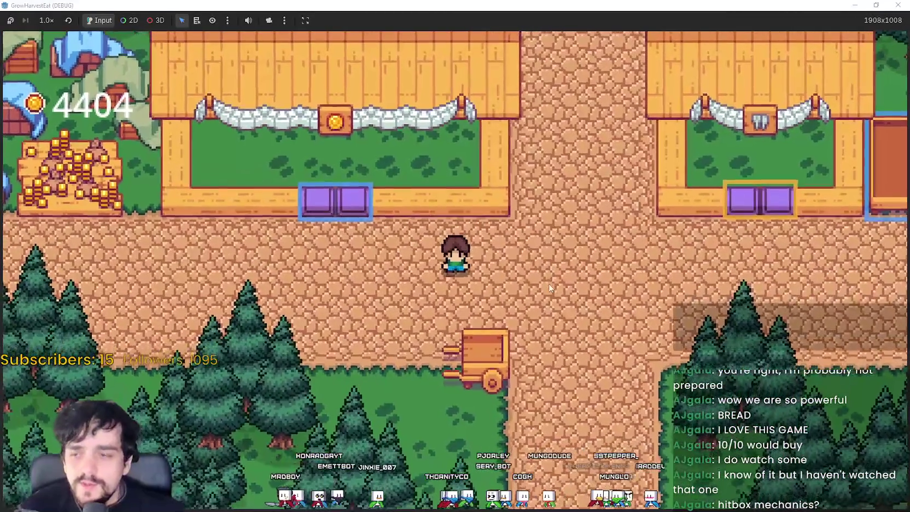
# - Walk down the path and step onto the cart back to the field
pyautogui.press('d')
pyautogui.press('w')
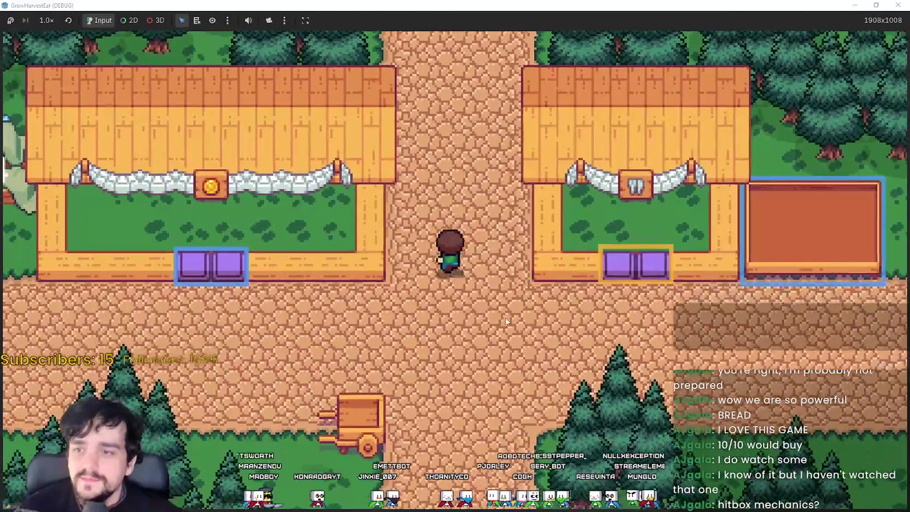
pyautogui.press('s')
pyautogui.press('a')
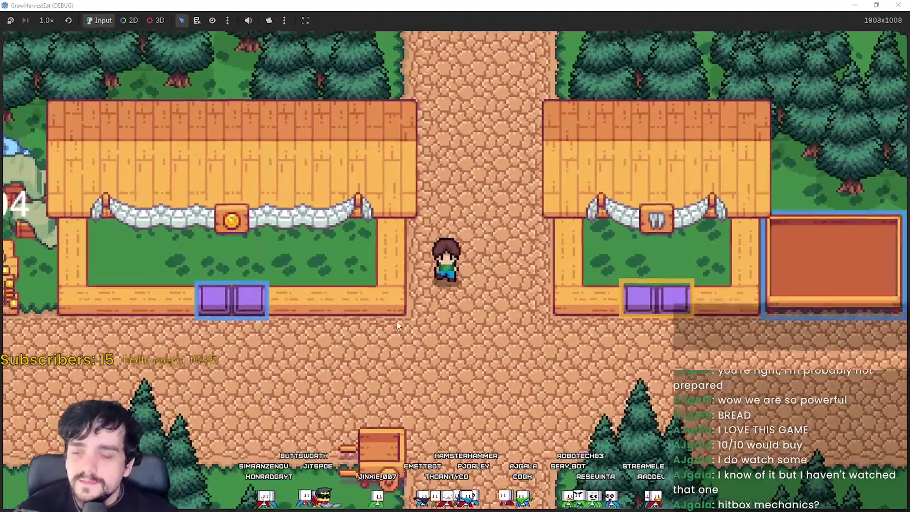
pyautogui.press('s')
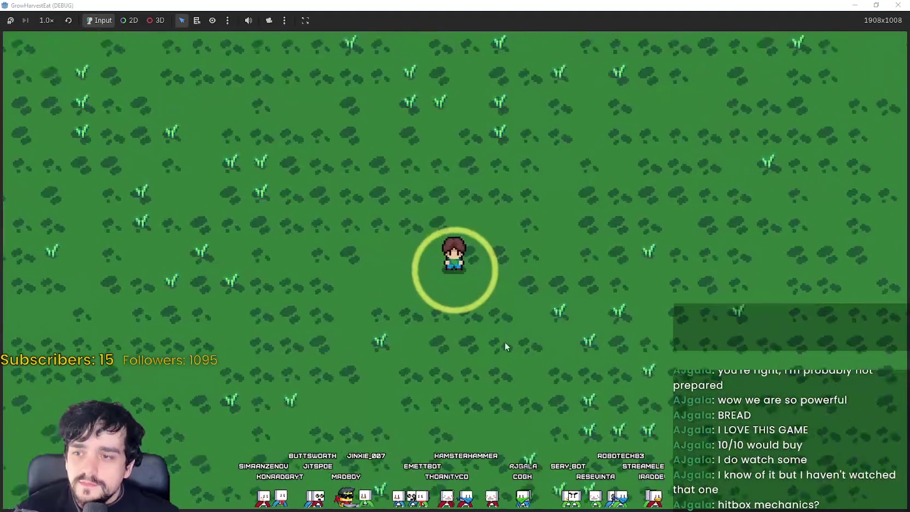
# - Walk the farmer up and down the field, zooming briefly, while the crops ripen orange
pyautogui.press('w')
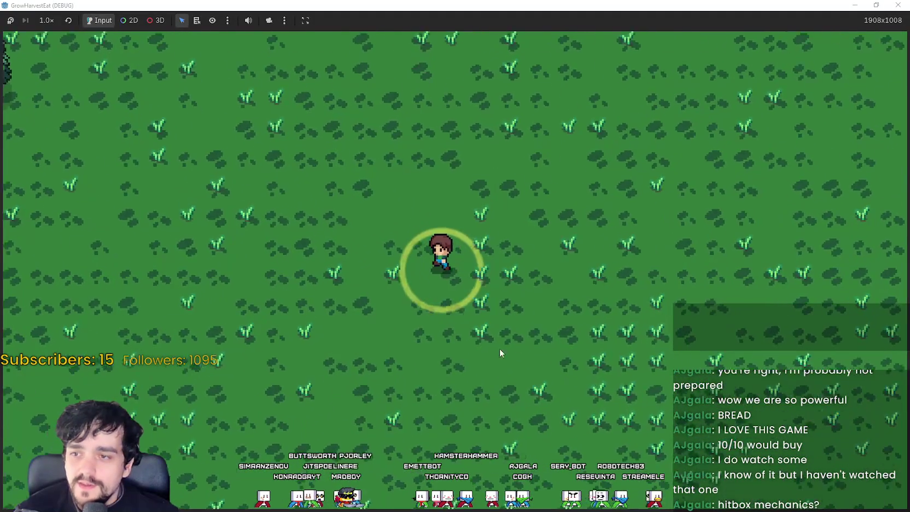
pyautogui.press('s')
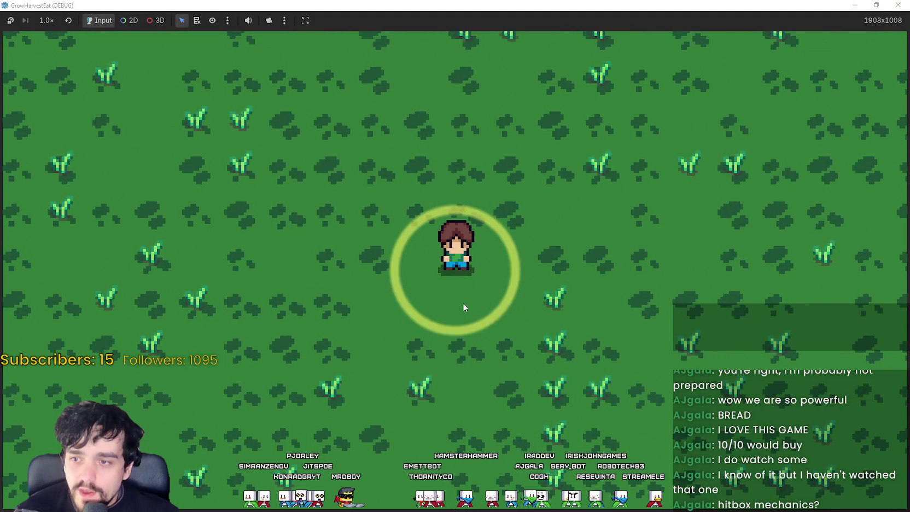
pyautogui.scroll(-3, 480, 304)
pyautogui.scroll(3, 487, 303)
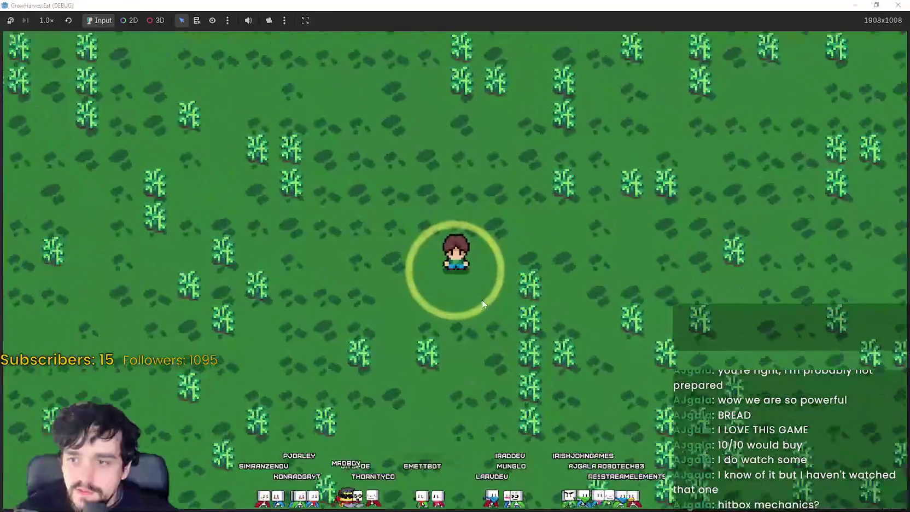
# - Walk the farmer diagonally back and forth through the growing plants
pyautogui.press('a')
pyautogui.press('w')
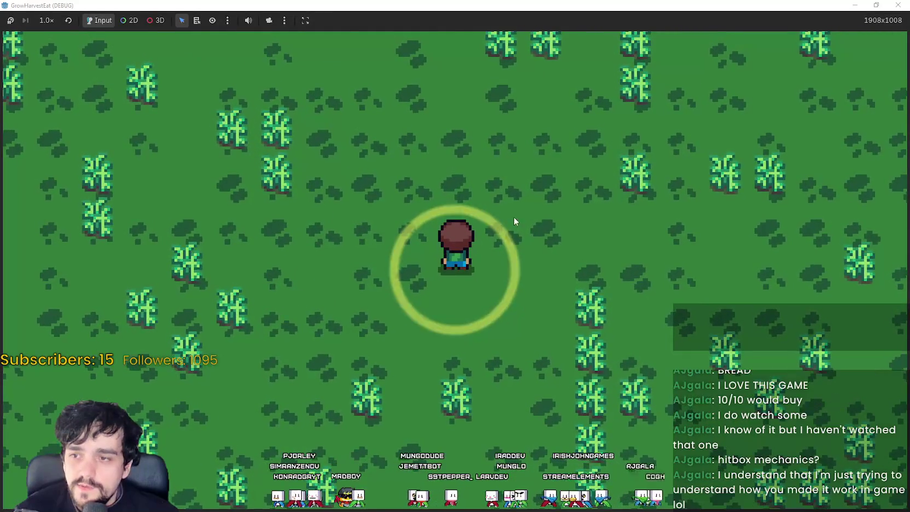
pyautogui.press('s')
pyautogui.press('d')
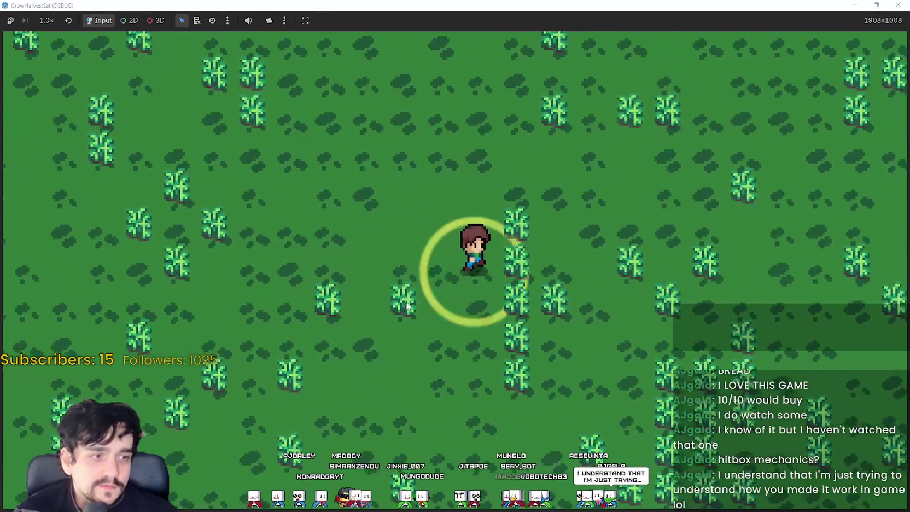
pyautogui.press('s')
pyautogui.press('d')
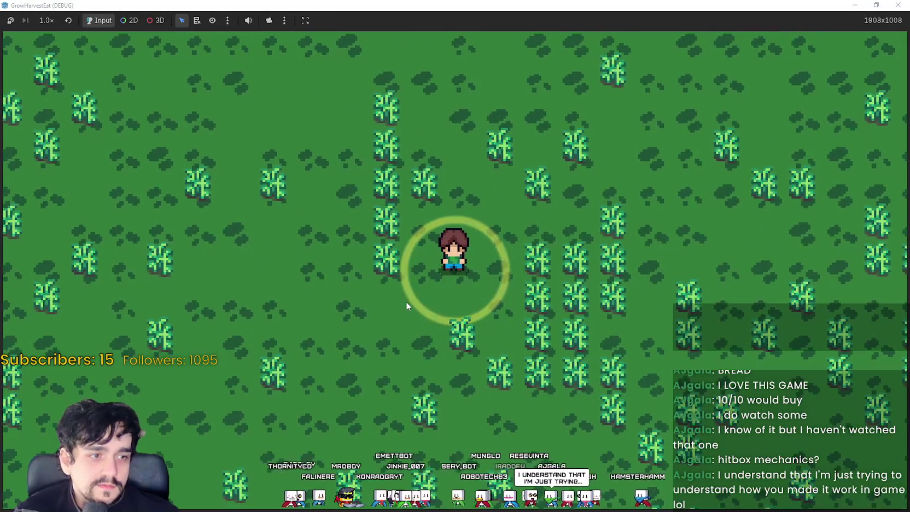
pyautogui.press('d')
pyautogui.press('s')
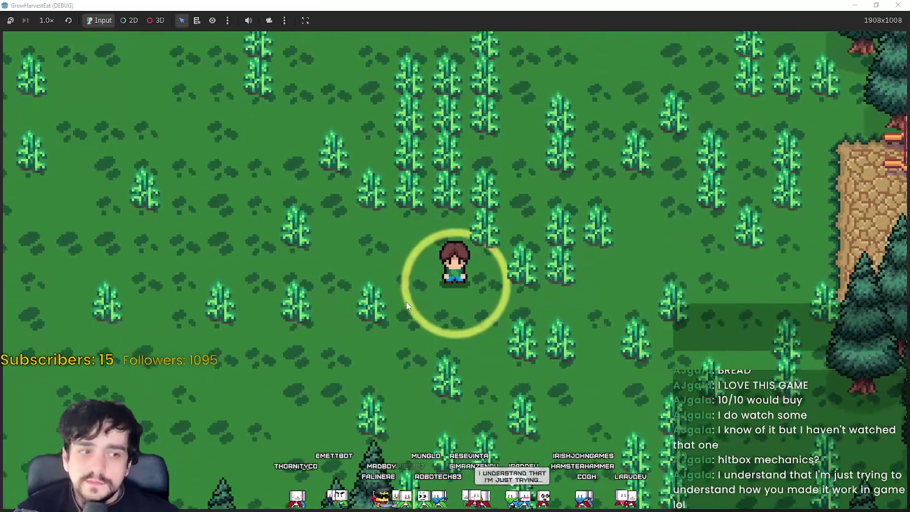
pyautogui.press('w')
pyautogui.press('a')
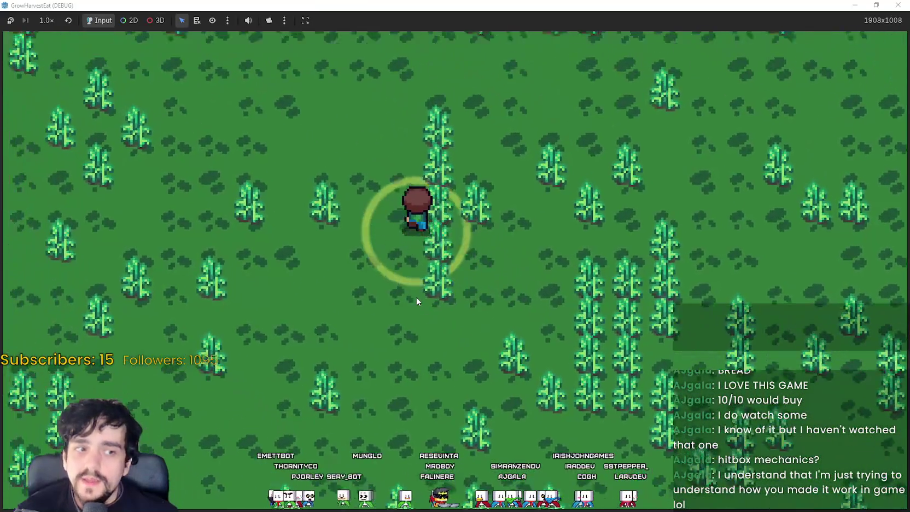
# - Circle among the crops toward the cliff and back to the ripening plants
pyautogui.press('d')
pyautogui.press('s')
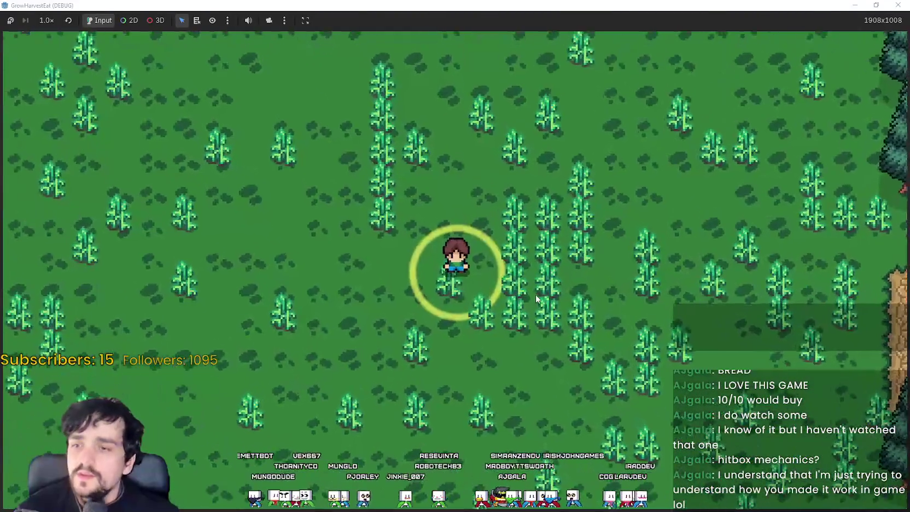
pyautogui.press('w')
pyautogui.press('d')
pyautogui.press('w')
pyautogui.press('a')
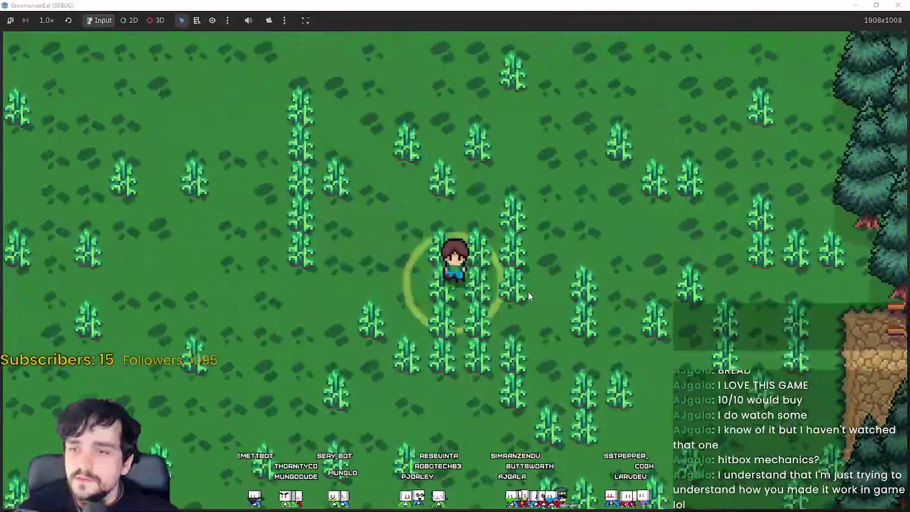
pyautogui.press('s')
pyautogui.press('a')
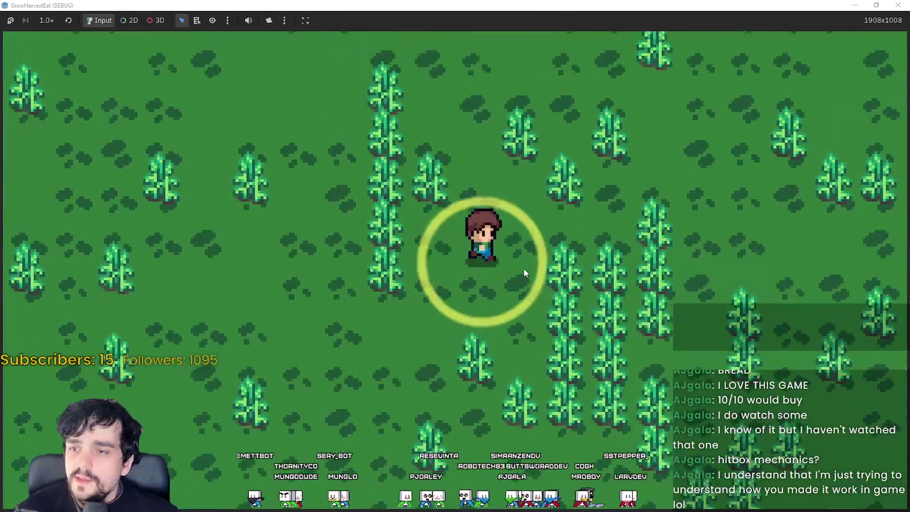
pyautogui.press('d')
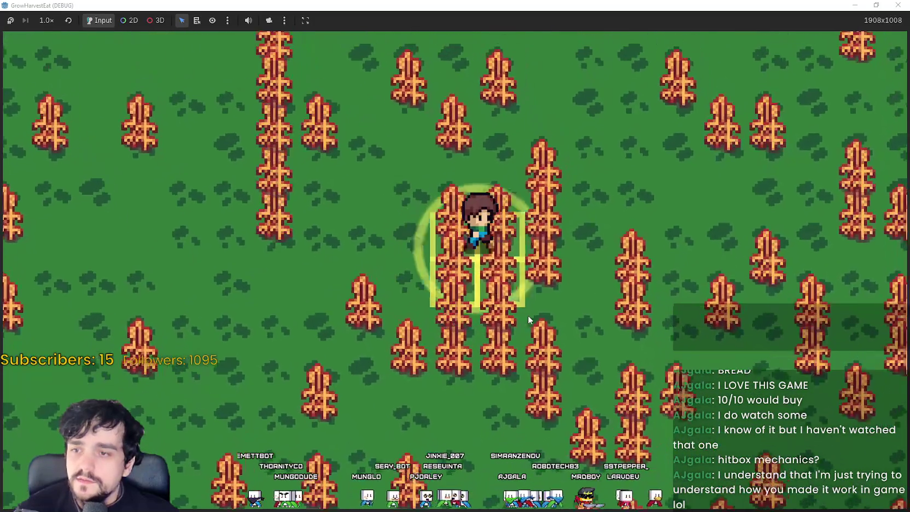
# - Harvest the ripe crops around the farmer into a stack of x5 bread
pyautogui.press('d')
pyautogui.press('space')
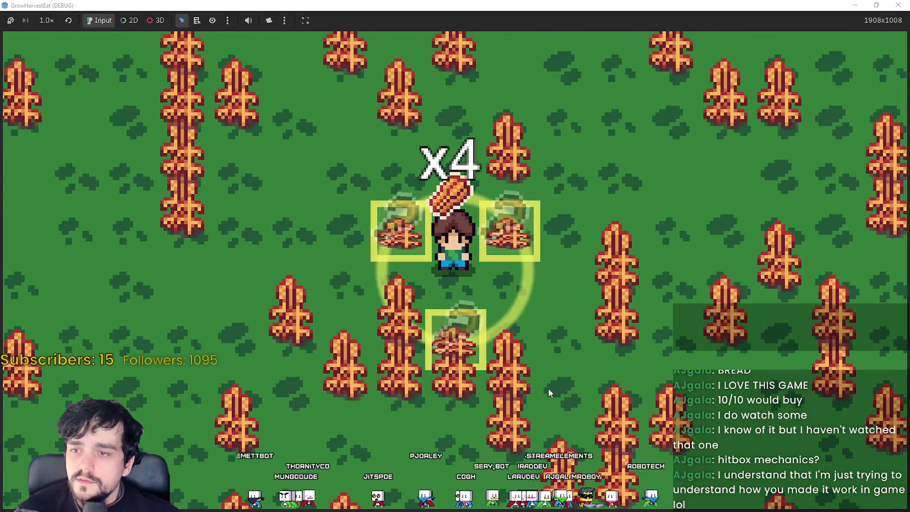
pyautogui.press('space')
pyautogui.press('s')
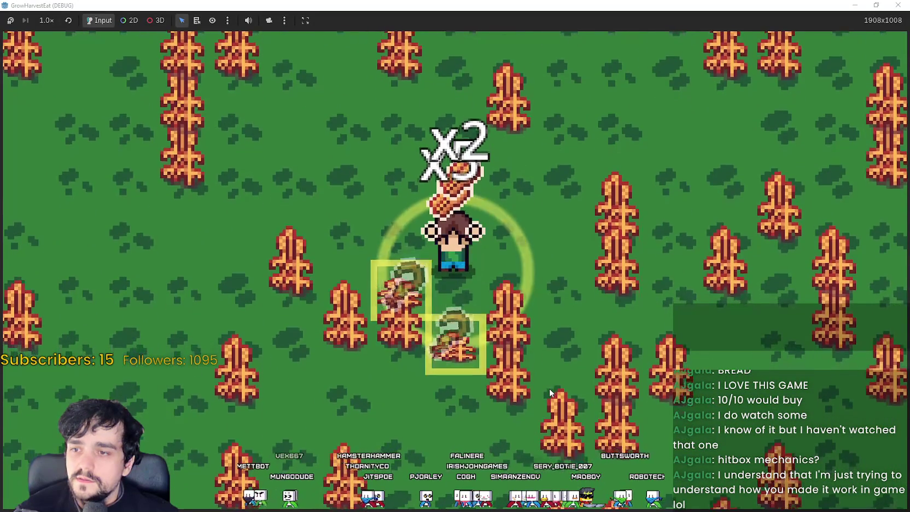
pyautogui.press('space')
pyautogui.press('space')
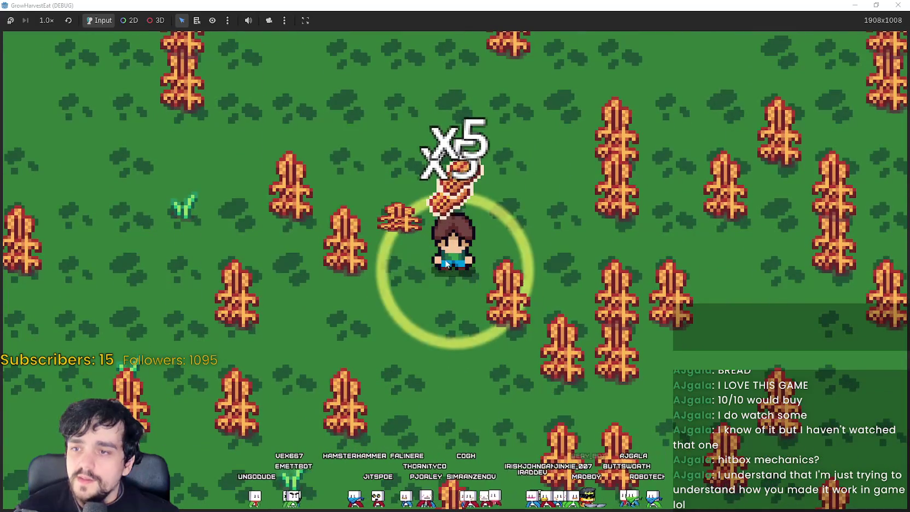
pyautogui.press('d')
pyautogui.press('s')
pyautogui.press('space')
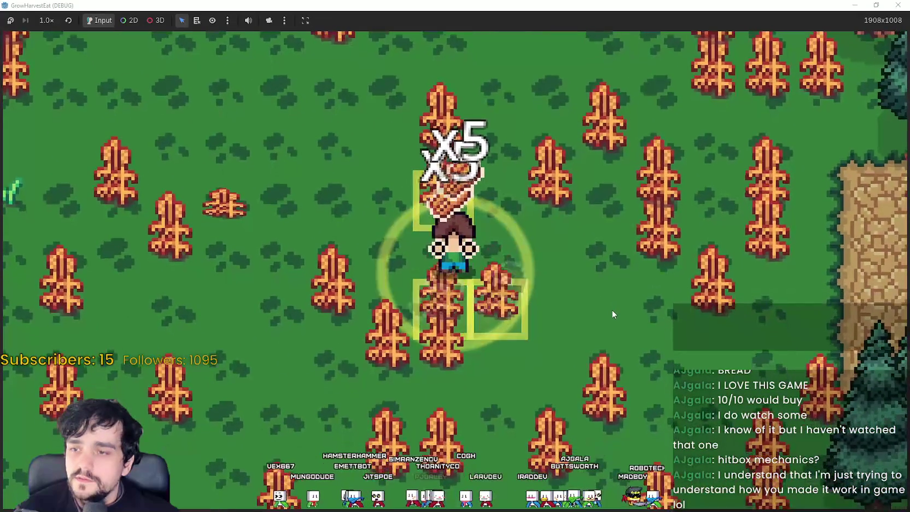
# - Ride the cart to the village and walk onto the dirt plot
pyautogui.press('d')
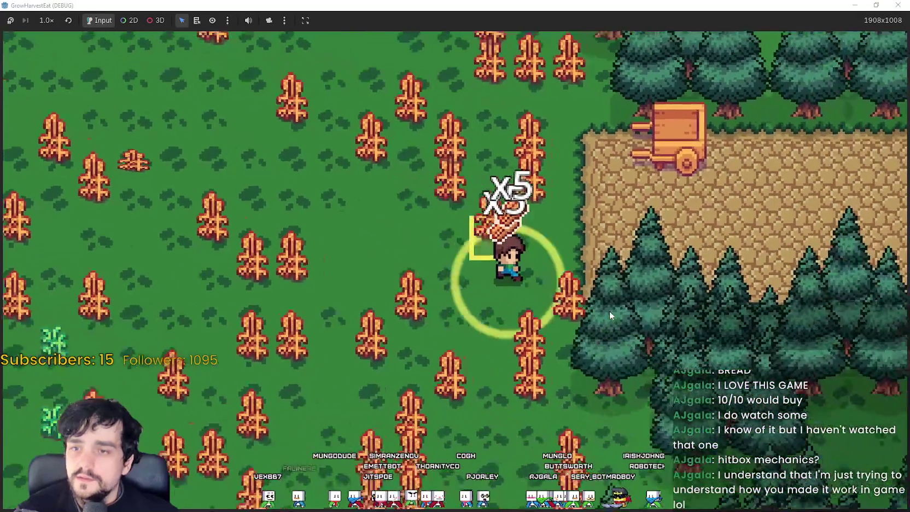
pyautogui.press('w')
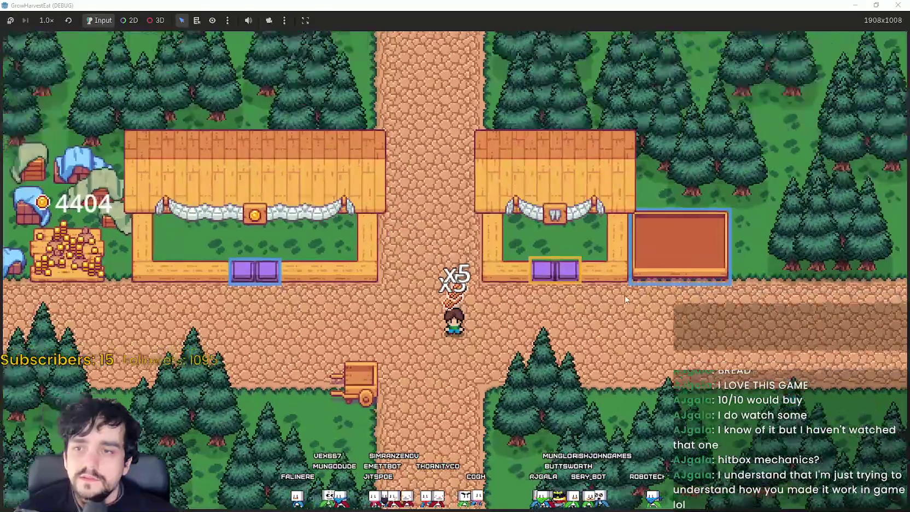
pyautogui.press('d')
pyautogui.press('w')
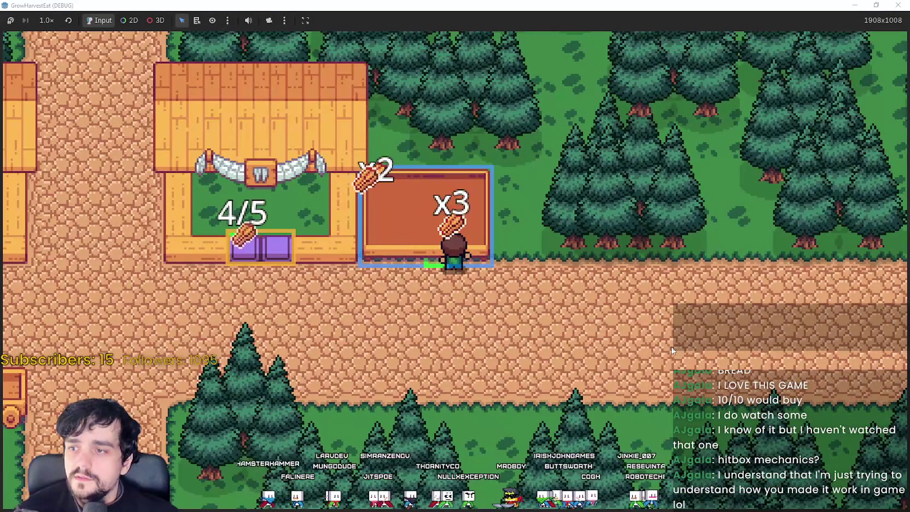
# - Walk left past the purple stands to place the bread, then return right along the road
pyautogui.press('a')
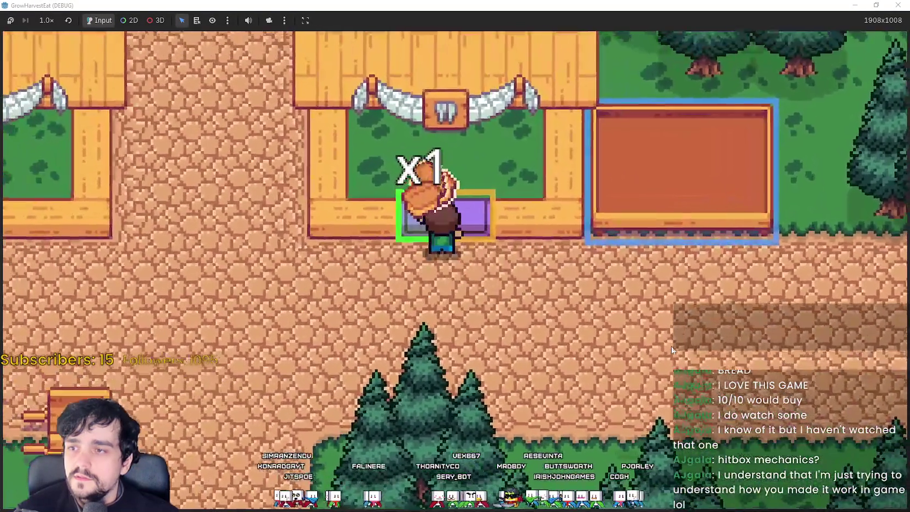
pyautogui.press('a')
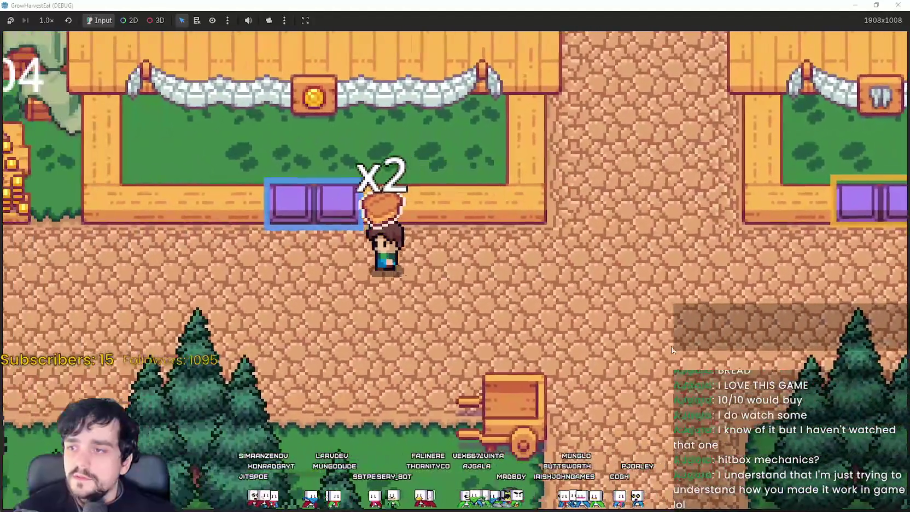
pyautogui.press('a')
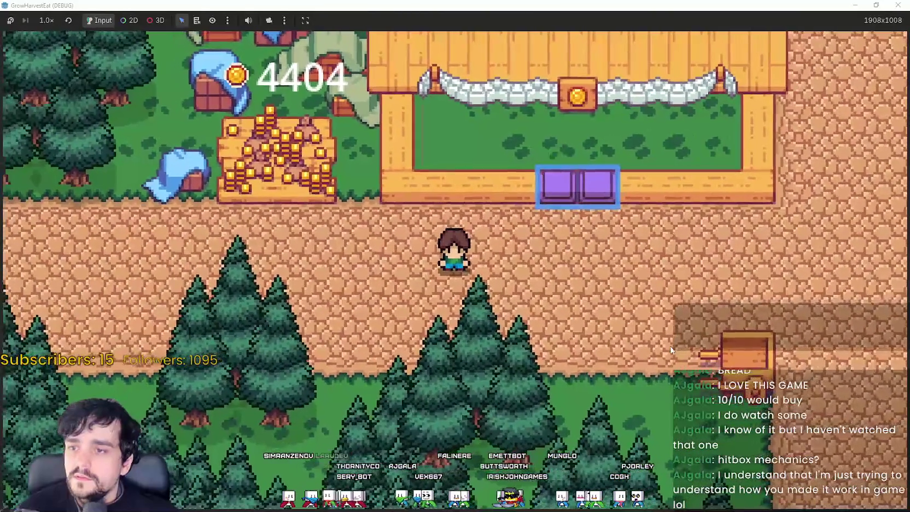
pyautogui.press('d')
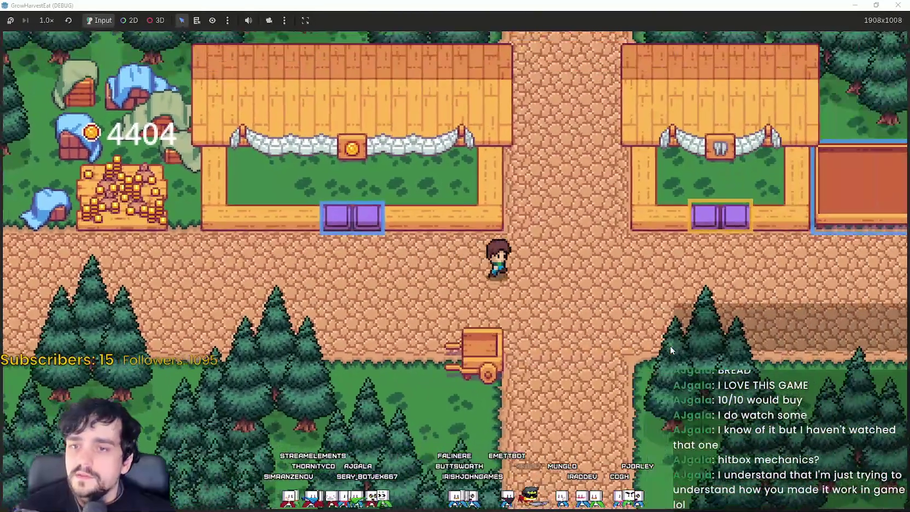
pyautogui.press('w')
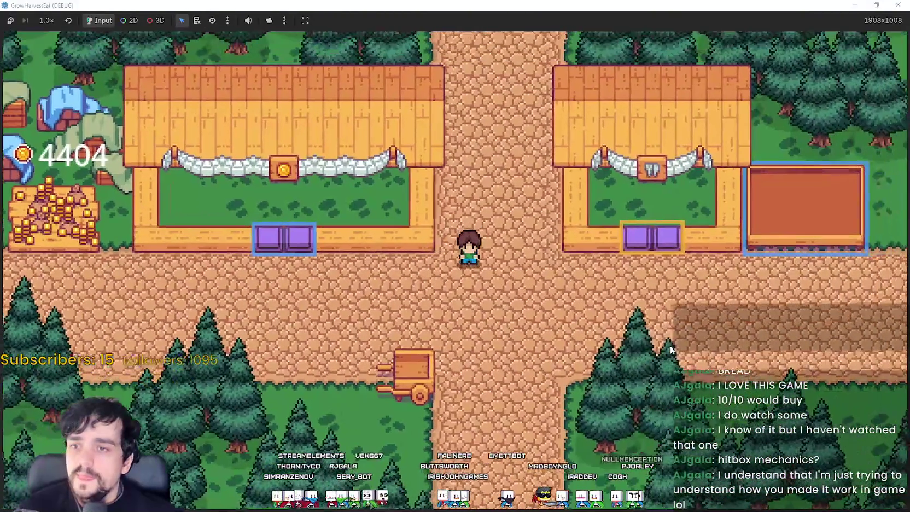
pyautogui.scroll(3, 661, 352)
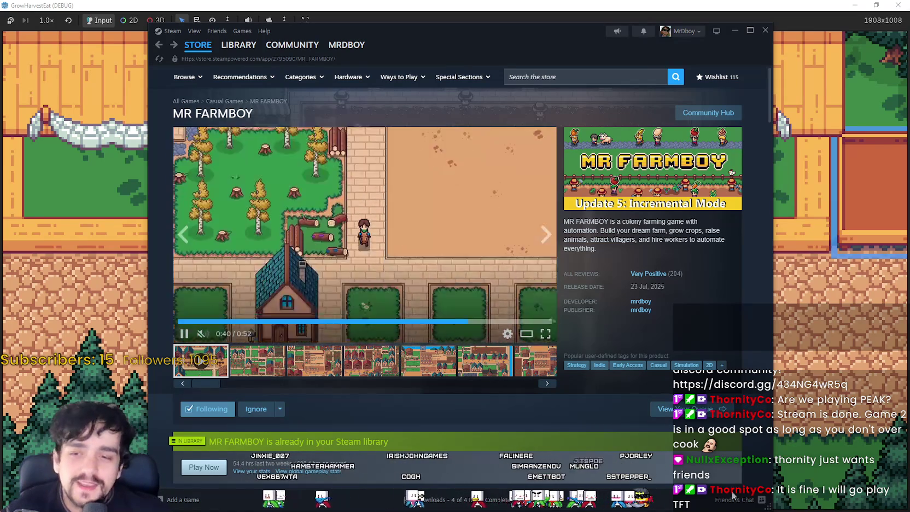
# - Go to the Steam store front and page through the recommended and Because You Played carousels
pyautogui.moveTo(322, 67)
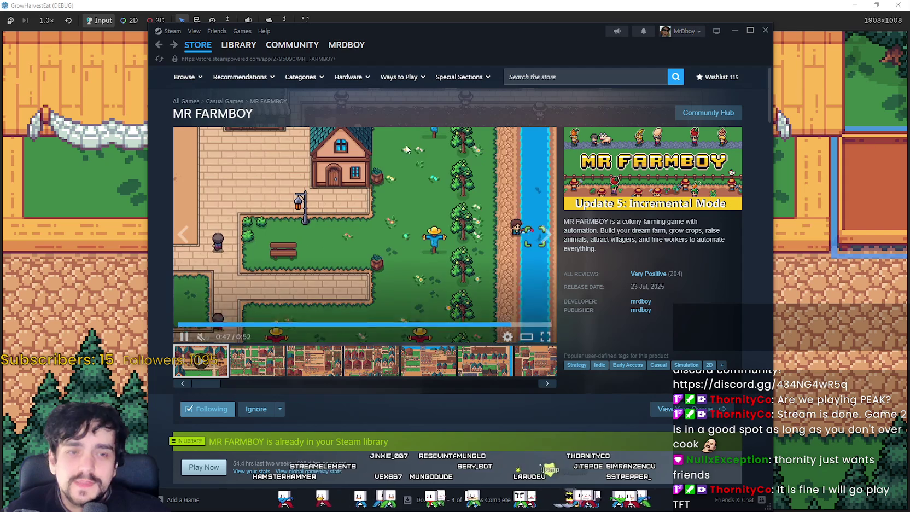
pyautogui.click(198, 46)
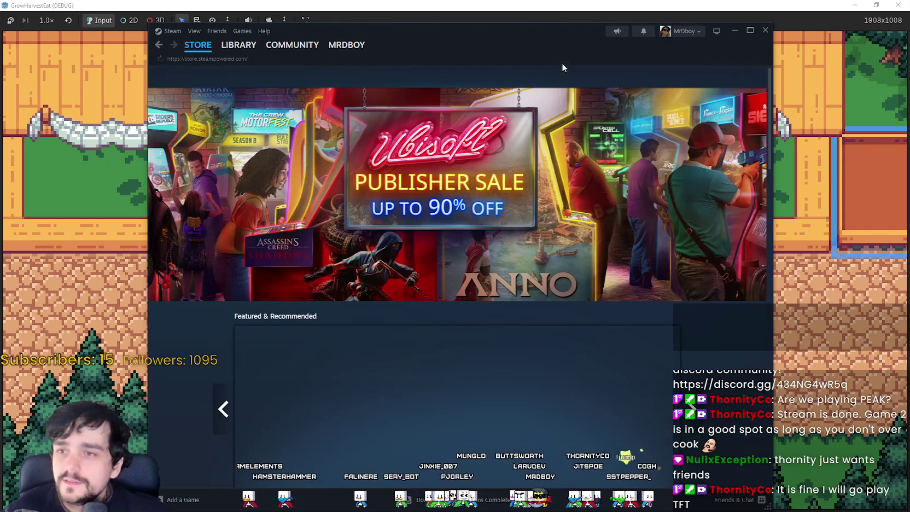
pyautogui.moveTo(543, 49); pyautogui.dragTo(529, 45)
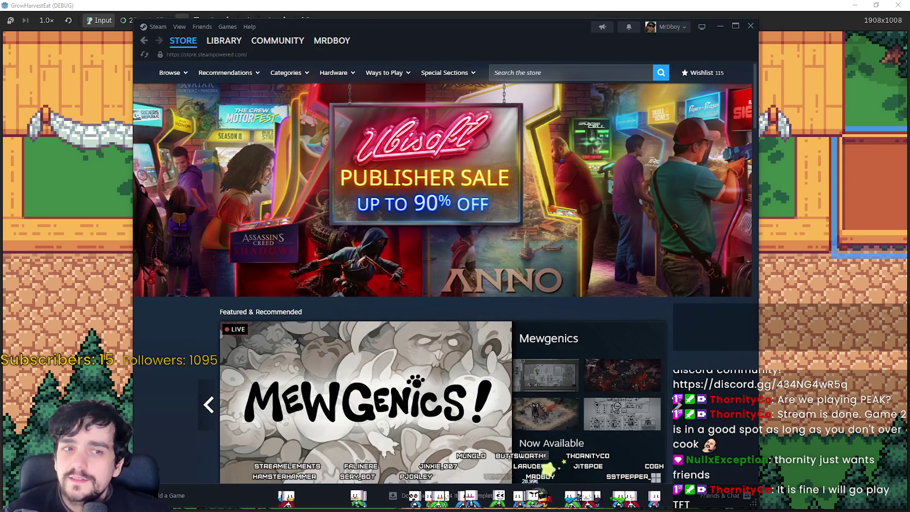
pyautogui.scroll(-10, 523, 241)
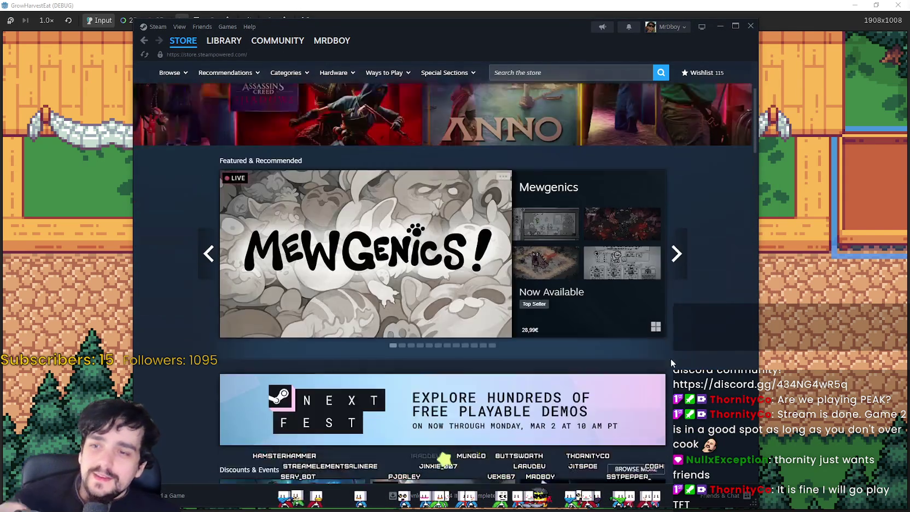
pyautogui.scroll(-10, 290, 270)
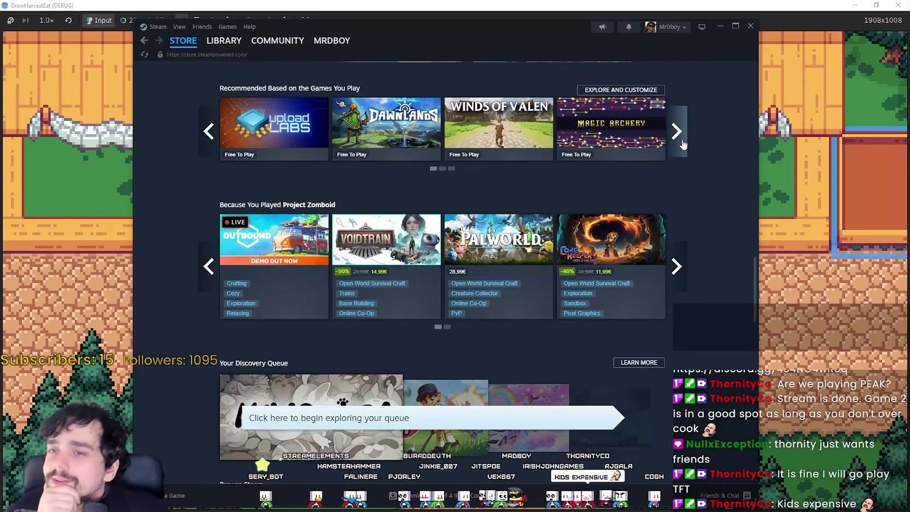
pyautogui.click(677, 132)
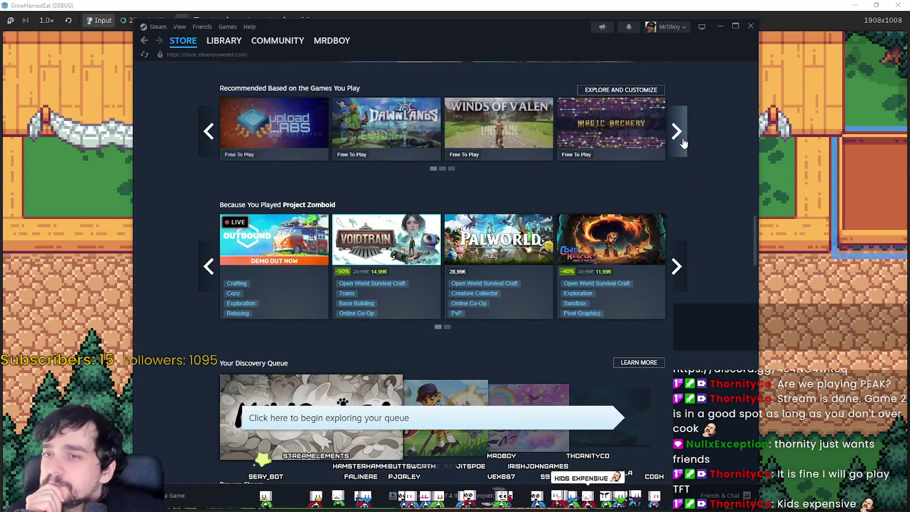
pyautogui.click(676, 265)
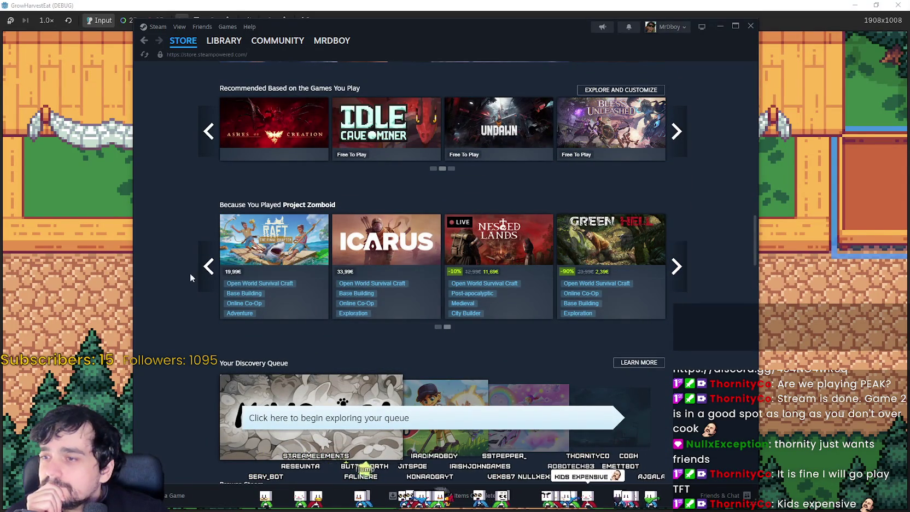
pyautogui.click(204, 268)
# - Scroll further down and open the Core Keeper store page from its capsule
pyautogui.scroll(-1, 632, 154)
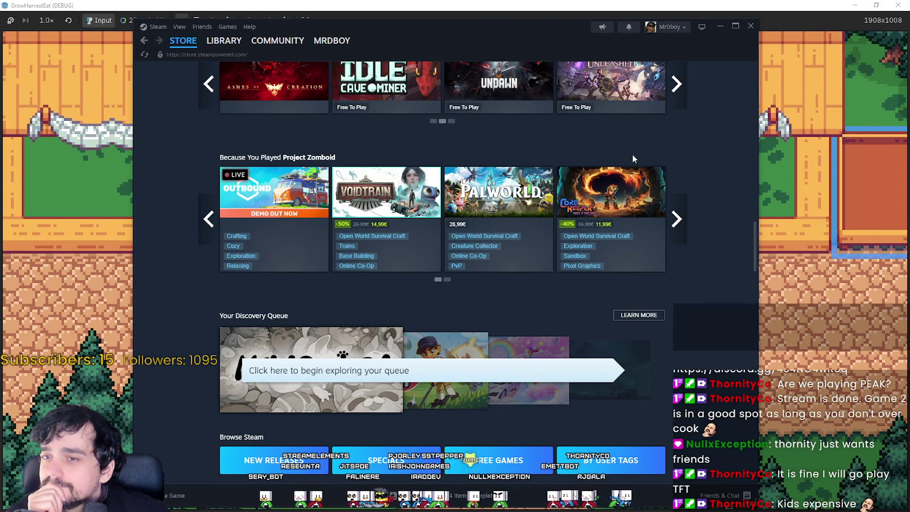
pyautogui.moveTo(582, 203)
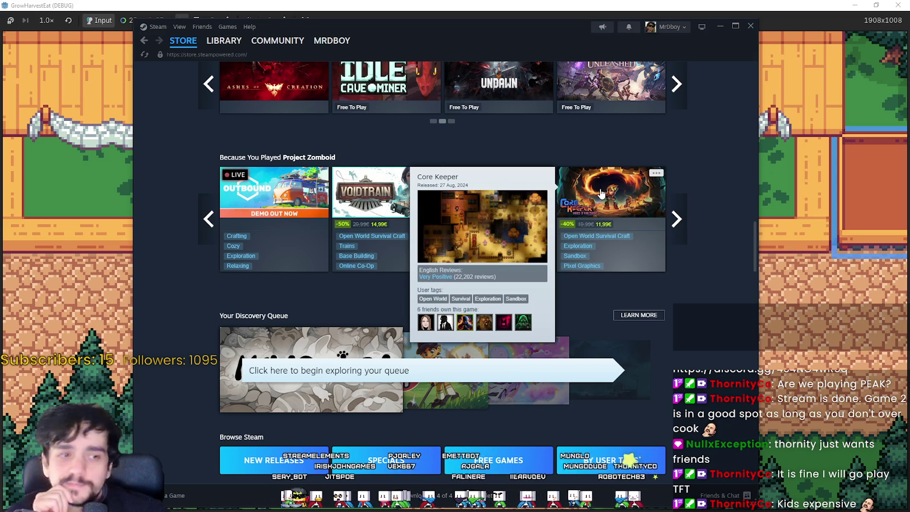
pyautogui.click(601, 193)
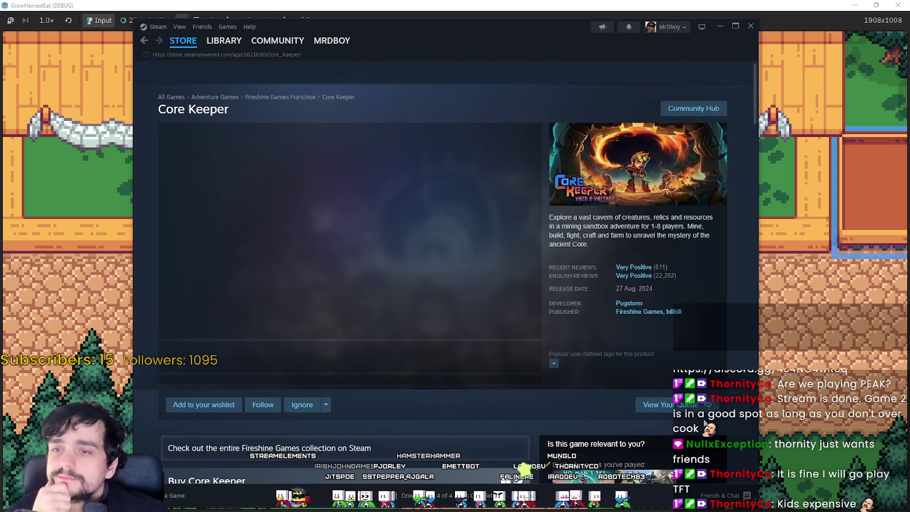
pyautogui.scroll(-7, 440, 385)
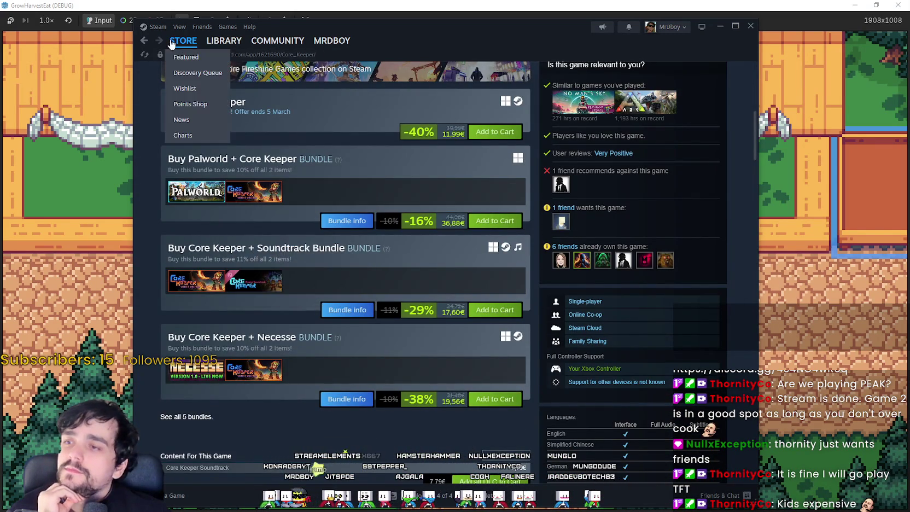
pyautogui.click(143, 41)
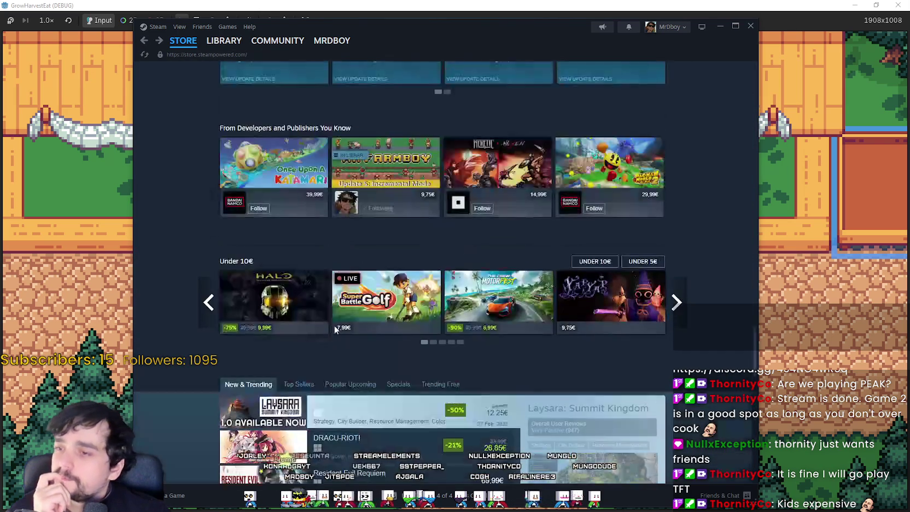
pyautogui.scroll(-2, 338, 327)
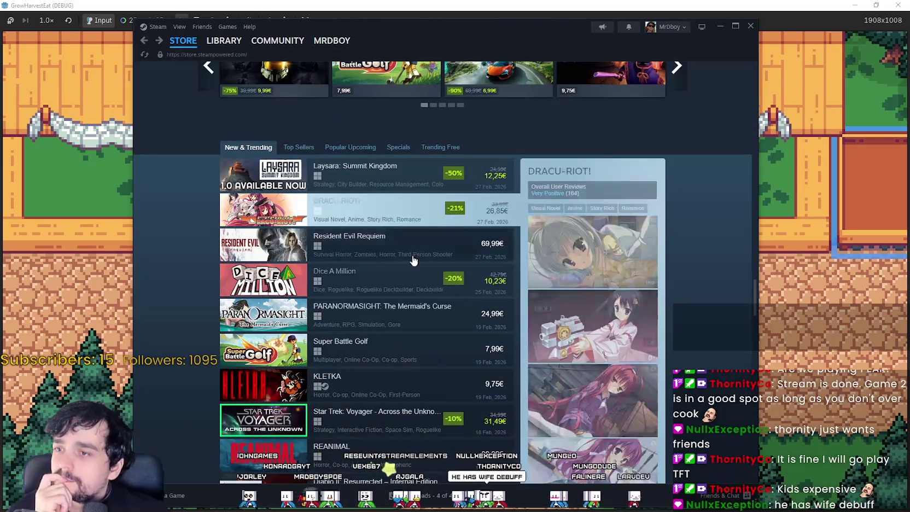
pyautogui.scroll(-1, 382, 218)
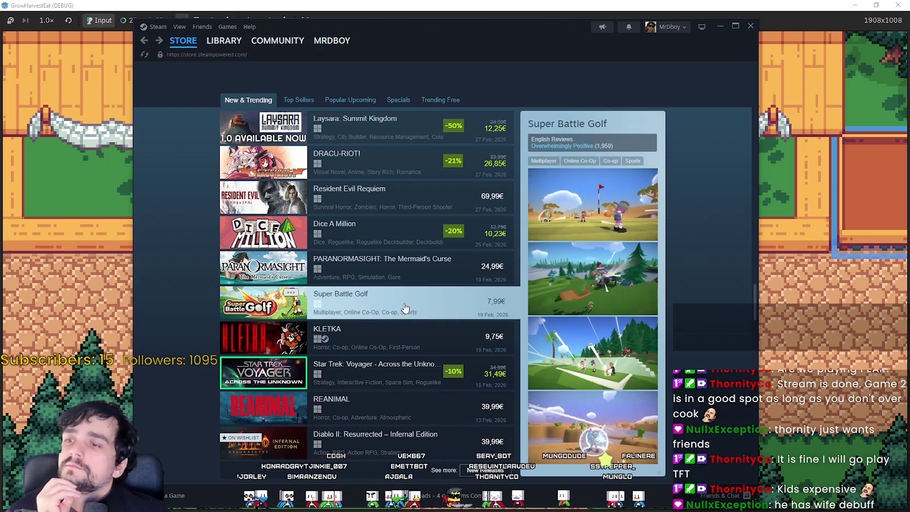
pyautogui.scroll(-3, 388, 361)
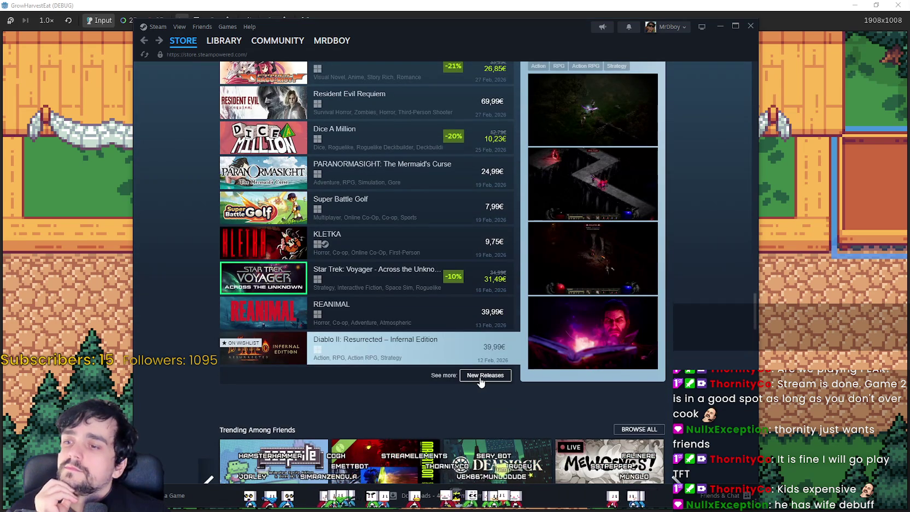
pyautogui.click(481, 377)
pyautogui.scroll(-5, 444, 345)
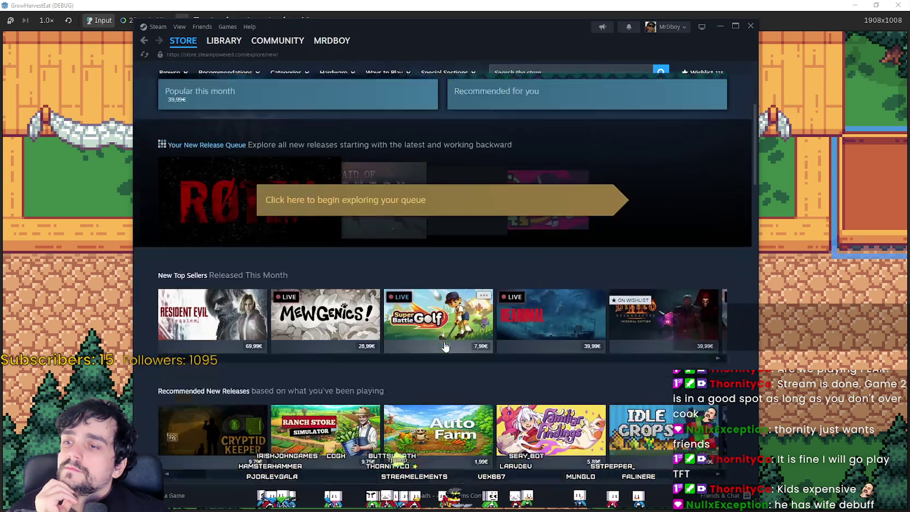
pyautogui.scroll(-10, 442, 338)
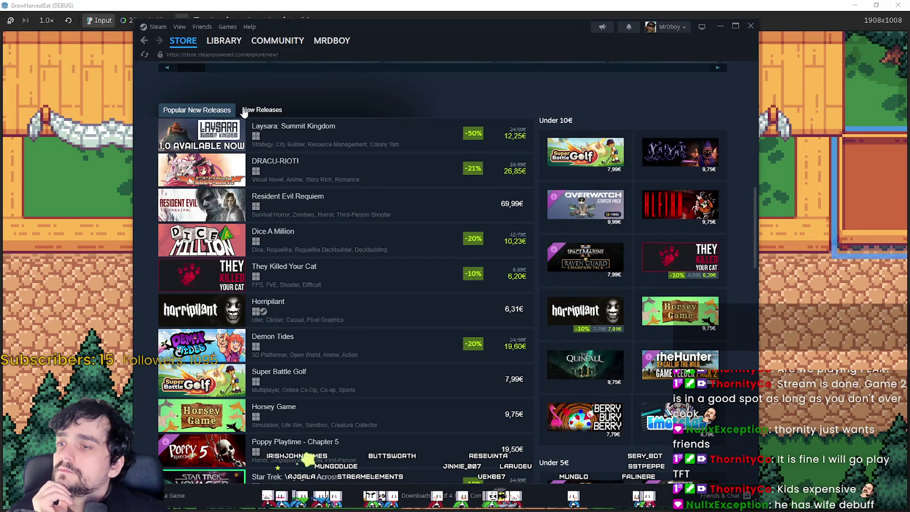
pyautogui.scroll(-2, 224, 219)
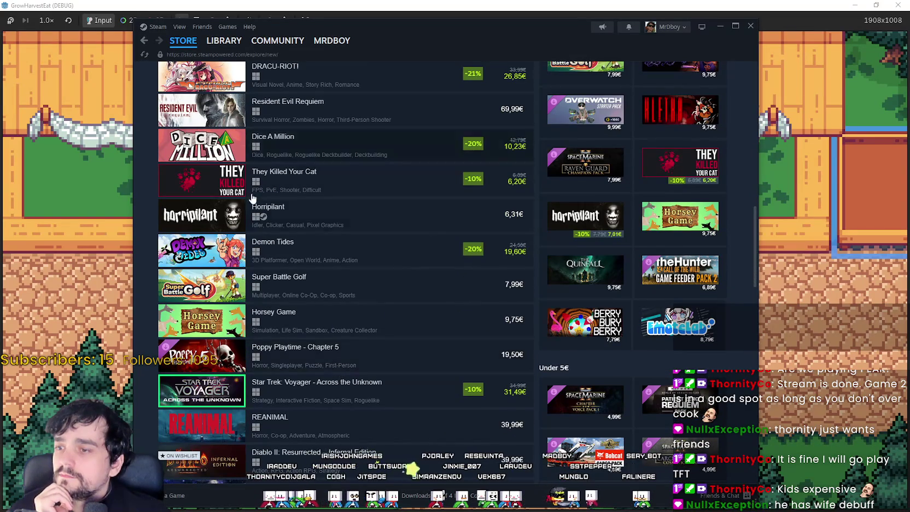
pyautogui.scroll(-1, 224, 219)
pyautogui.click(183, 41)
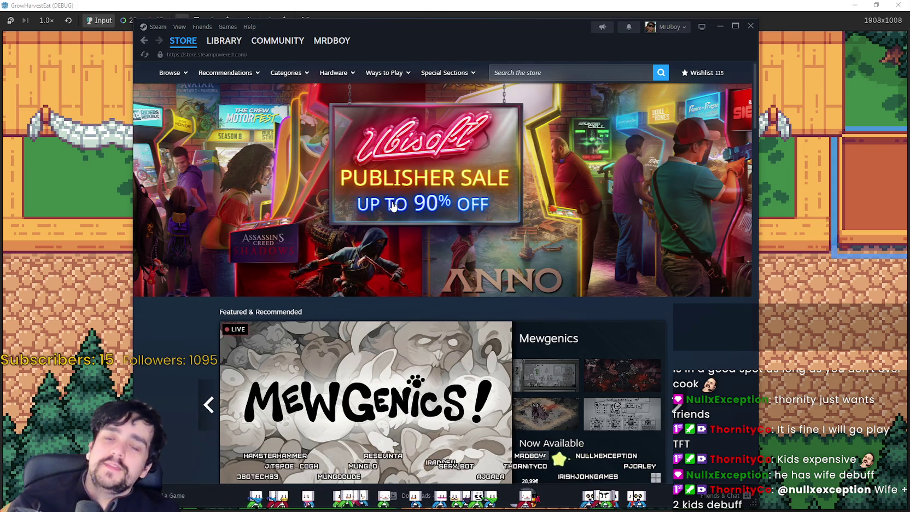
# - Refocus the running game and walk the farmer past the dirt plot toward the coin pile
pyautogui.click(64, 288)
pyautogui.press('s')
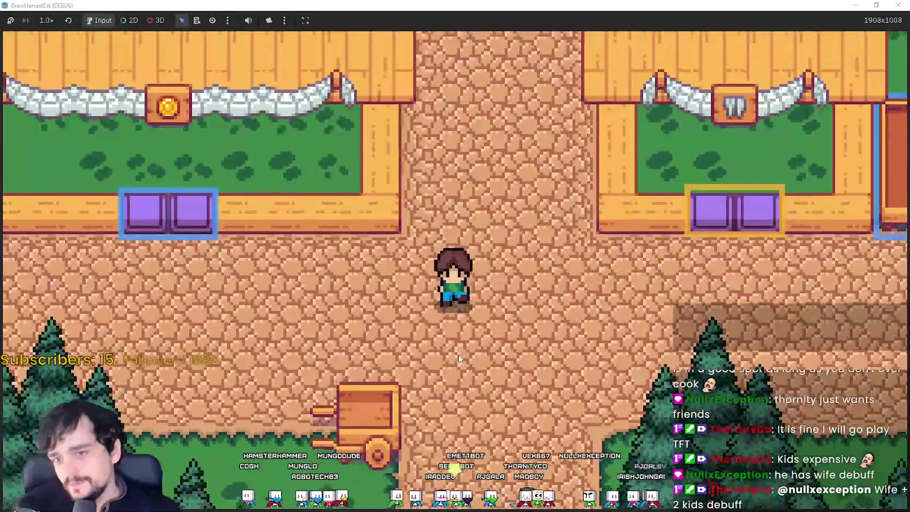
pyautogui.press('d')
pyautogui.press('w')
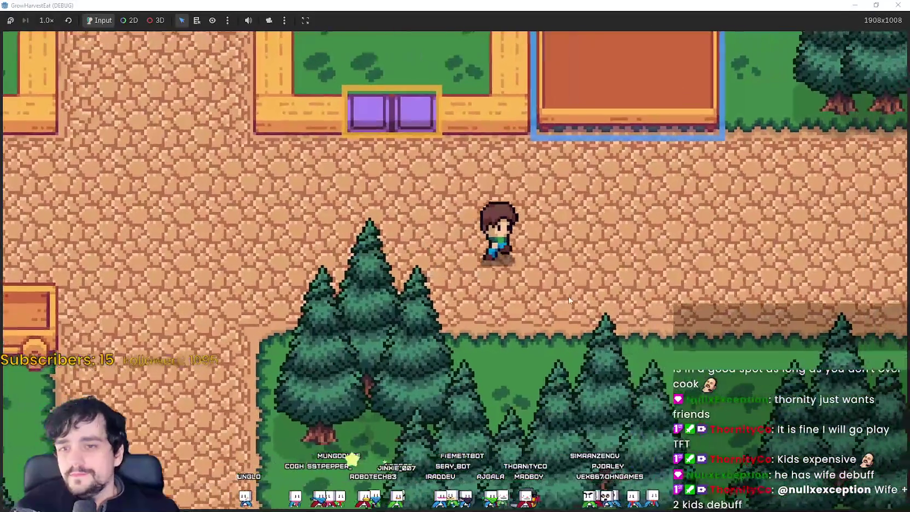
pyautogui.press('s')
pyautogui.press('a')
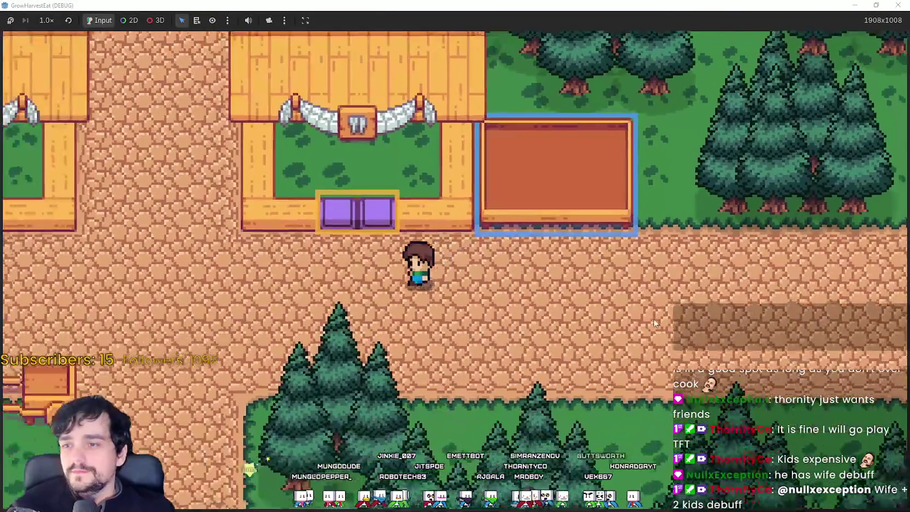
pyautogui.press('s')
pyautogui.press('w')
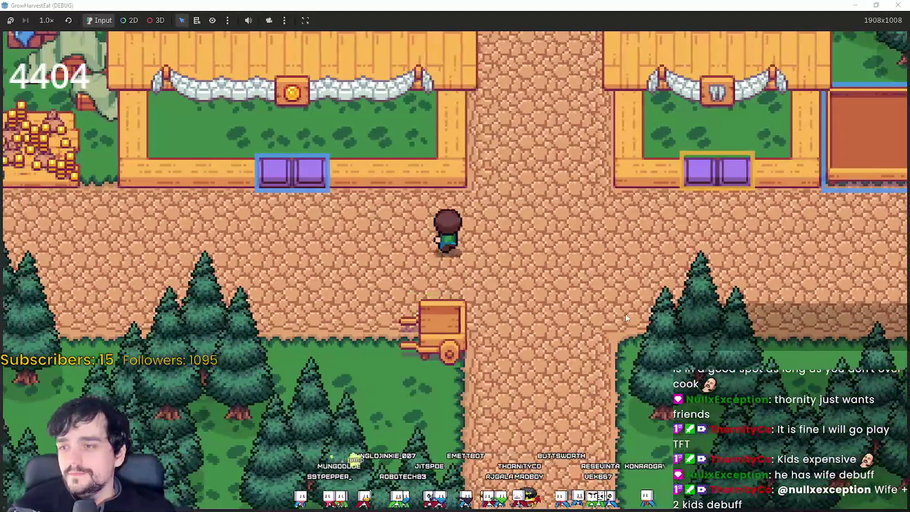
# - Walk between the buildings and their purple boxes, ending on the path below them
pyautogui.press('w')
pyautogui.press('d')
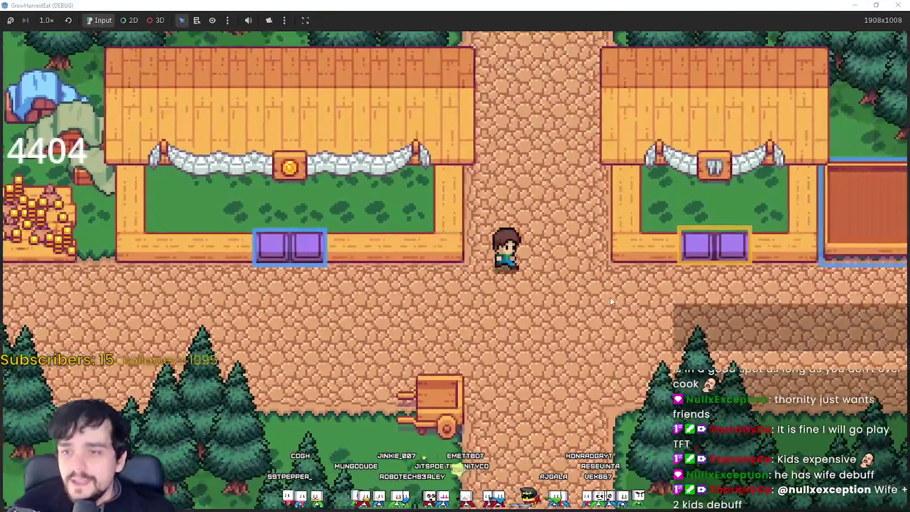
pyautogui.press('w')
pyautogui.press('s')
pyautogui.press('a')
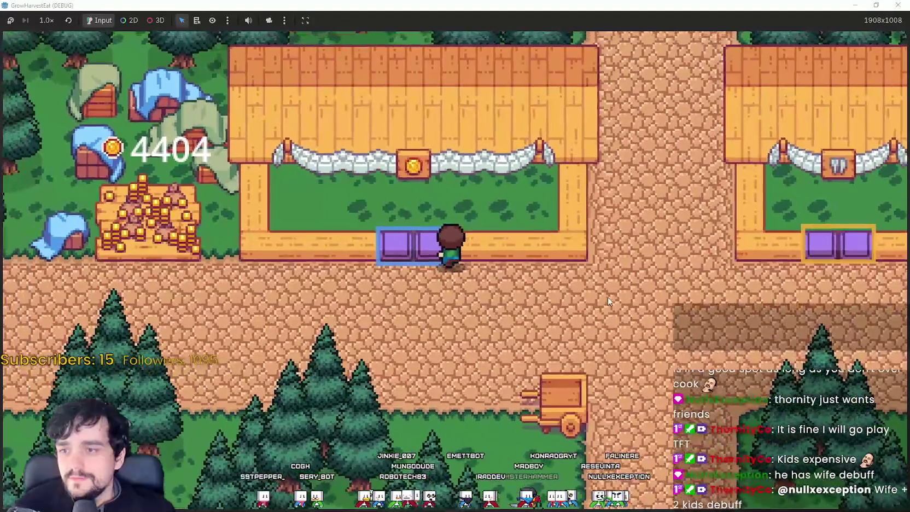
pyautogui.press('w')
pyautogui.press('d')
pyautogui.press('w')
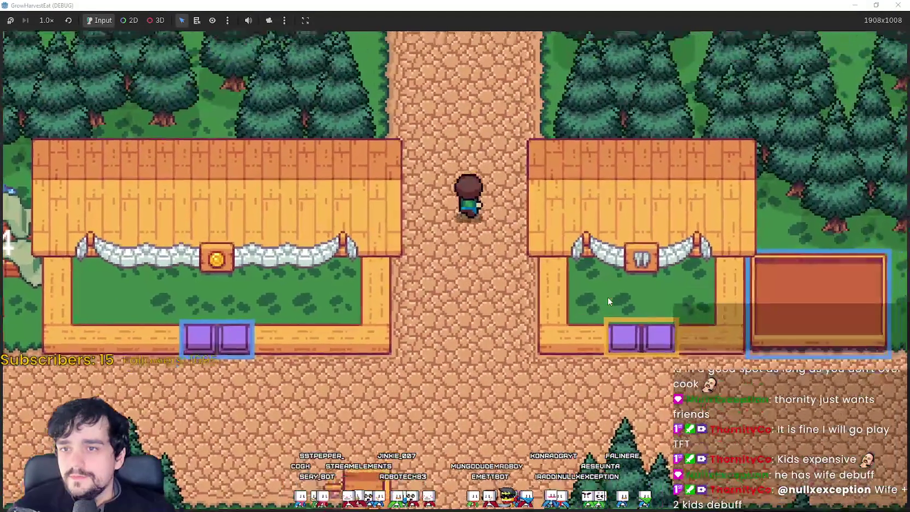
pyautogui.press('s')
pyautogui.press('a')
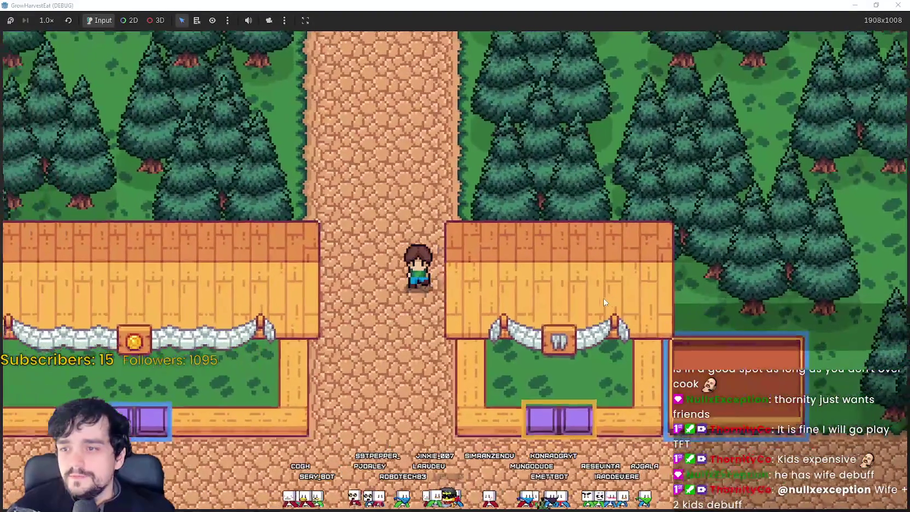
pyautogui.press('s')
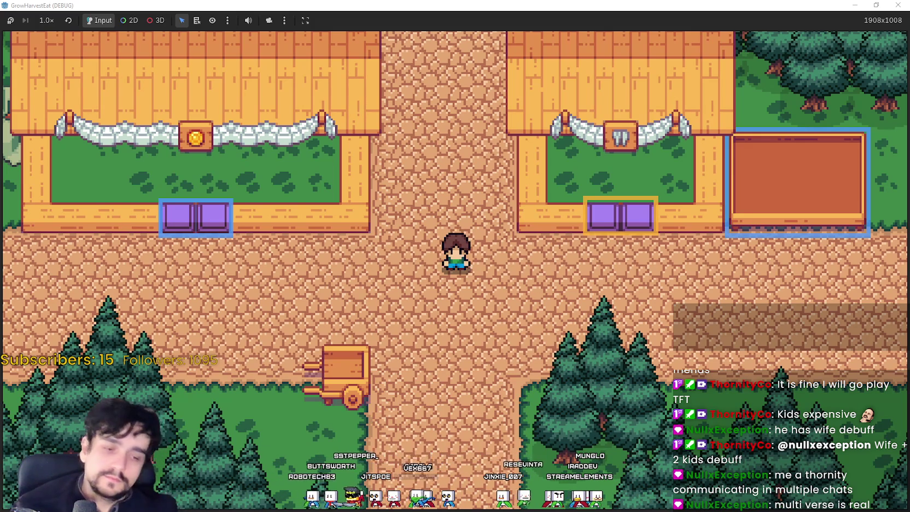
# - Zoom the game camera in and out to view the whole town and surrounding forest
pyautogui.scroll(-3, 448, 315)
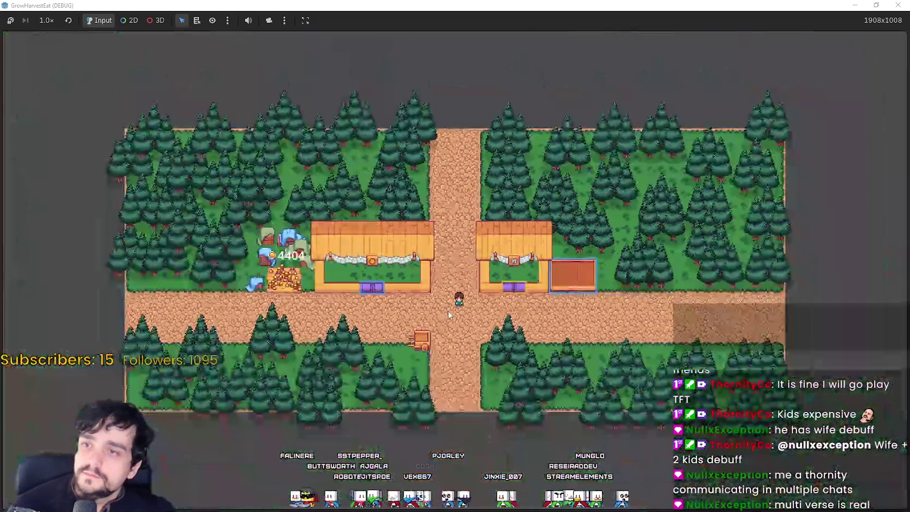
pyautogui.scroll(3, 449, 315)
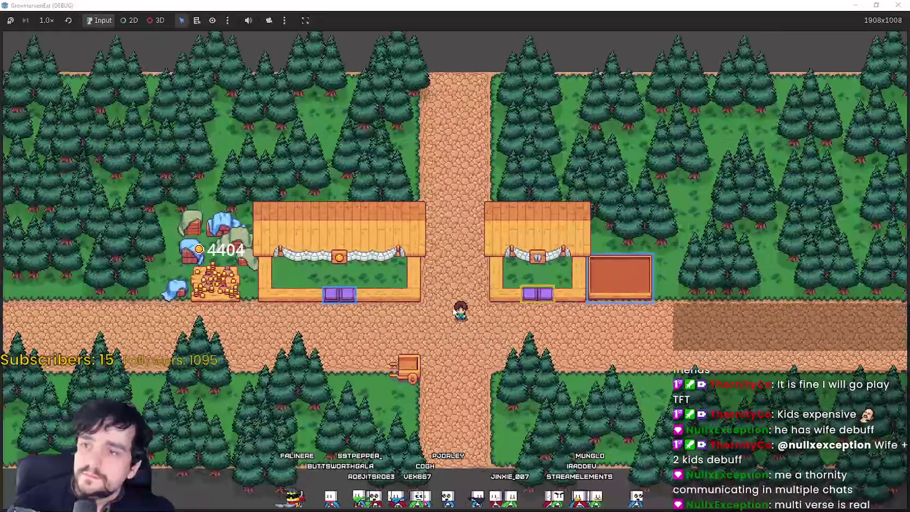
pyautogui.scroll(-2, 459, 307)
pyautogui.scroll(2, 462, 301)
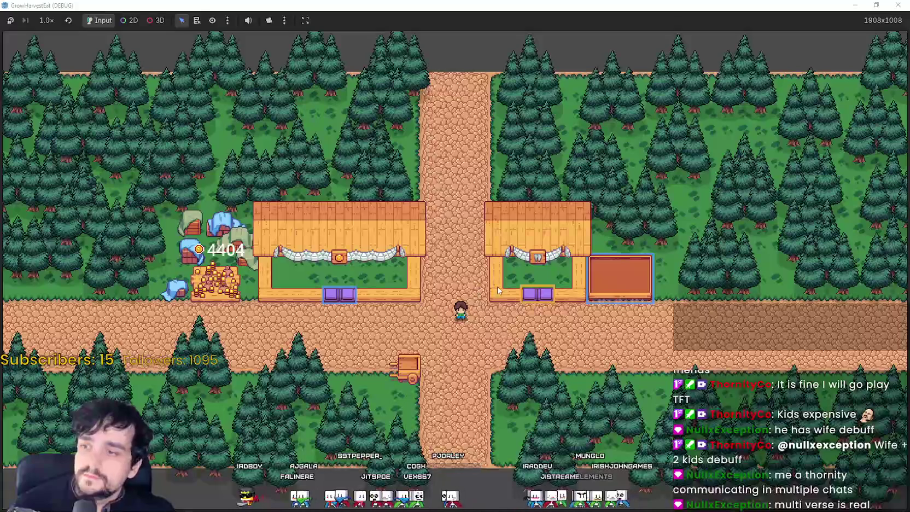
pyautogui.scroll(-3, 497, 286)
pyautogui.scroll(4, 497, 286)
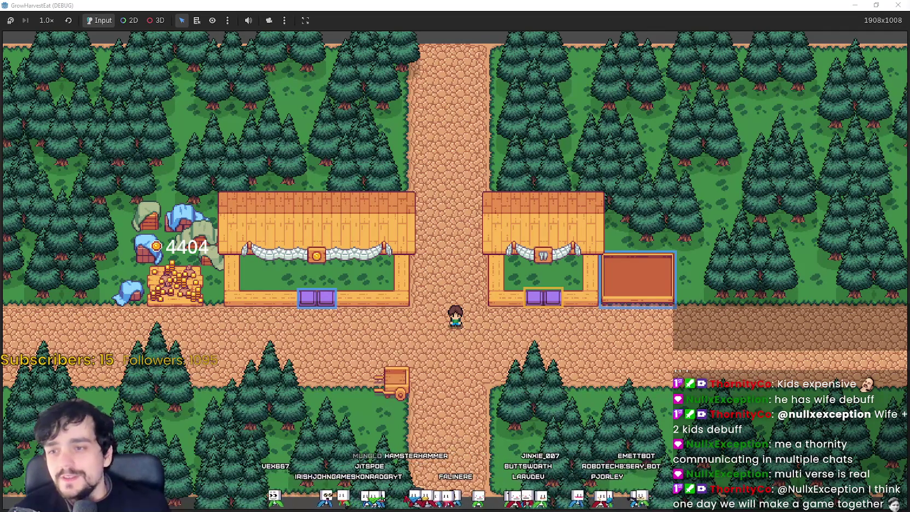
# - Maximize the game window, zoom in, and walk the farmer left below the left stall
pyautogui.doubleClick(486, 8)
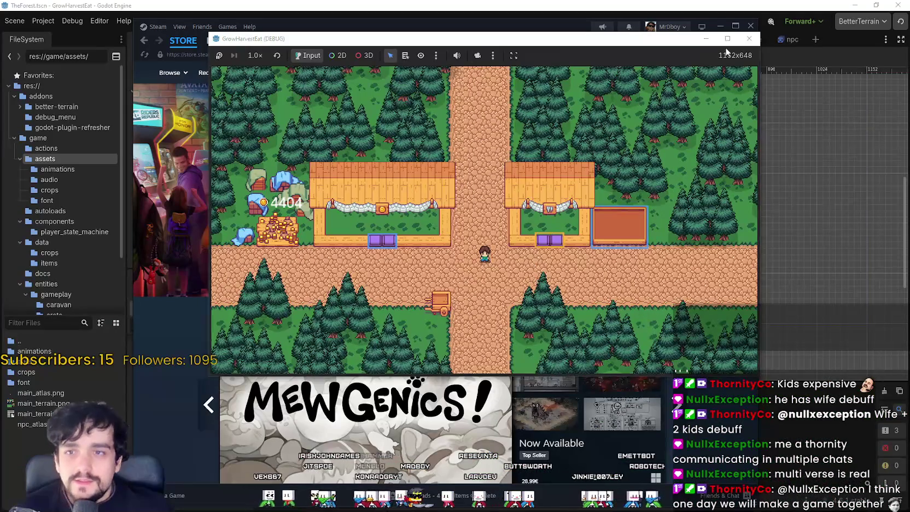
pyautogui.scroll(2, 599, 255)
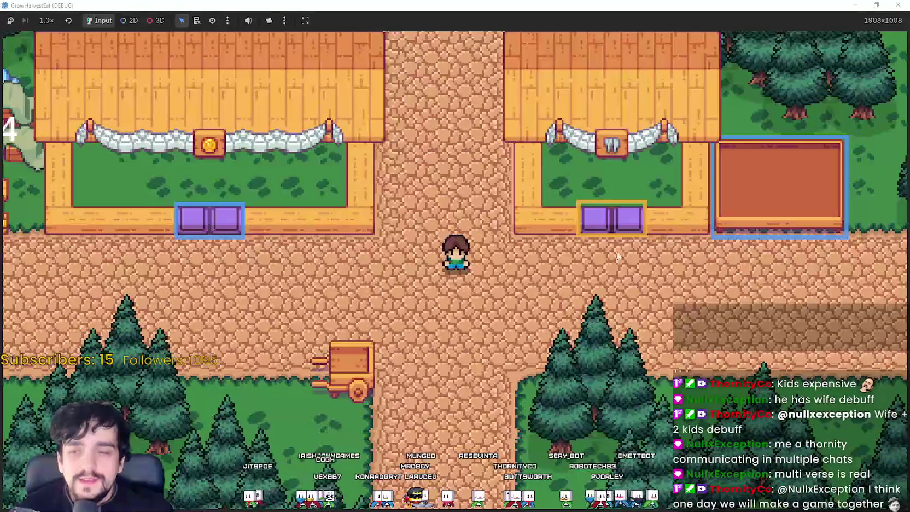
pyautogui.press('d')
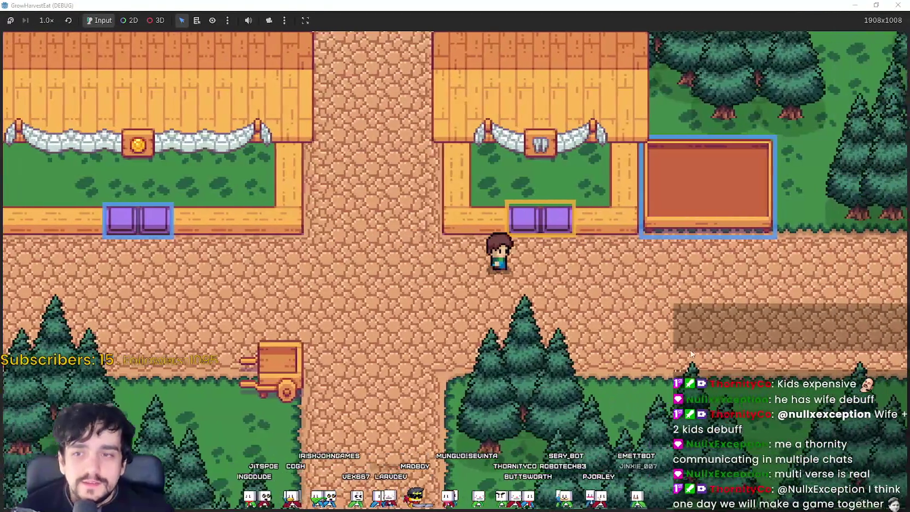
pyautogui.press('a')
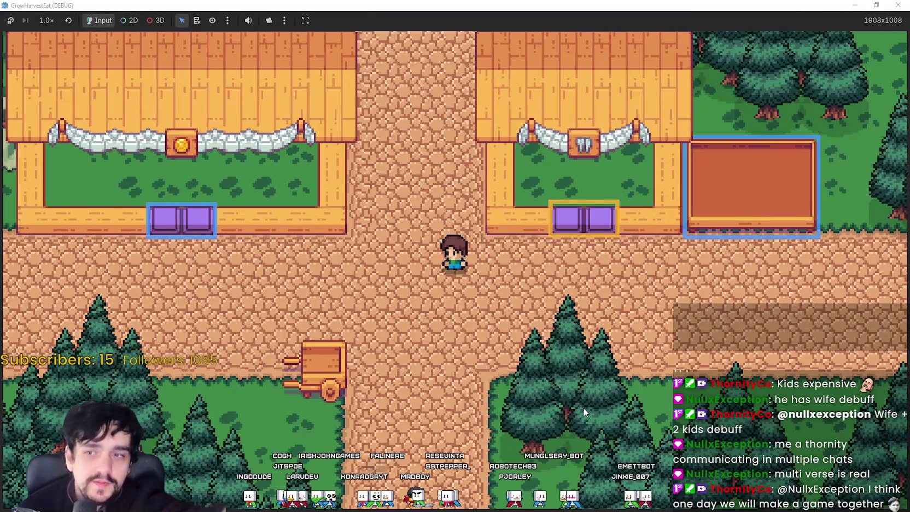
pyautogui.press('a')
pyautogui.scroll(2, 583, 407)
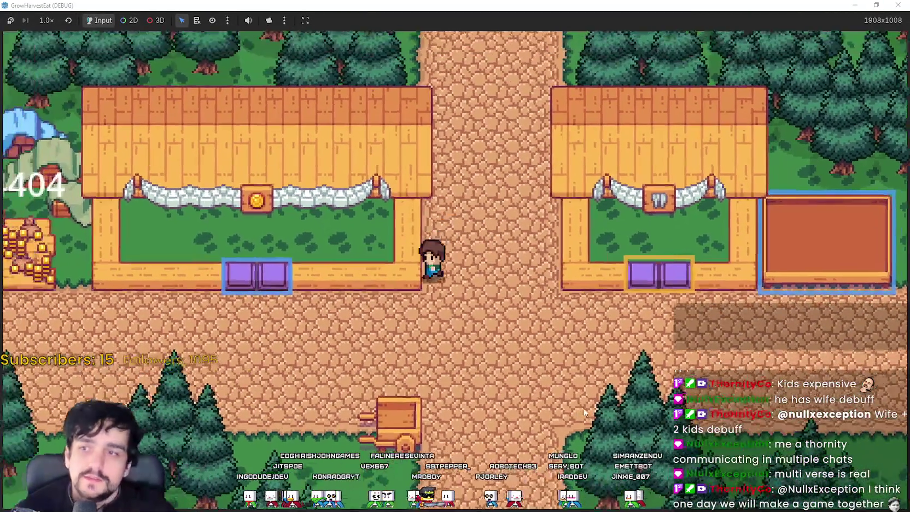
pyautogui.press('s')
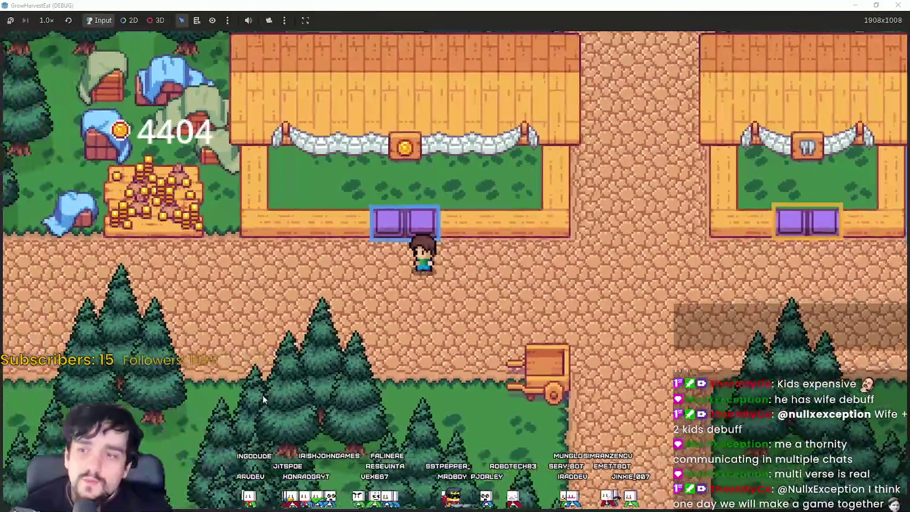
pyautogui.scroll(2, 262, 395)
# - Walk around the coin pile up to the blue tent and back down
pyautogui.press('a')
pyautogui.press('w')
pyautogui.scroll(-2, 304, 388)
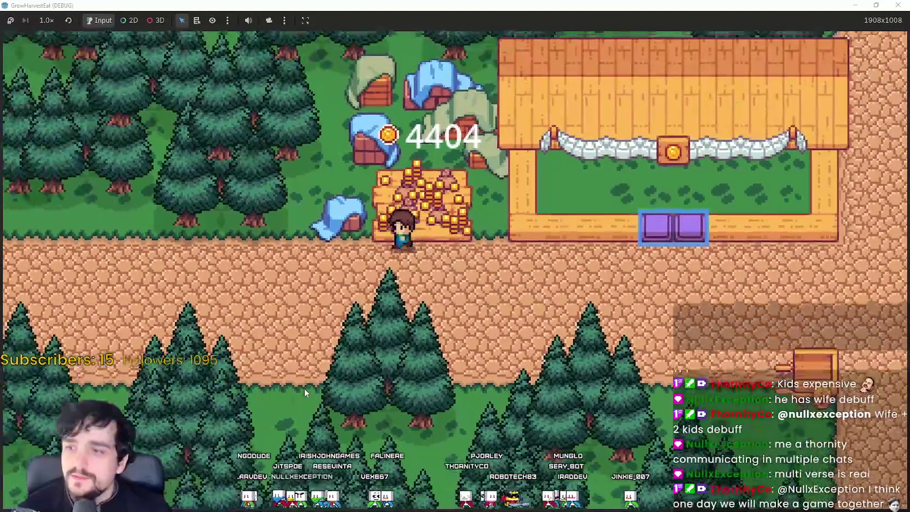
pyautogui.press('a')
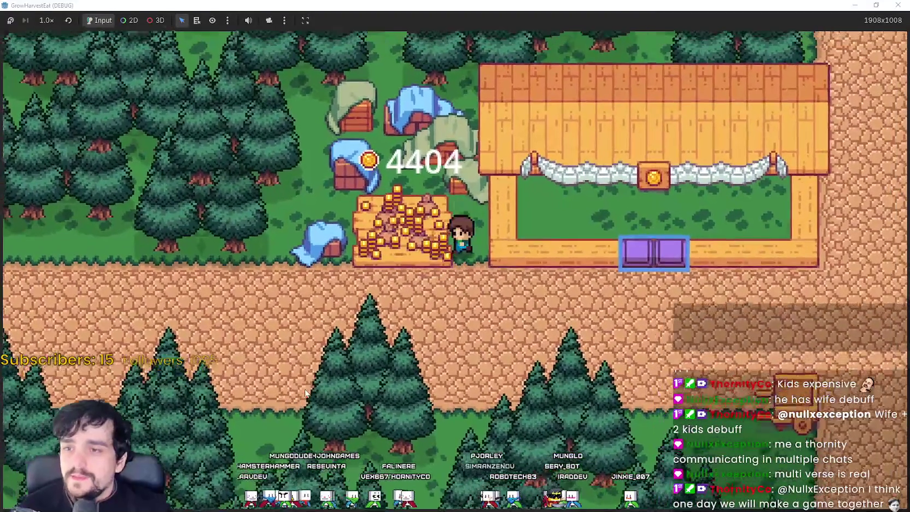
pyautogui.press('w')
pyautogui.press('s')
pyautogui.scroll(1, 450, 349)
# - Step onto the left stall's purple pad, then walk up the path between the stalls
pyautogui.press('d')
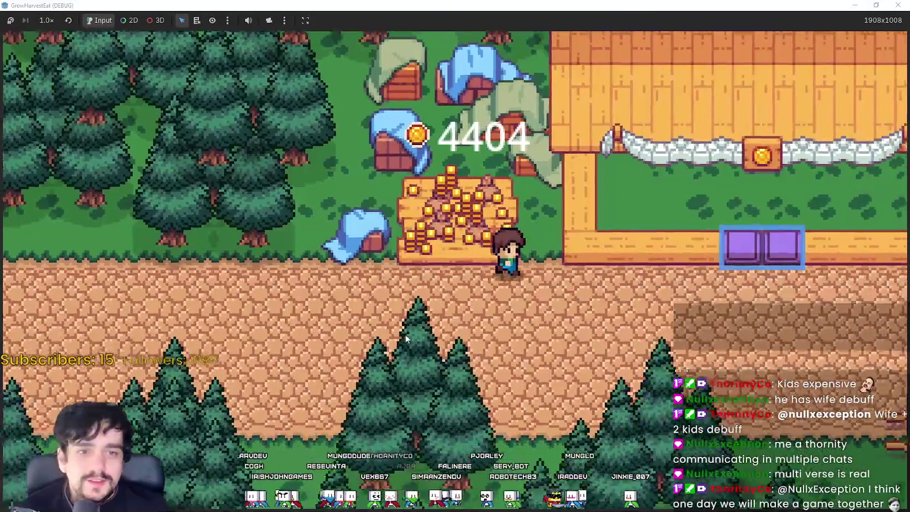
pyautogui.press('d')
pyautogui.press('a')
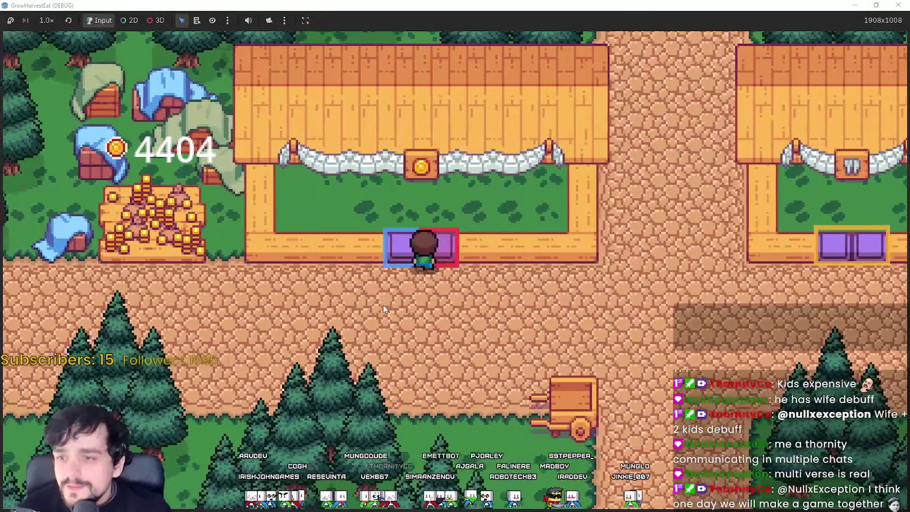
pyautogui.press('d')
pyautogui.press('d')
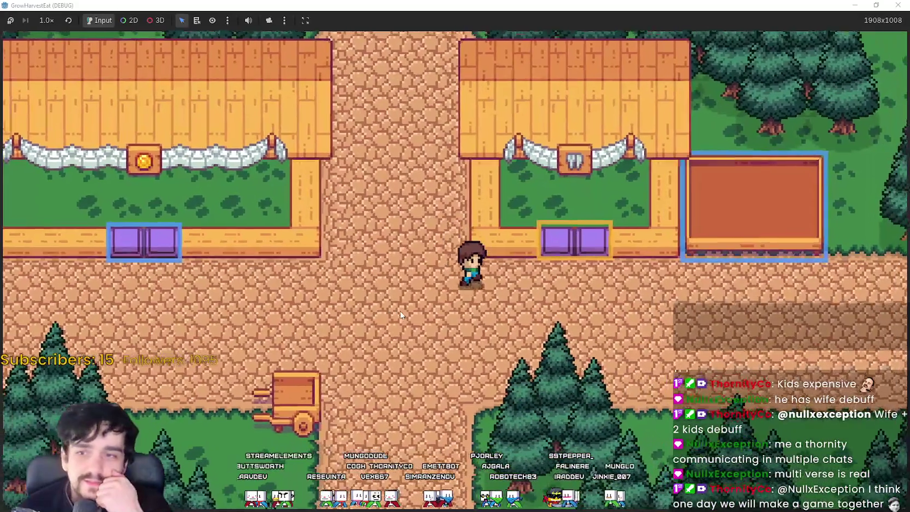
pyautogui.press('a')
pyautogui.press('w')
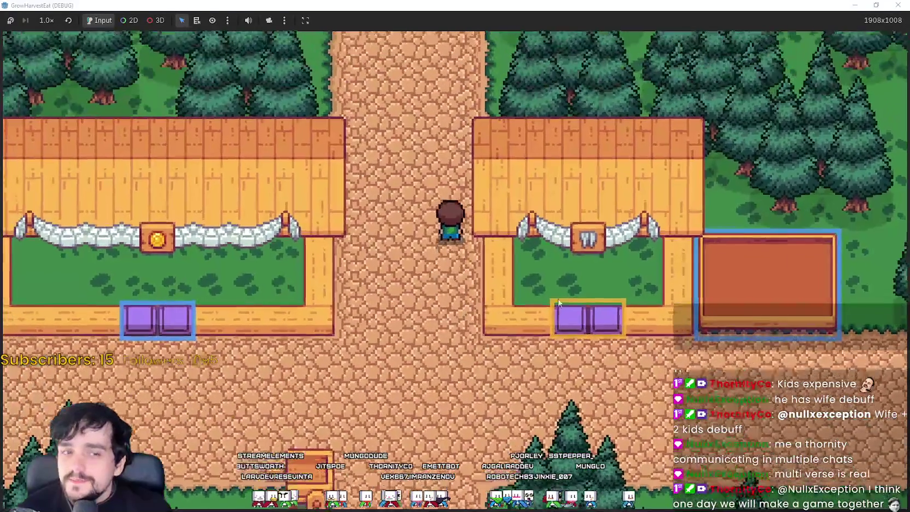
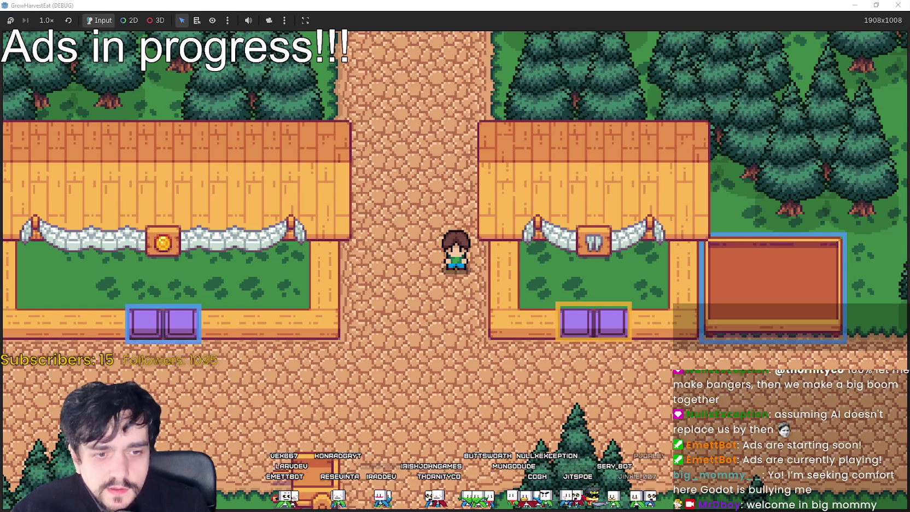
# - Return from the game window to the editor and stop the running game
pyautogui.hotkey('alt', 'F4')
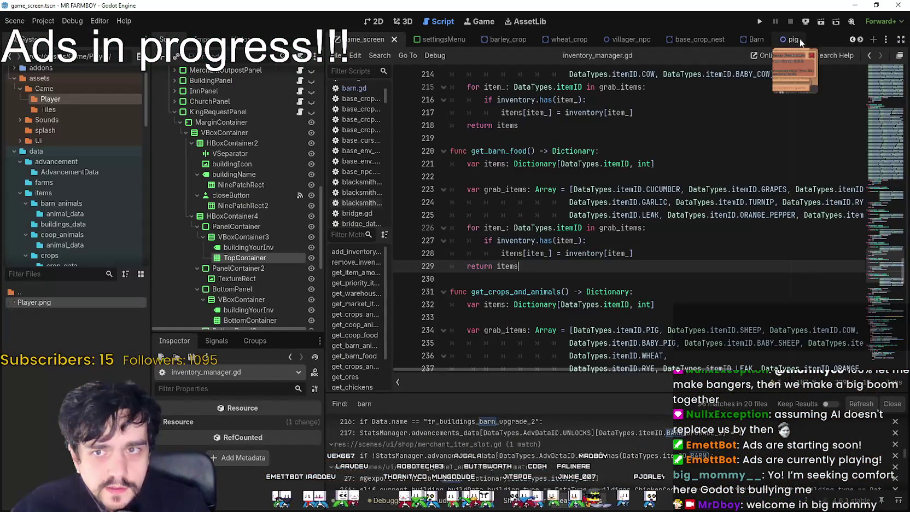
pyautogui.click(823, 22)
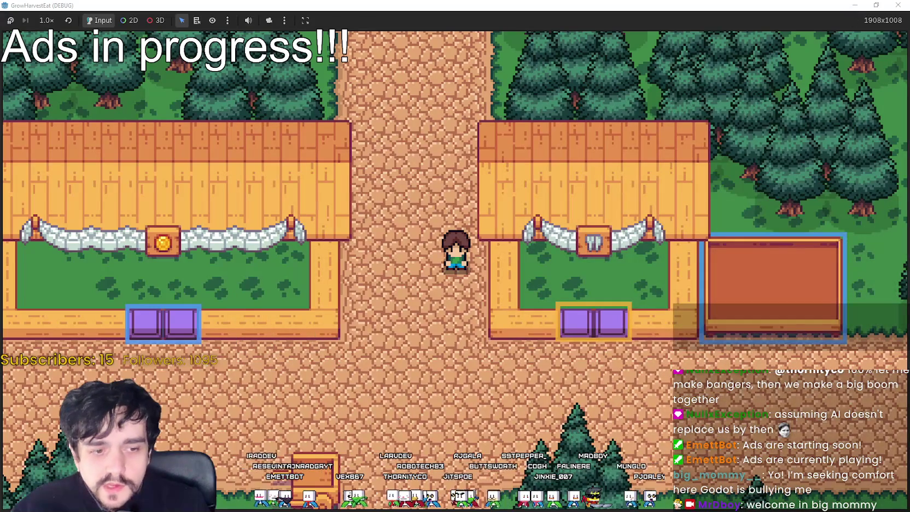
pyautogui.hotkey('alt', 'Tab')
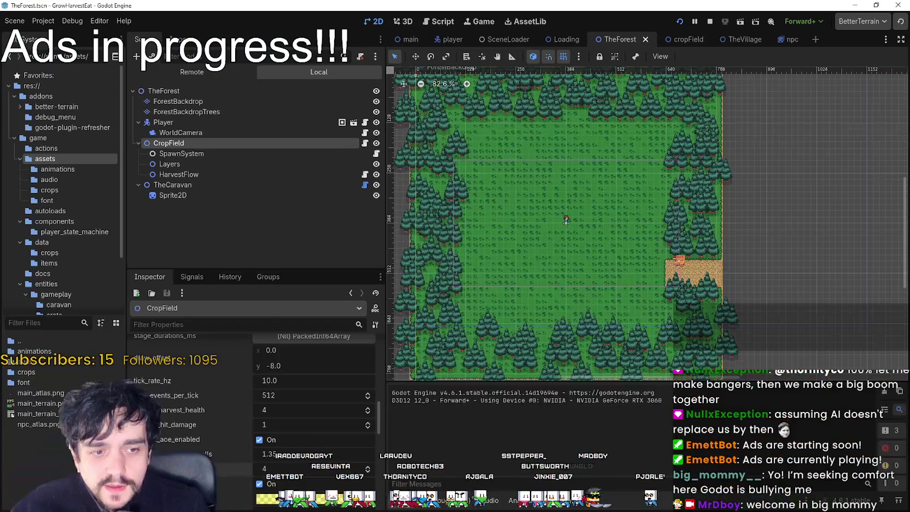
pyautogui.click(710, 21)
# - Open the NPC node's npc.gd script in the npc scene and enlarge the code area
pyautogui.click(790, 38)
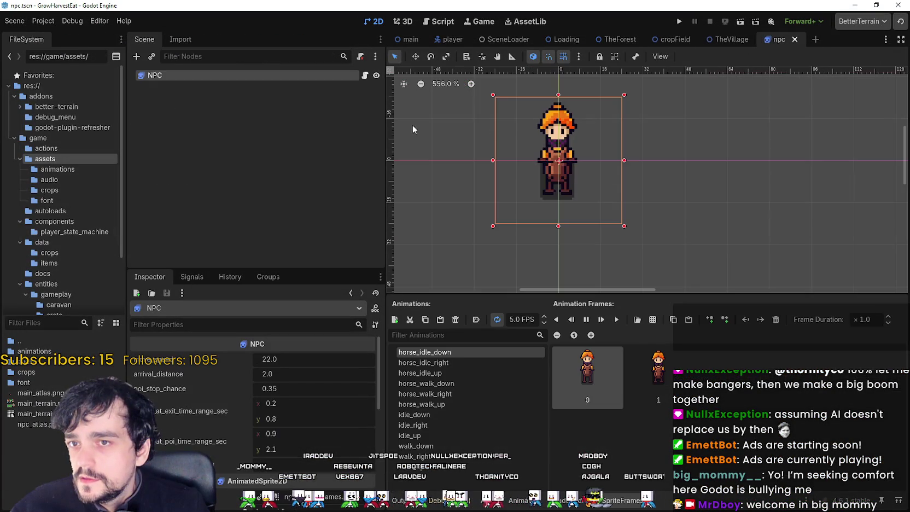
pyautogui.click(365, 75)
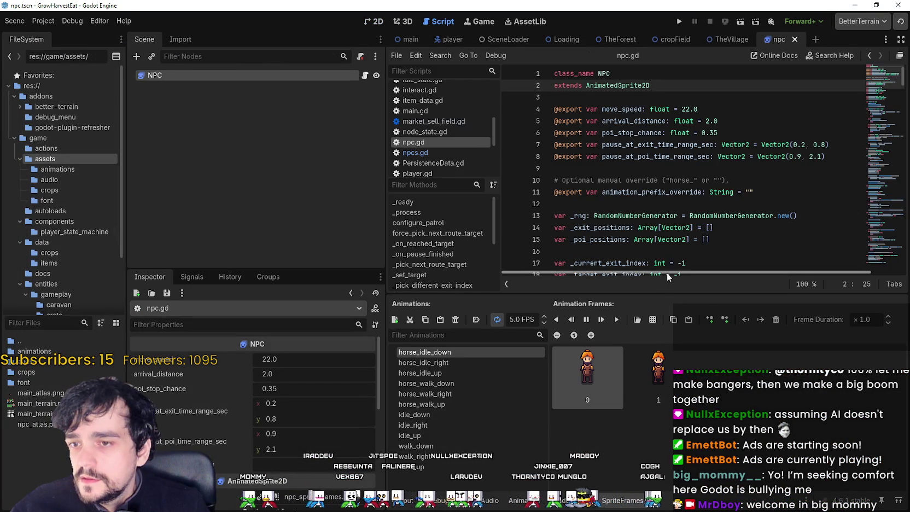
pyautogui.moveTo(665, 294); pyautogui.dragTo(665, 344)
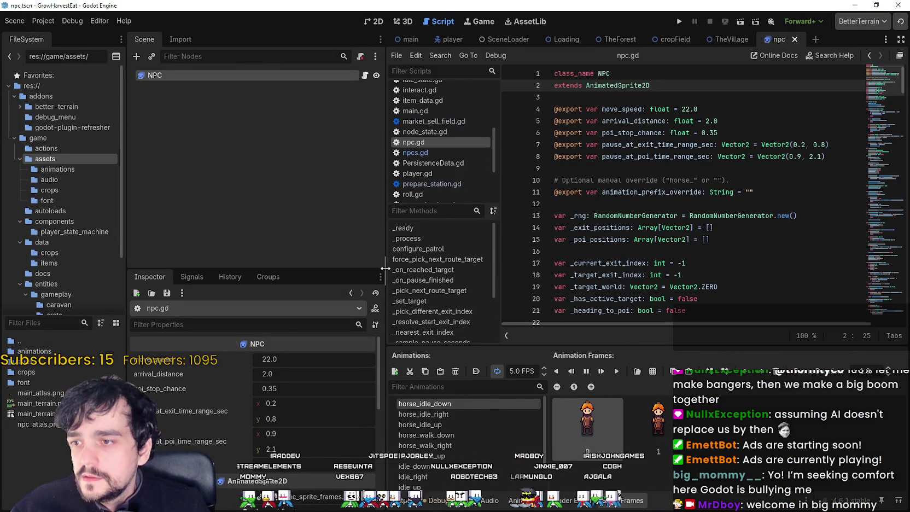
pyautogui.moveTo(385, 268); pyautogui.dragTo(255, 268)
pyautogui.scroll(-6, 601, 192)
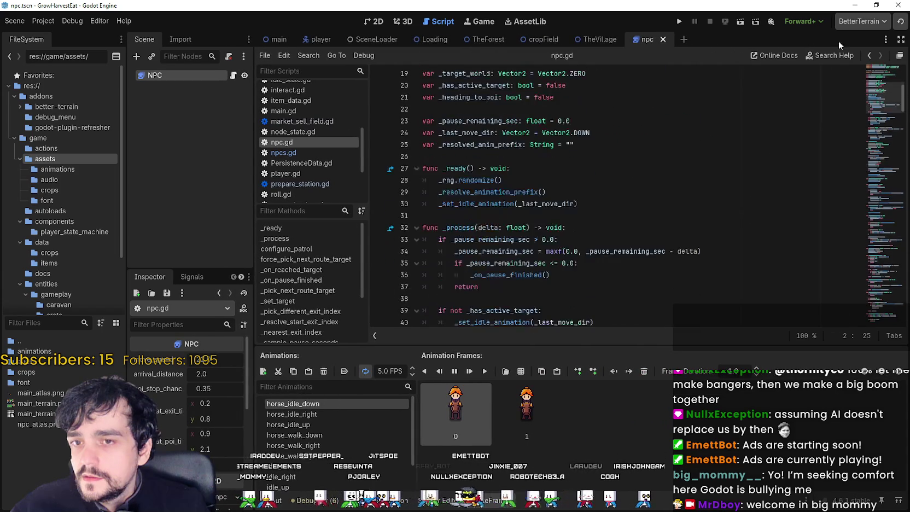
pyautogui.moveTo(883, 91)
pyautogui.mouseDown()
pyautogui.moveTo(892, 76)
pyautogui.moveTo(871, 350)
pyautogui.mouseUp()
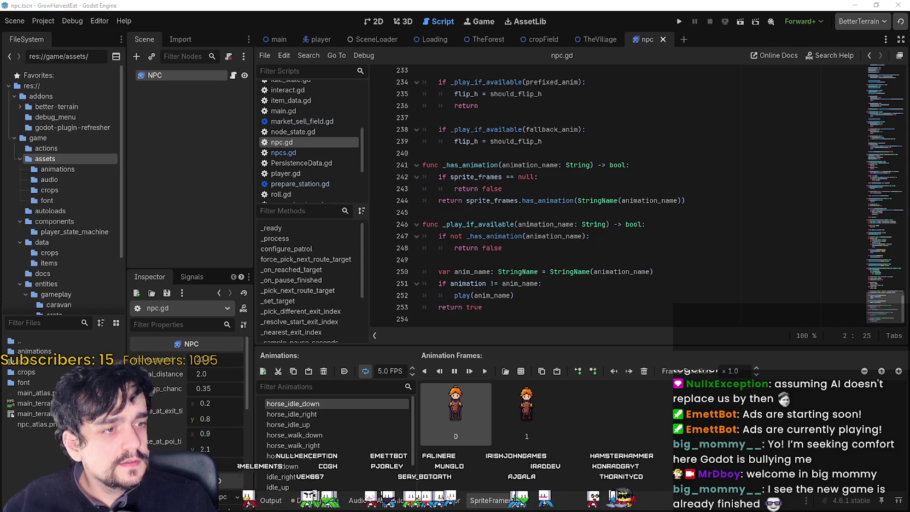
pyautogui.scroll(3, 641, 187)
pyautogui.moveTo(886, 308); pyautogui.dragTo(863, 72)
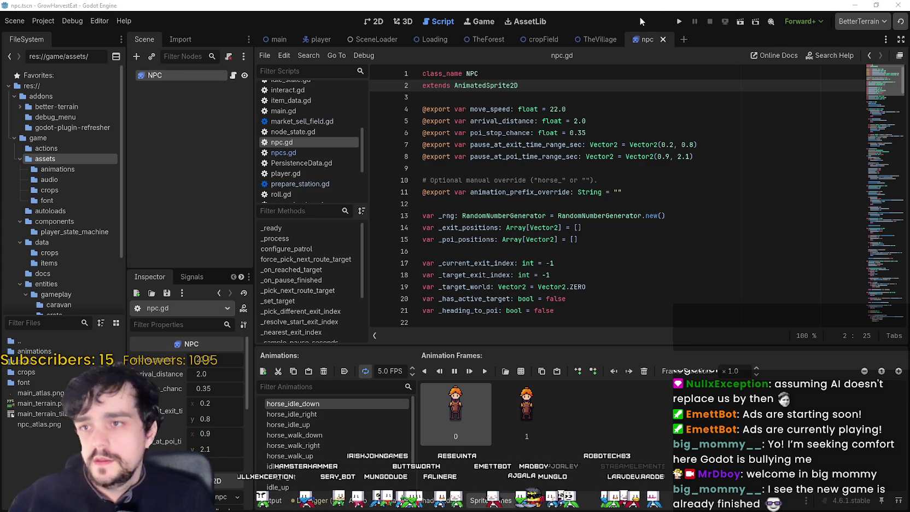
# - Select TheVillage's NPCS spawner, resize the docks to read its properties, and view the 2D map
pyautogui.click(593, 40)
pyautogui.scroll(1, 171, 131)
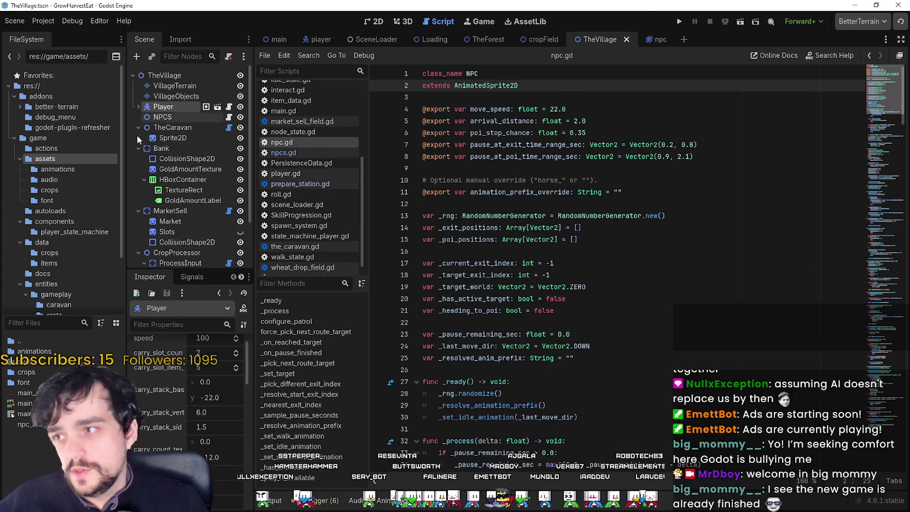
pyautogui.click(163, 117)
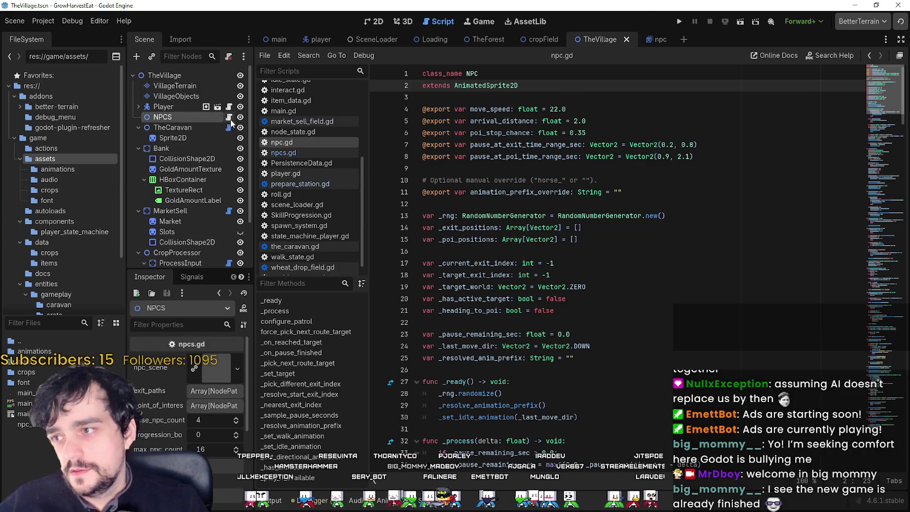
pyautogui.moveTo(251, 330); pyautogui.dragTo(528, 328)
pyautogui.moveTo(307, 267); pyautogui.dragTo(307, 171)
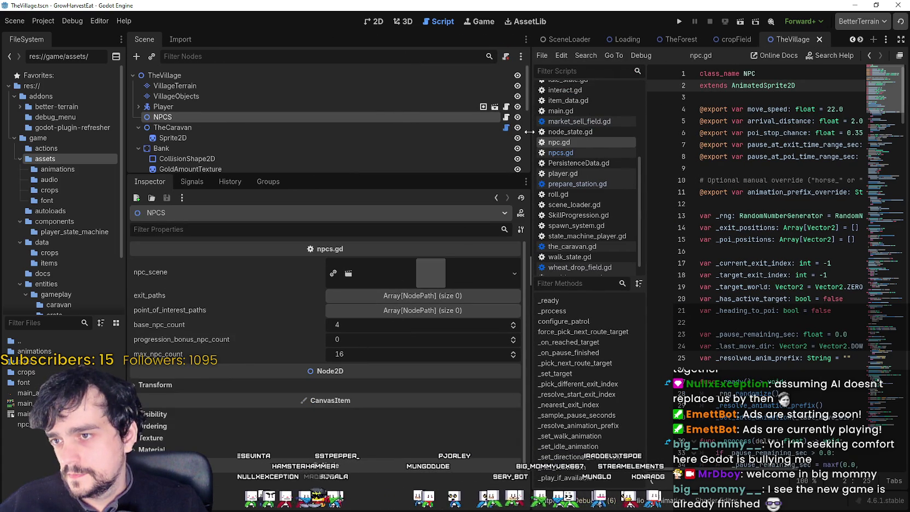
pyautogui.moveTo(527, 219); pyautogui.dragTo(329, 215)
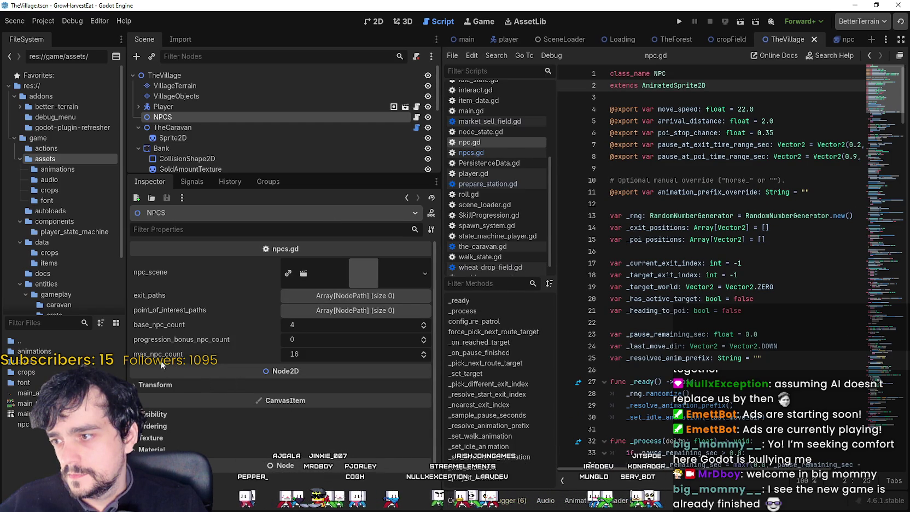
pyautogui.click(374, 22)
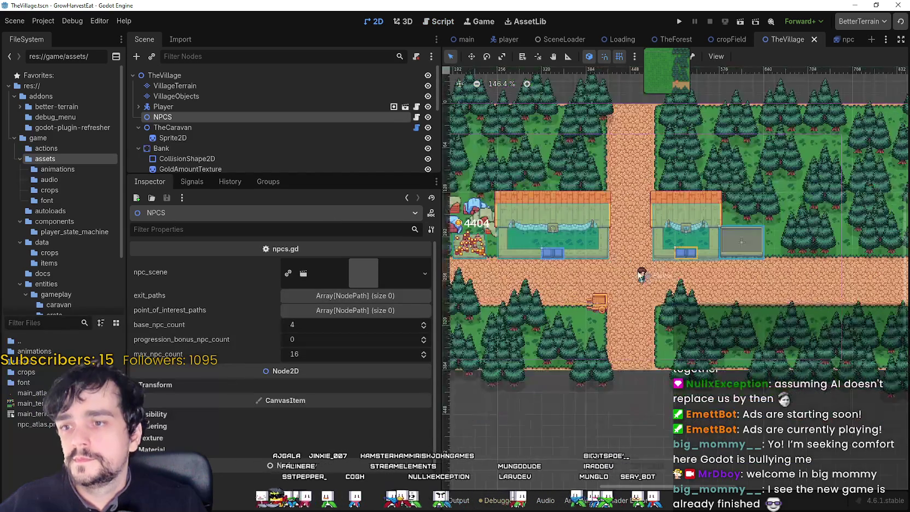
pyautogui.click(350, 295)
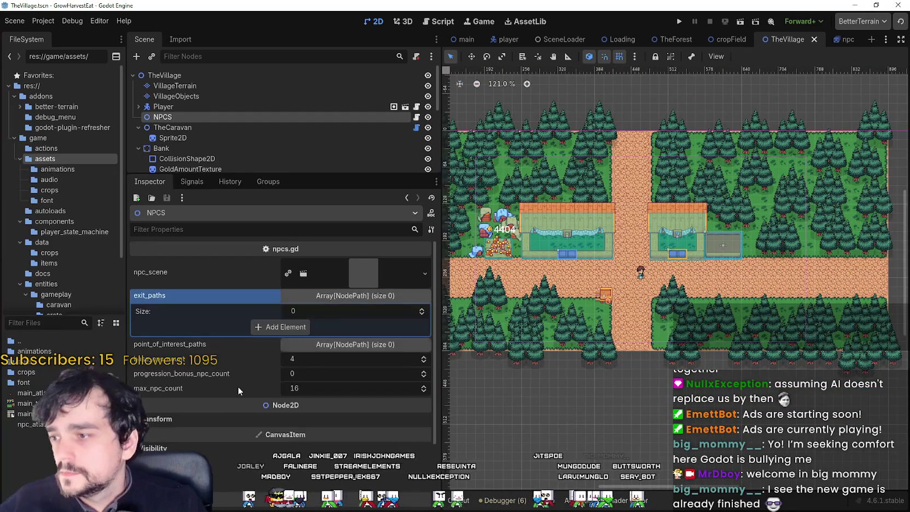
pyautogui.click(271, 328)
pyautogui.click(326, 325)
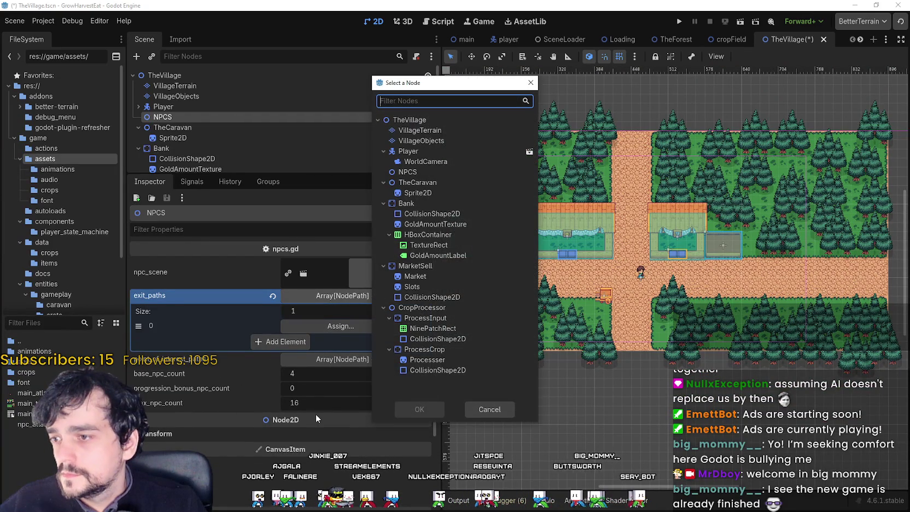
pyautogui.click(481, 410)
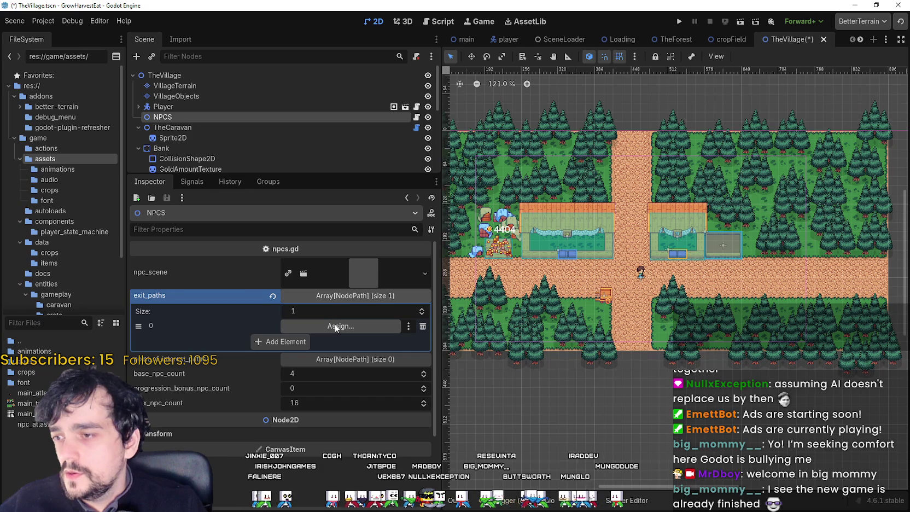
pyautogui.click(273, 296)
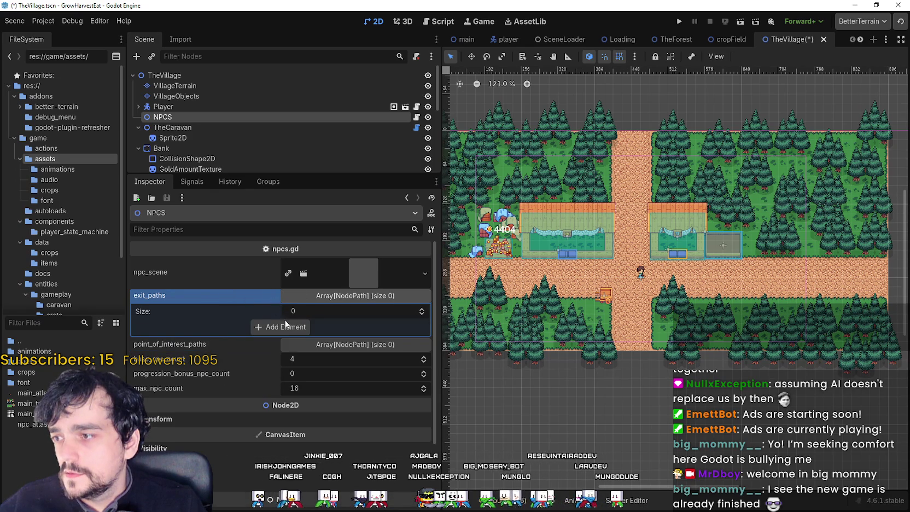
pyautogui.click(415, 117)
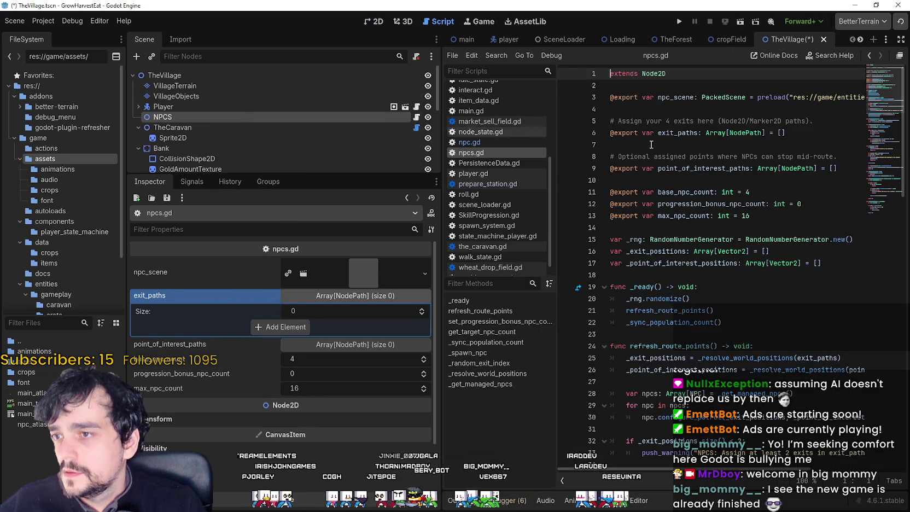
pyautogui.doubleClick(789, 165)
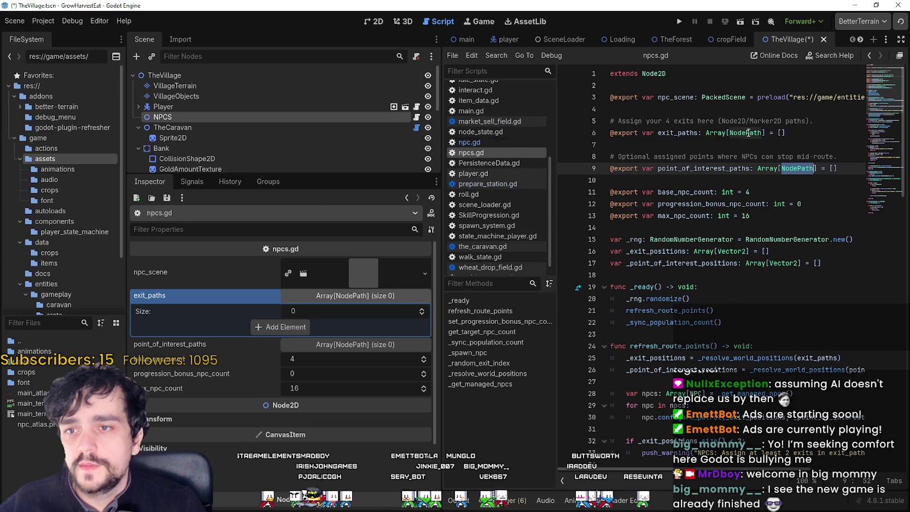
pyautogui.moveTo(748, 132)
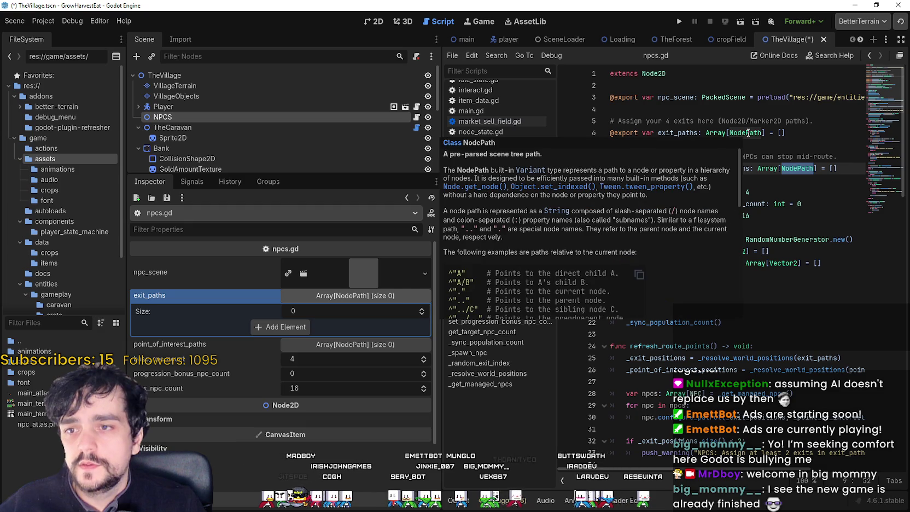
pyautogui.moveTo(738, 176); pyautogui.dragTo(742, 204)
pyautogui.click(745, 180)
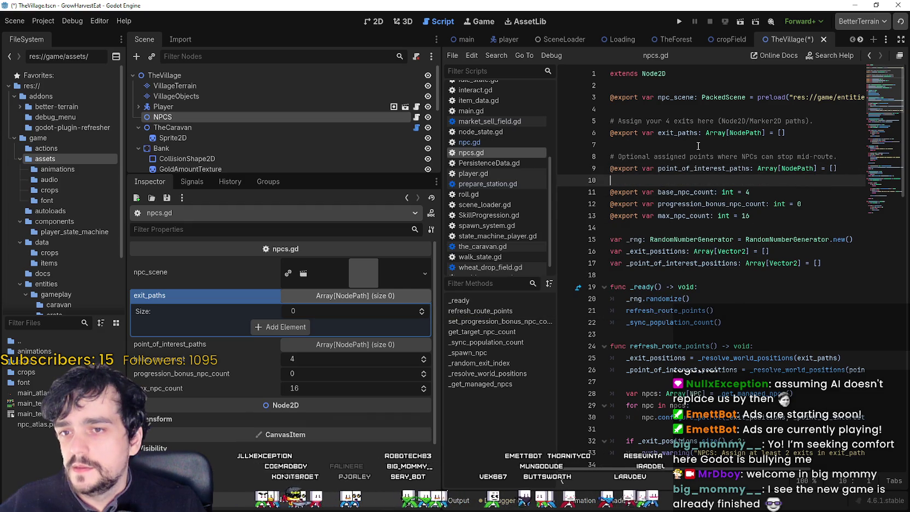
pyautogui.click(374, 21)
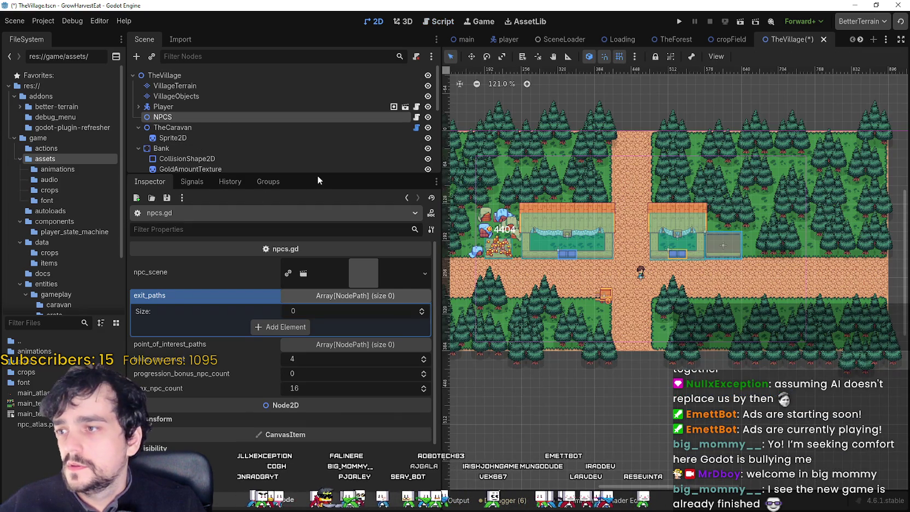
# - Add a Node2D child under NPCS and rename it Paths
pyautogui.moveTo(318, 174); pyautogui.dragTo(314, 261)
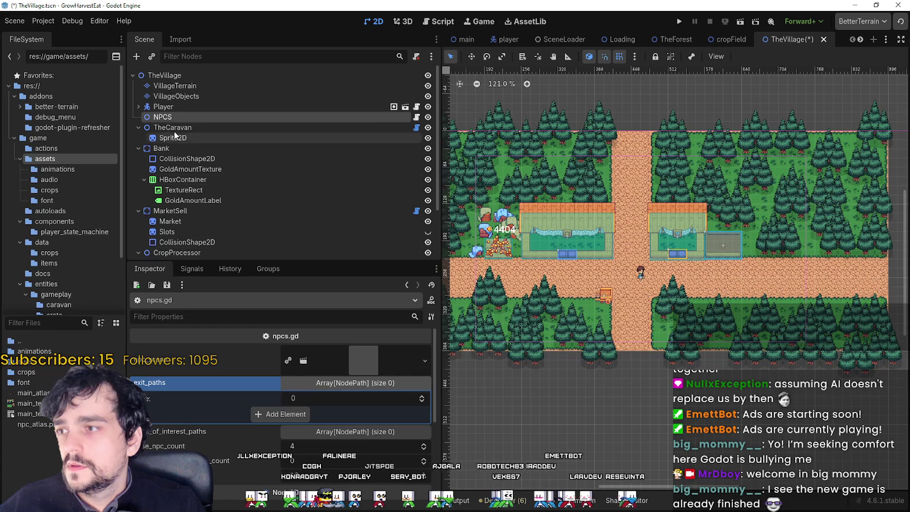
pyautogui.rightClick(162, 118)
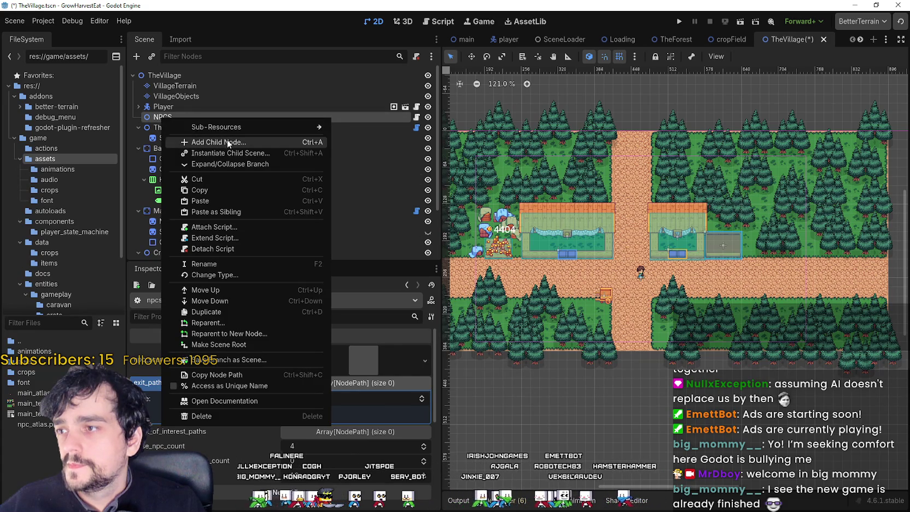
pyautogui.click(264, 143)
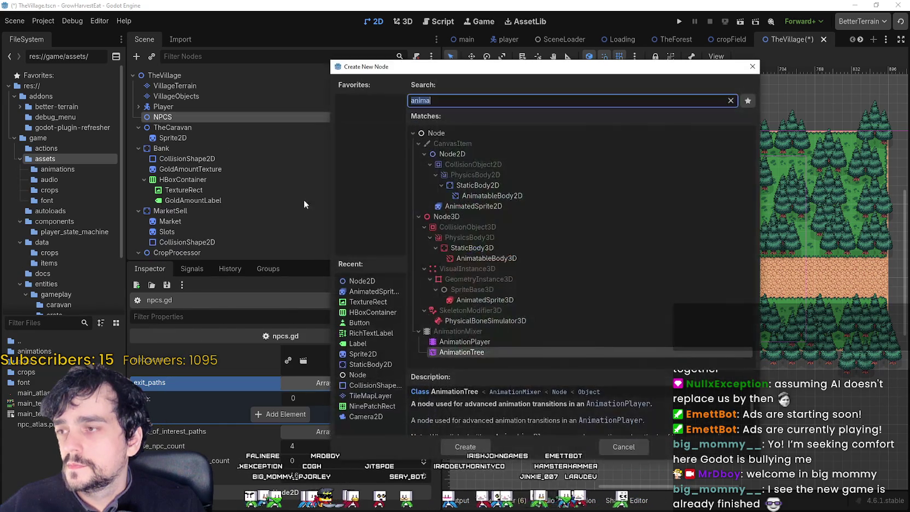
pyautogui.click(433, 156)
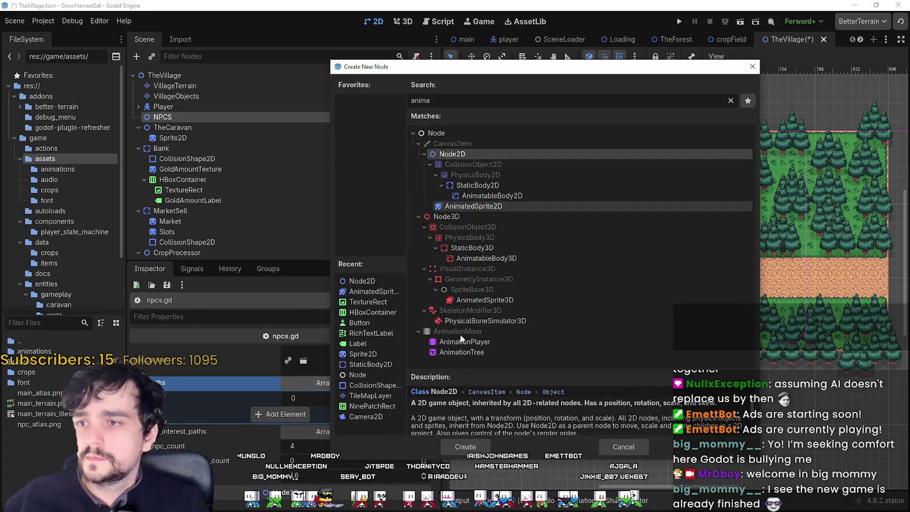
pyautogui.click(465, 446)
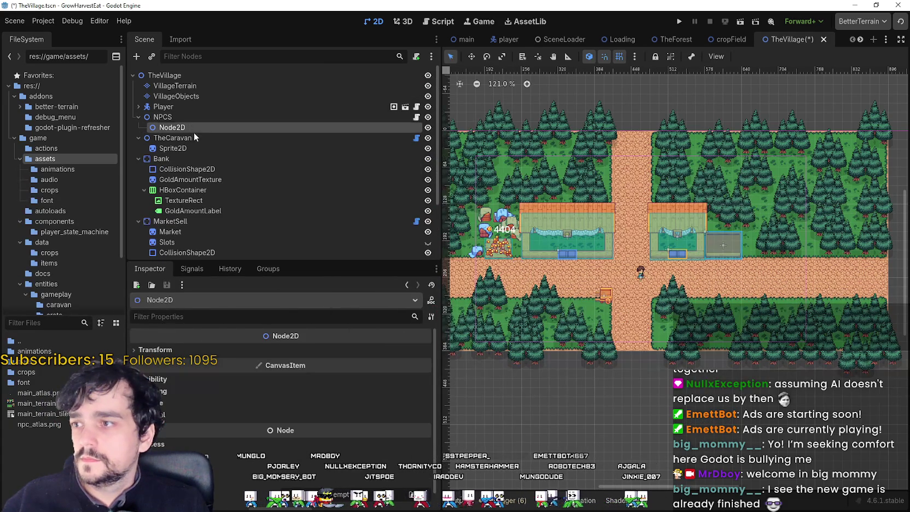
pyautogui.press('F2')
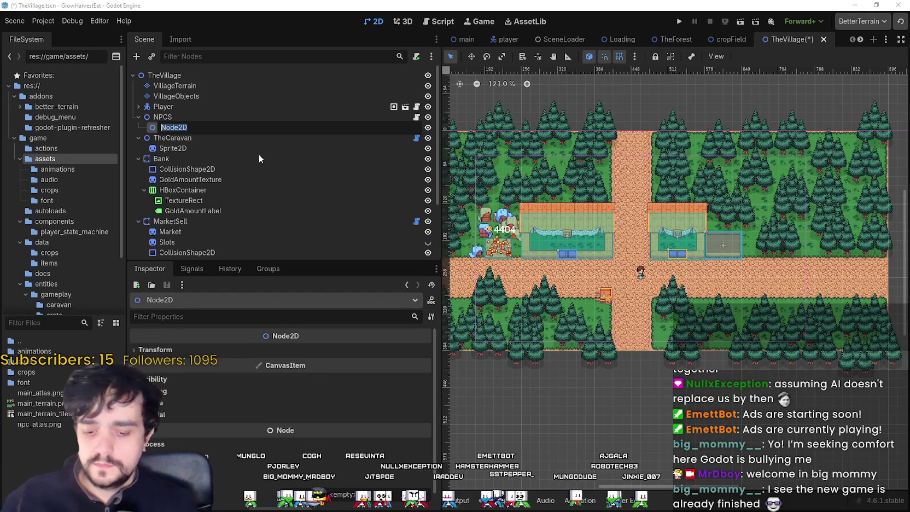
pyautogui.write('Pat')
pyautogui.press('Return')
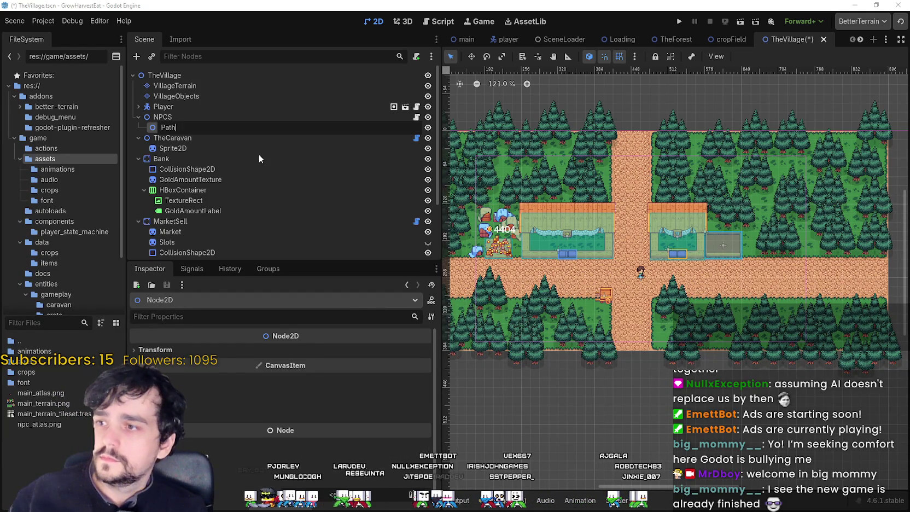
pyautogui.write('hs')
pyautogui.press('Return')
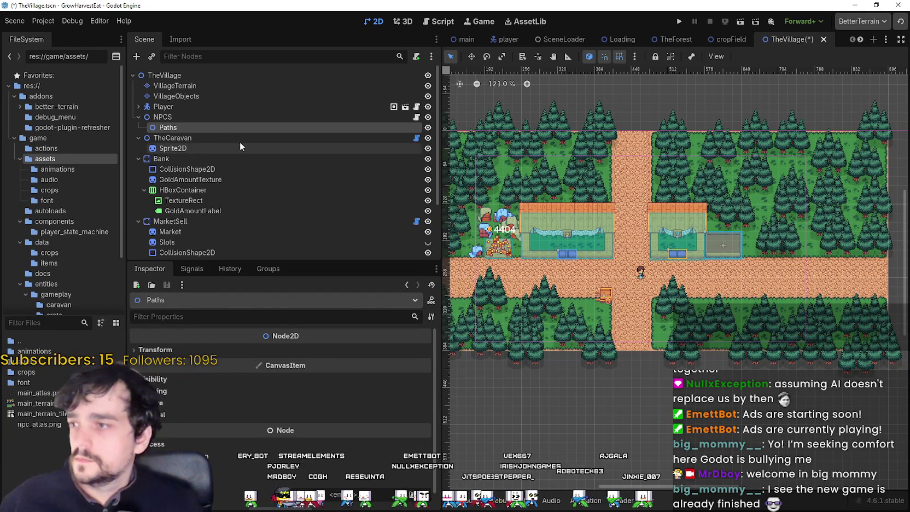
# - Add a trial Line2D child under Paths and review the NPCS script properties
pyautogui.rightClick(194, 130)
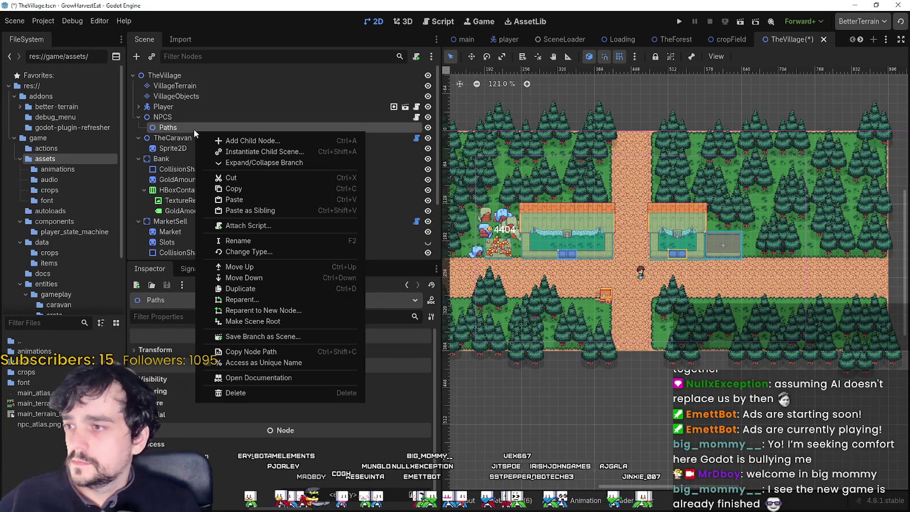
pyautogui.click(254, 141)
pyautogui.click(474, 154)
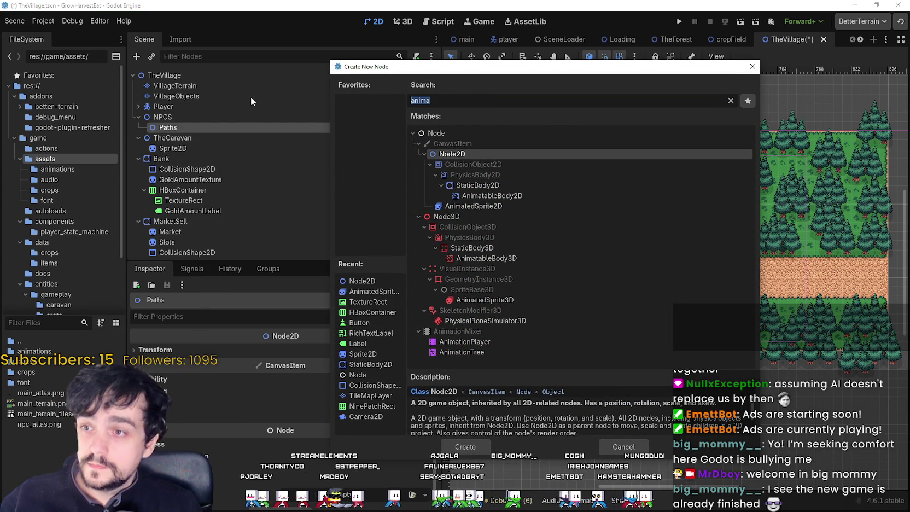
pyautogui.hotkey('ctrl', 'a')
pyautogui.write('line')
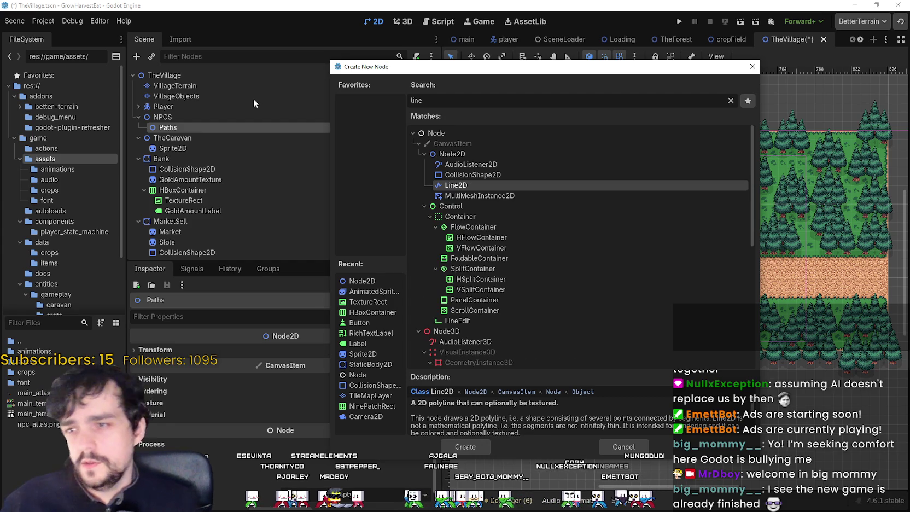
pyautogui.click(458, 452)
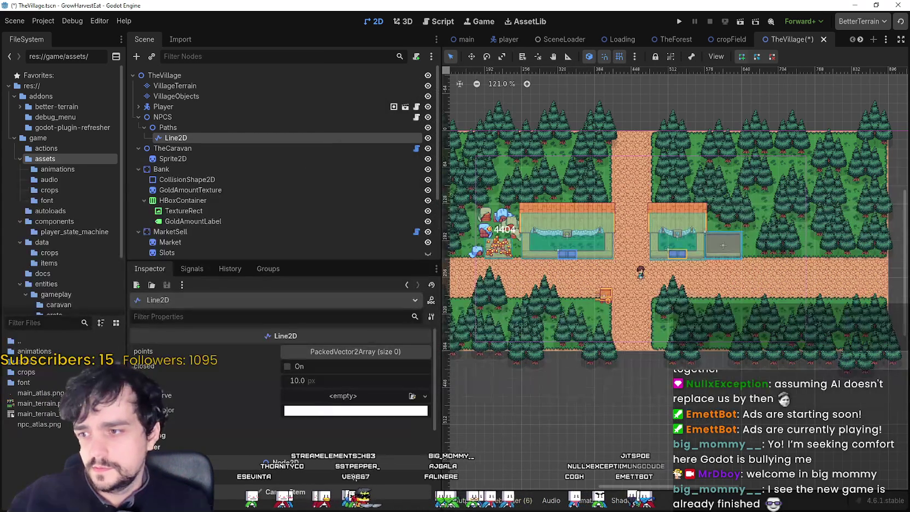
pyautogui.click(210, 115)
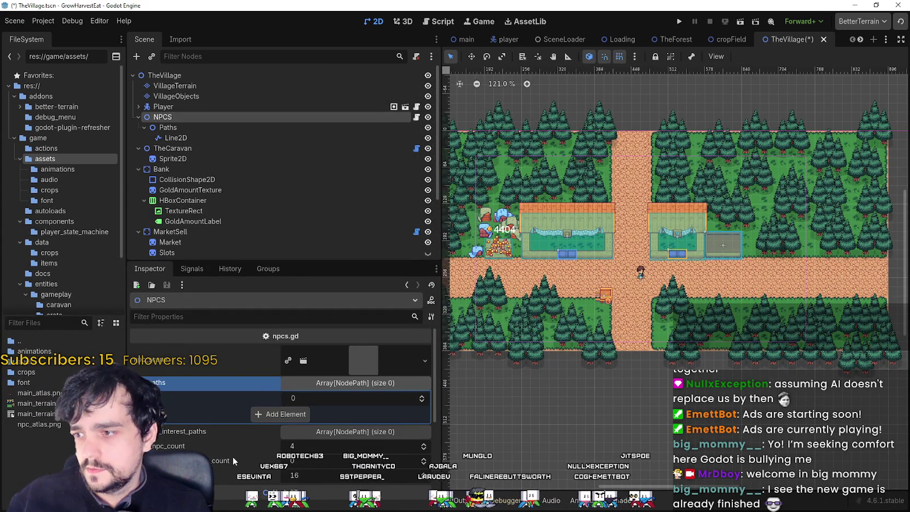
pyautogui.scroll(-1, 232, 456)
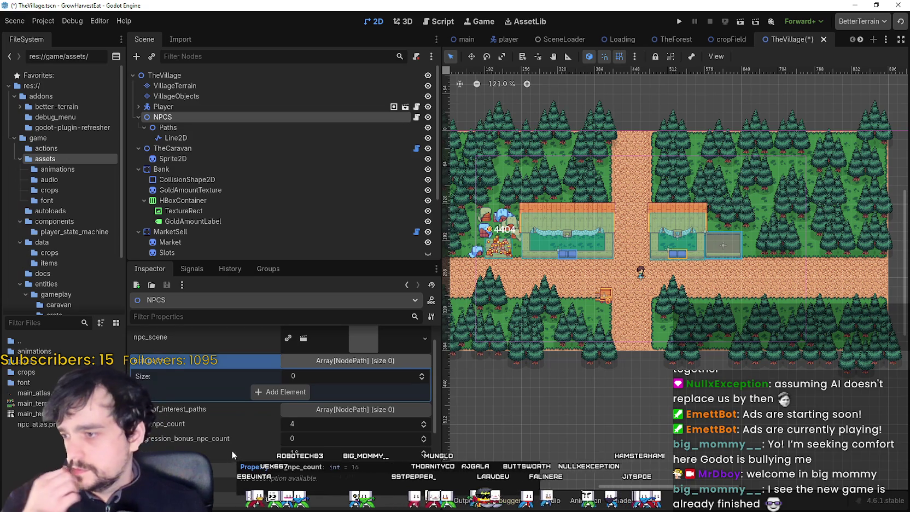
pyautogui.scroll(1, 232, 450)
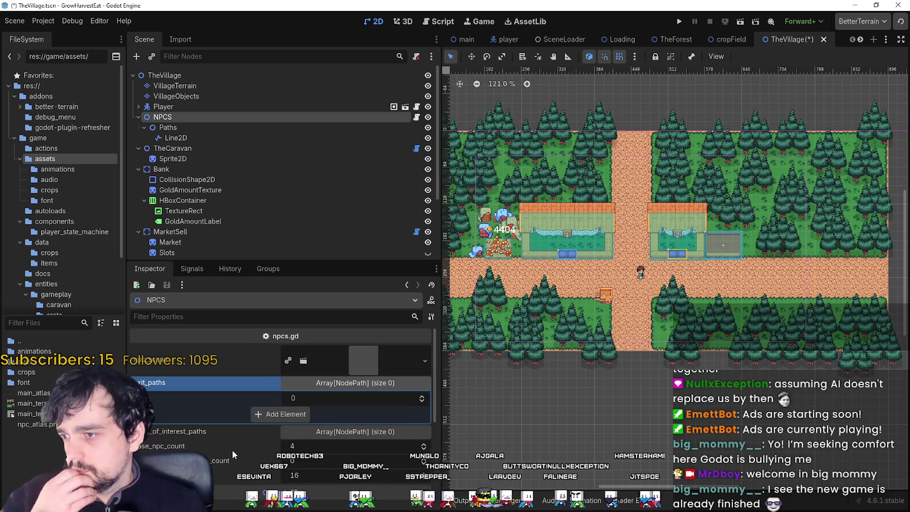
# - Delete the Line2D node and begin adding a new child under Paths
pyautogui.rightClick(186, 137)
pyautogui.click(318, 377)
pyautogui.press('Delete')
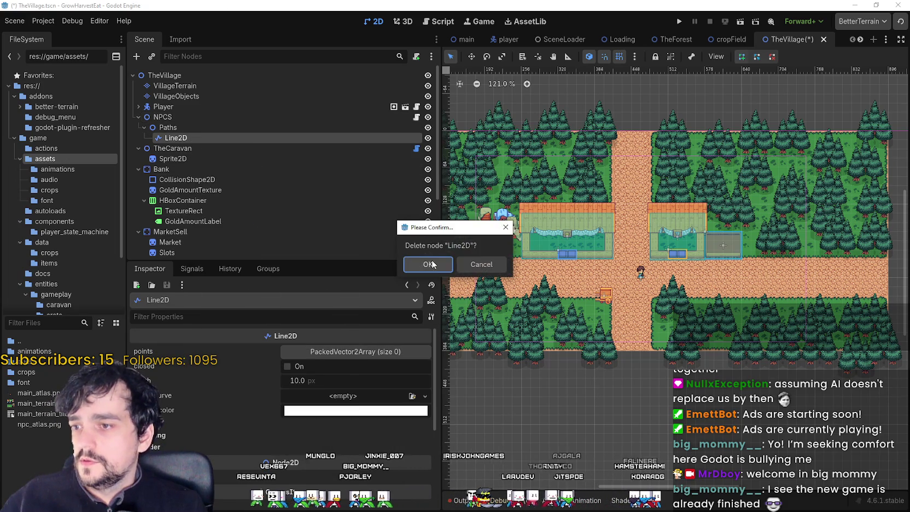
pyautogui.press('Return')
pyautogui.click(207, 127)
pyautogui.rightClick(188, 128)
pyautogui.click(251, 138)
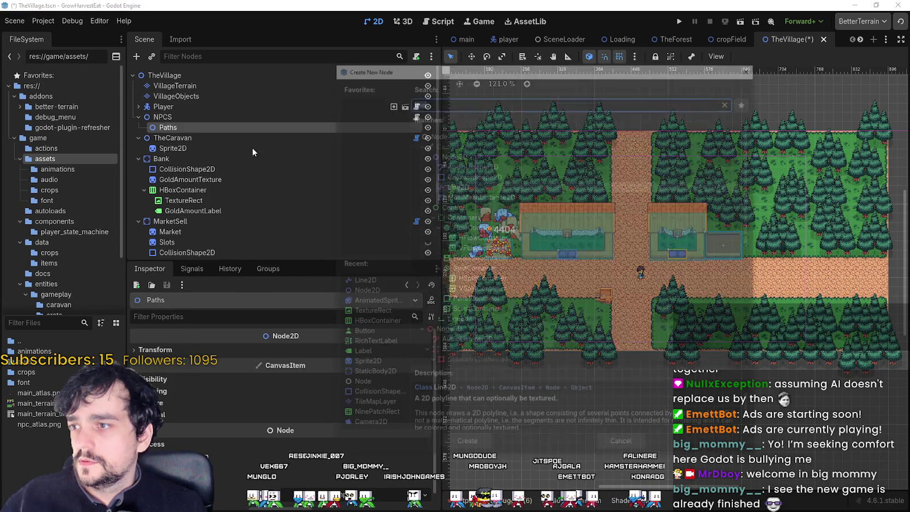
# - Create a Node2D named Exit_0 under Paths and move it to the road's left end
pyautogui.write('n')
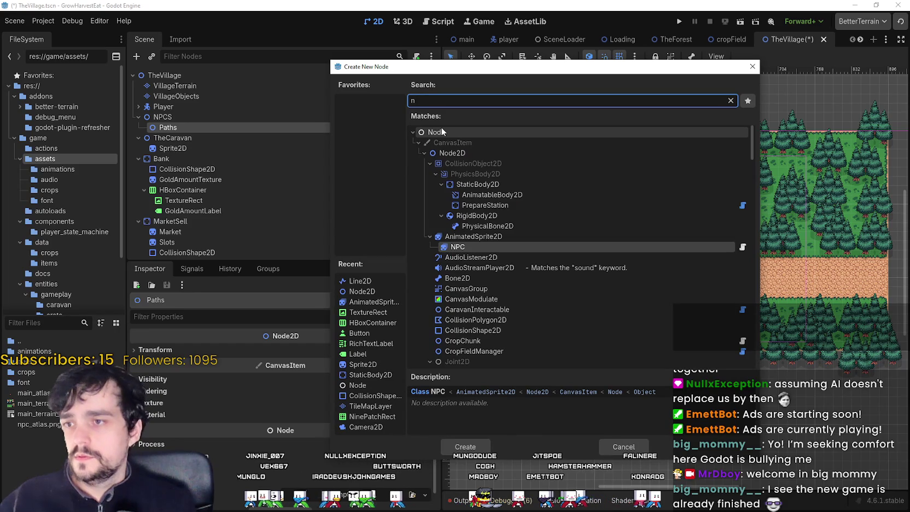
pyautogui.write('ode2d')
pyautogui.press('Return')
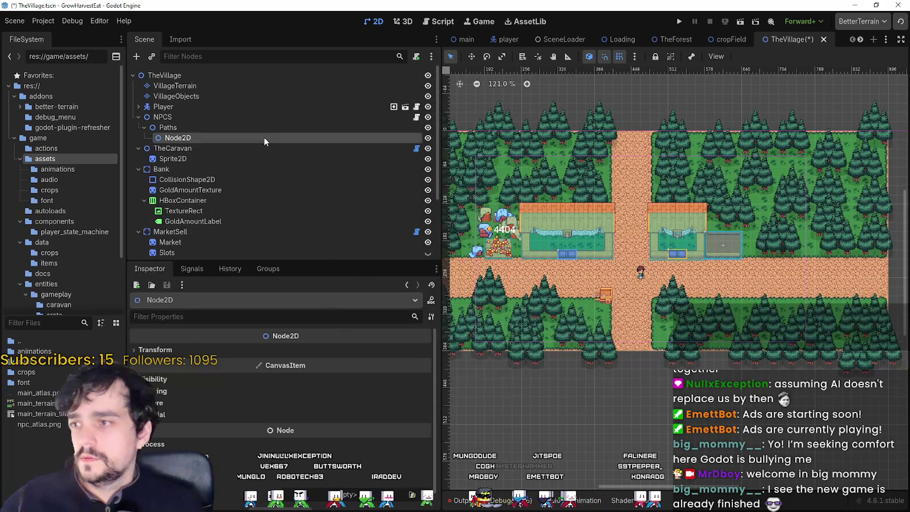
pyautogui.scroll(-3, 622, 226)
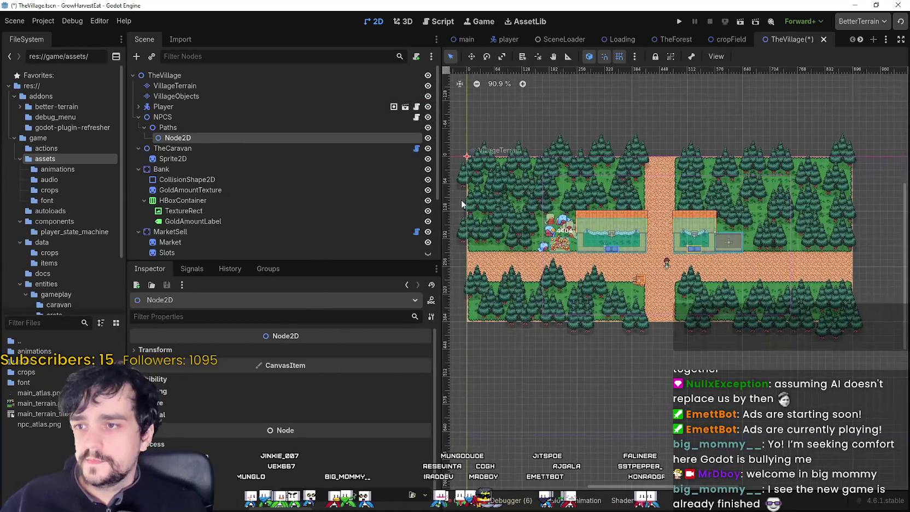
pyautogui.doubleClick(176, 138)
pyautogui.write('Exit_')
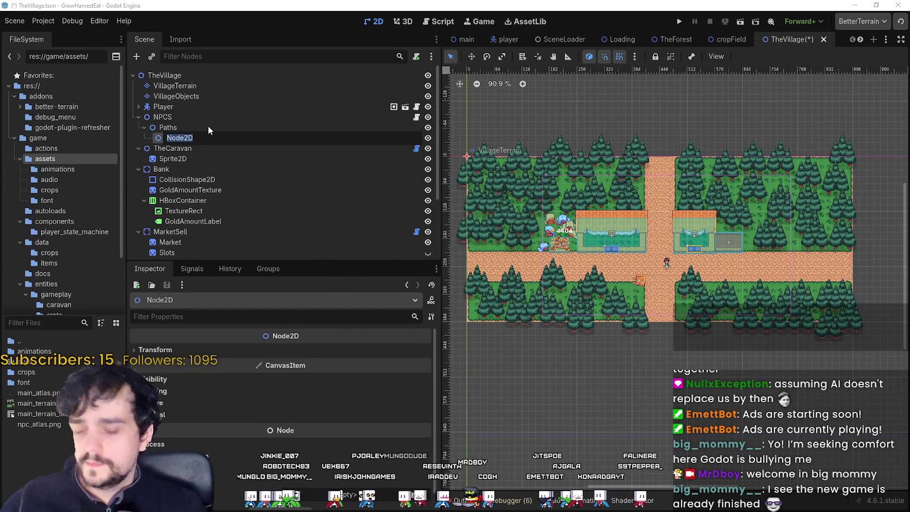
pyautogui.write('0')
pyautogui.press('Return')
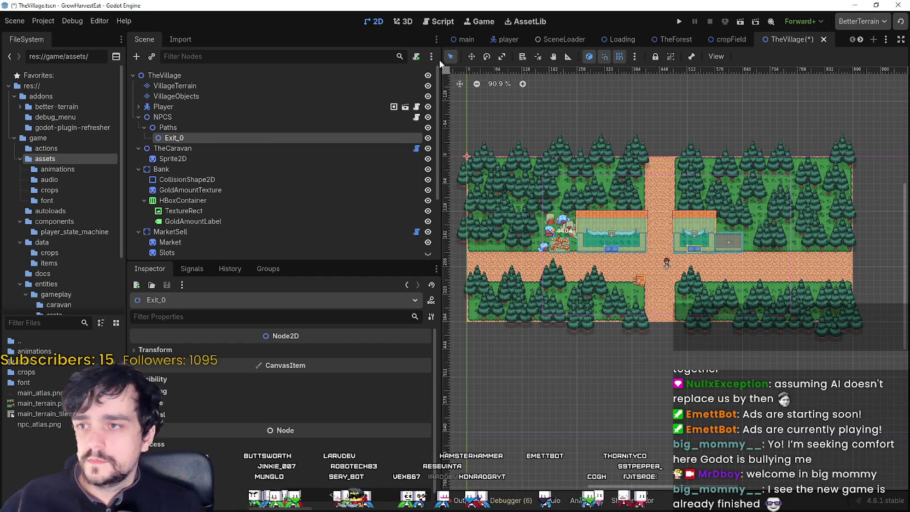
pyautogui.click(471, 58)
pyautogui.scroll(3, 471, 157)
pyautogui.moveTo(465, 168); pyautogui.dragTo(471, 343)
pyautogui.scroll(6, 617, 295)
pyautogui.scroll(6, 617, 295)
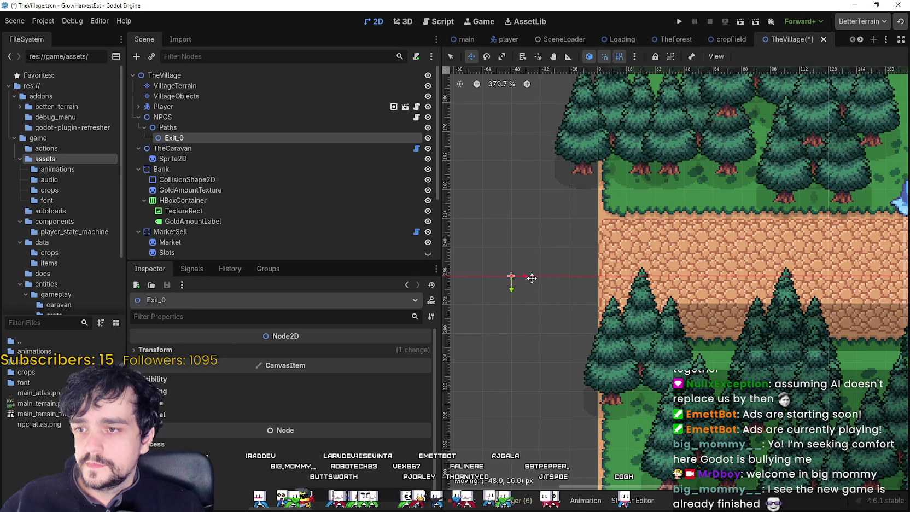
pyautogui.scroll(-10, 532, 278)
# - Duplicate Exit_0 into Exit_1, Exit_2 and Exit_3, placing them at the right and bottom road ends
pyautogui.hotkey('ctrl', 'd')
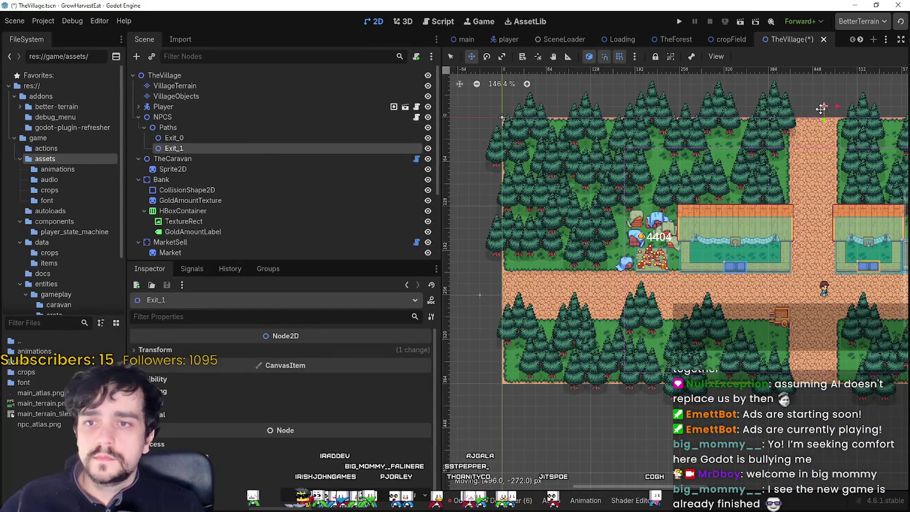
pyautogui.scroll(1, 822, 108)
pyautogui.moveTo(862, 161)
pyautogui.mouseDown()
pyautogui.moveTo(512, 156)
pyautogui.moveTo(550, 152)
pyautogui.mouseUp()
pyautogui.hotkey('ctrl', 'd')
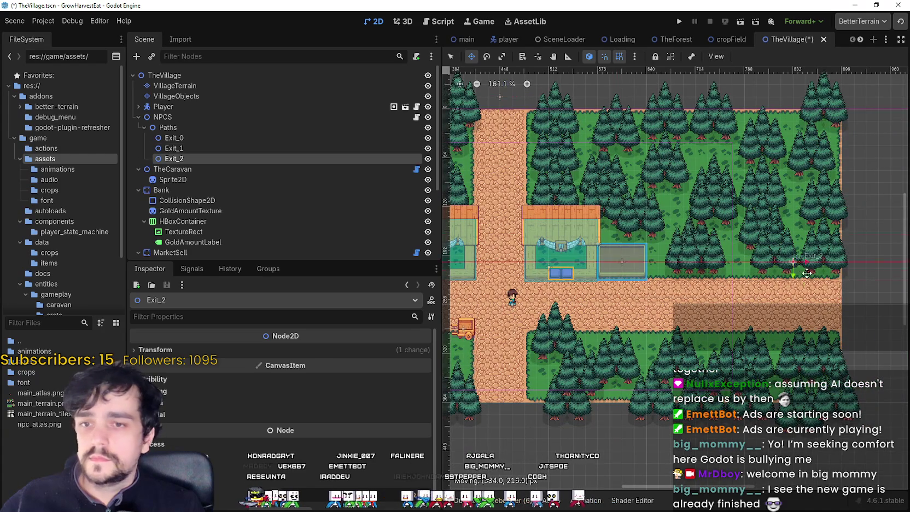
pyautogui.scroll(-3, 853, 263)
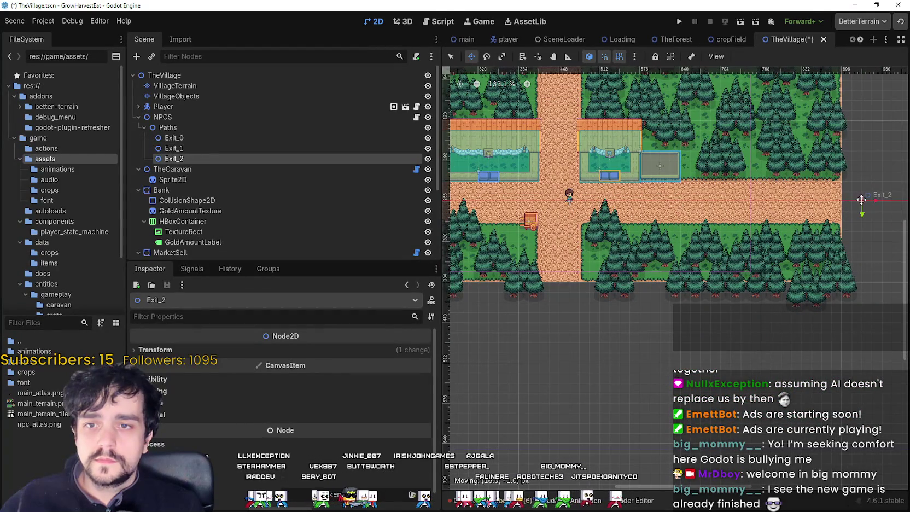
pyautogui.moveTo(851, 201); pyautogui.dragTo(861, 201)
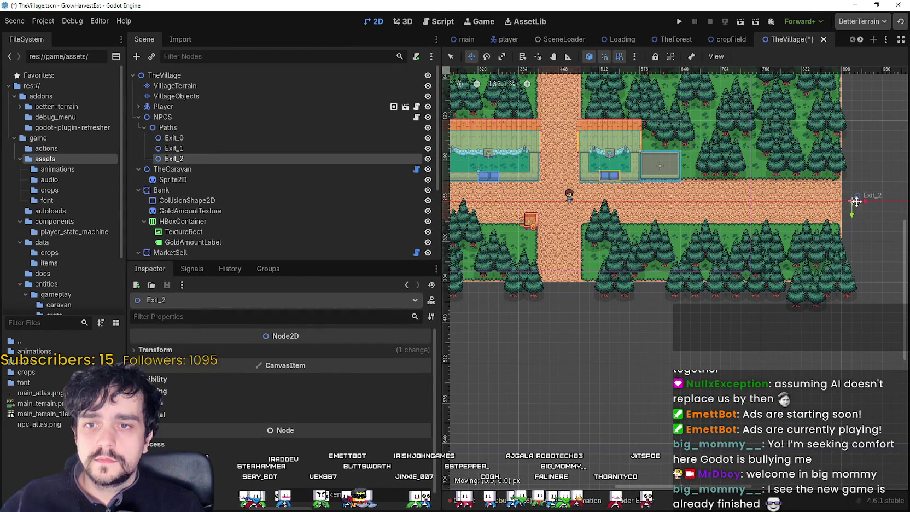
pyautogui.hotkey('ctrl', 'd')
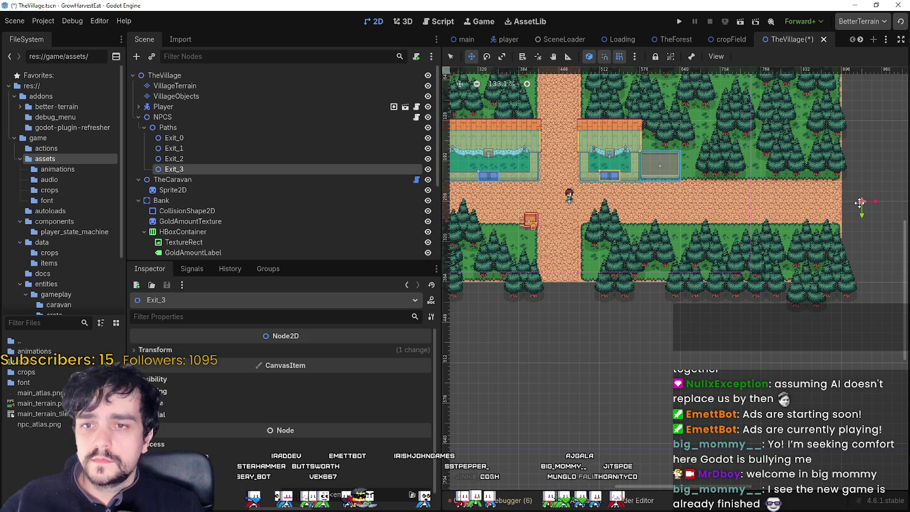
pyautogui.moveTo(859, 202); pyautogui.dragTo(559, 302)
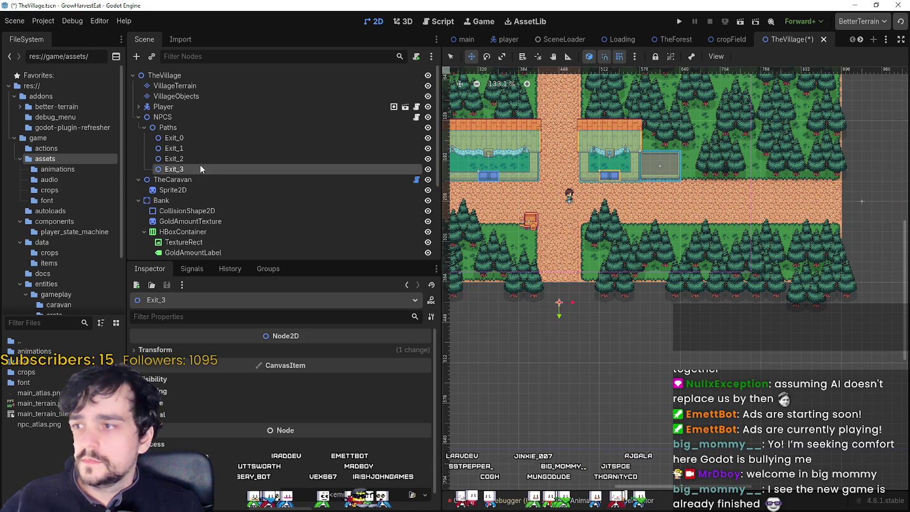
# - Check the placement of Exit_2 and Exit_1, then save the village scene
pyautogui.click(174, 158)
pyautogui.scroll(3, 557, 155)
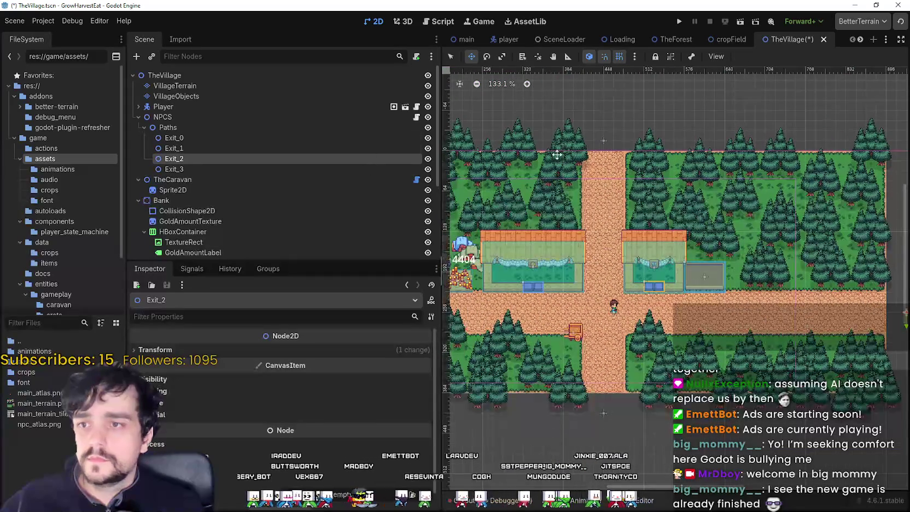
pyautogui.click(605, 140)
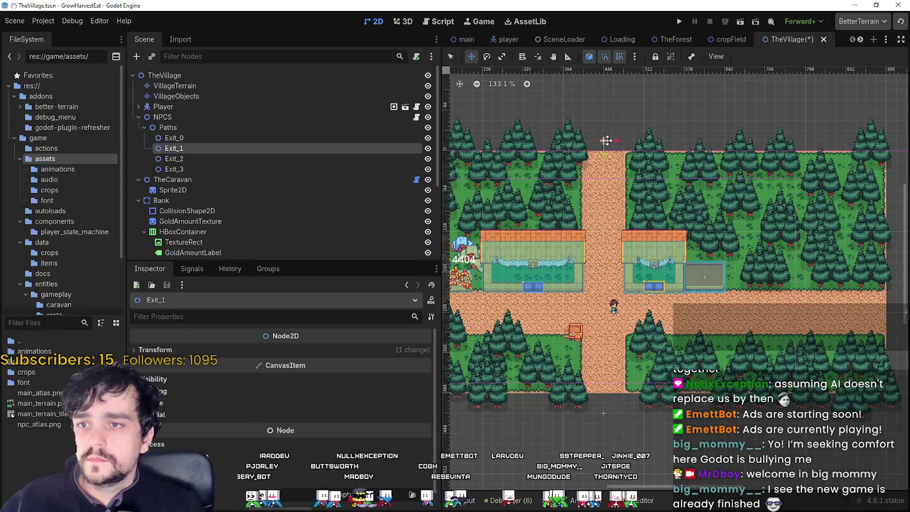
pyautogui.hscroll(-10, 561, 226)
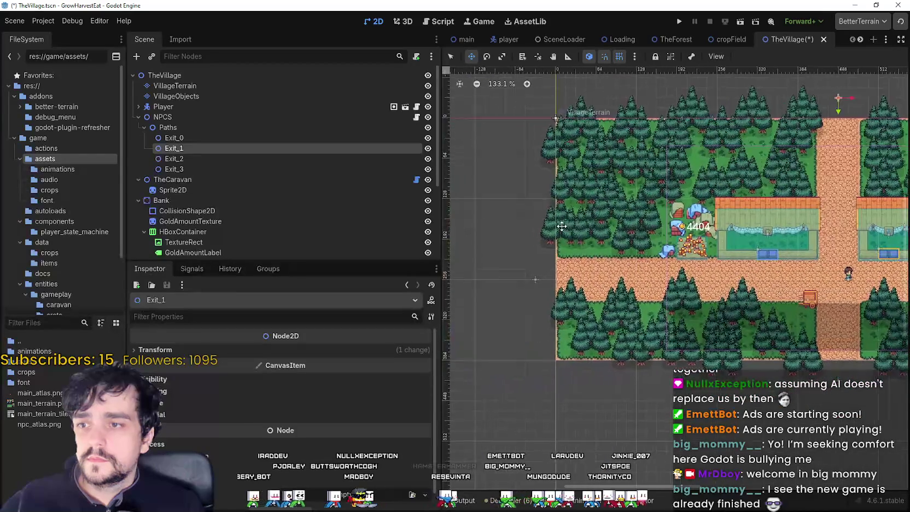
pyautogui.hscroll(12, 561, 225)
pyautogui.hotkey('ctrl', 's')
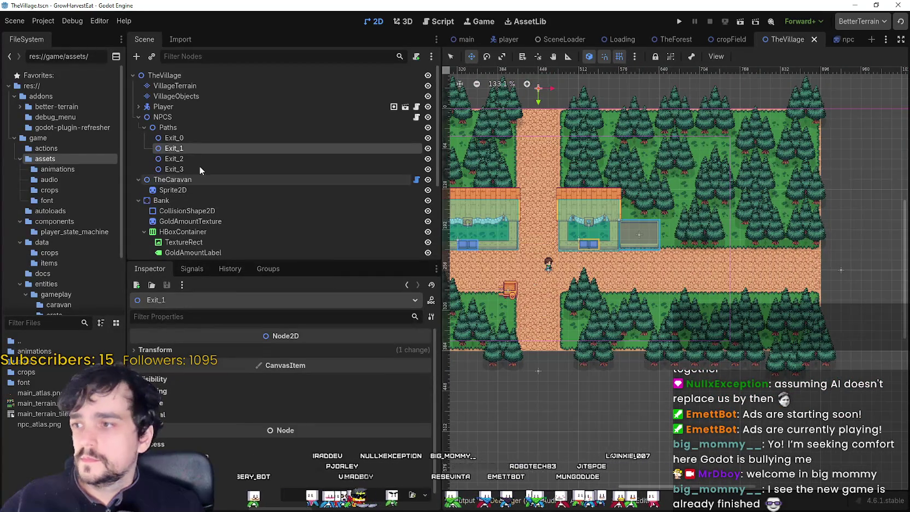
# - Add four empty entries to the NPCS node's exit_paths list
pyautogui.click(164, 117)
pyautogui.click(269, 429)
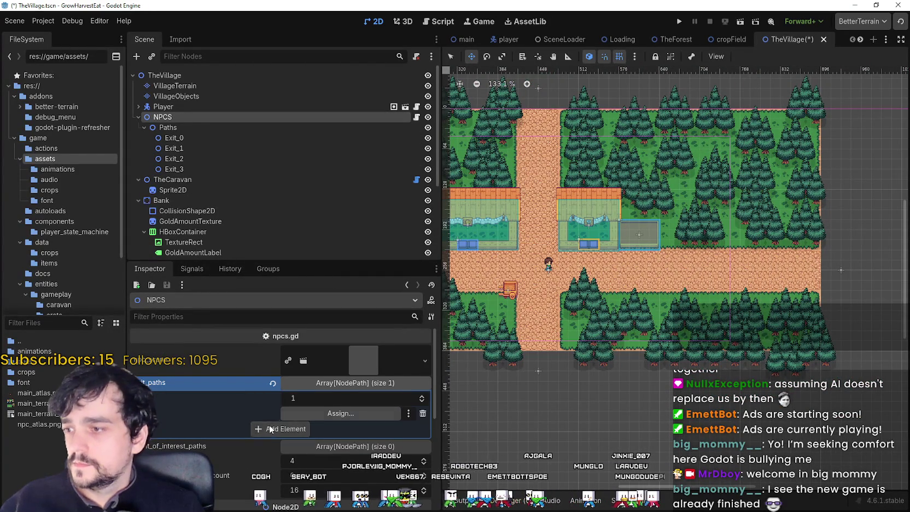
pyautogui.click(270, 429)
pyautogui.click(269, 444)
pyautogui.click(269, 459)
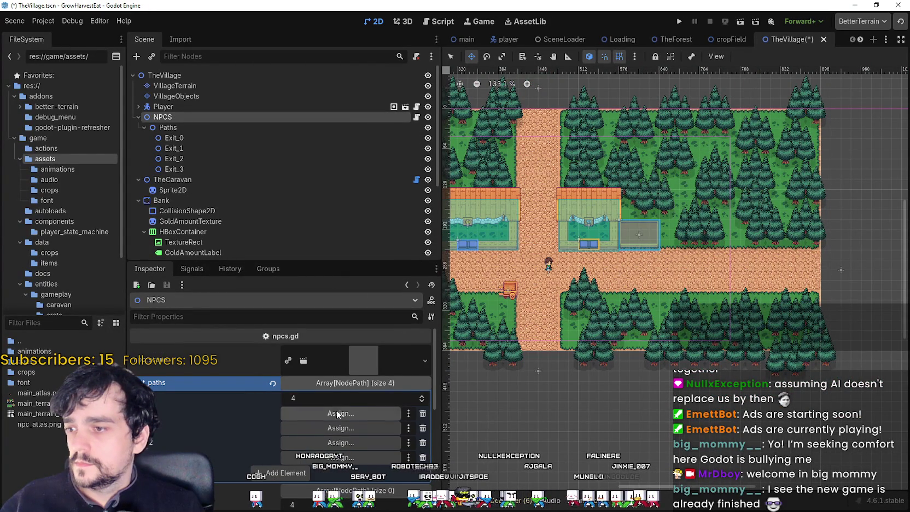
# - Assign Exit_0, Exit_1, Exit_2 and Exit_3 to the four exit_paths entries
pyautogui.click(337, 413)
pyautogui.click(454, 183)
pyautogui.click(408, 408)
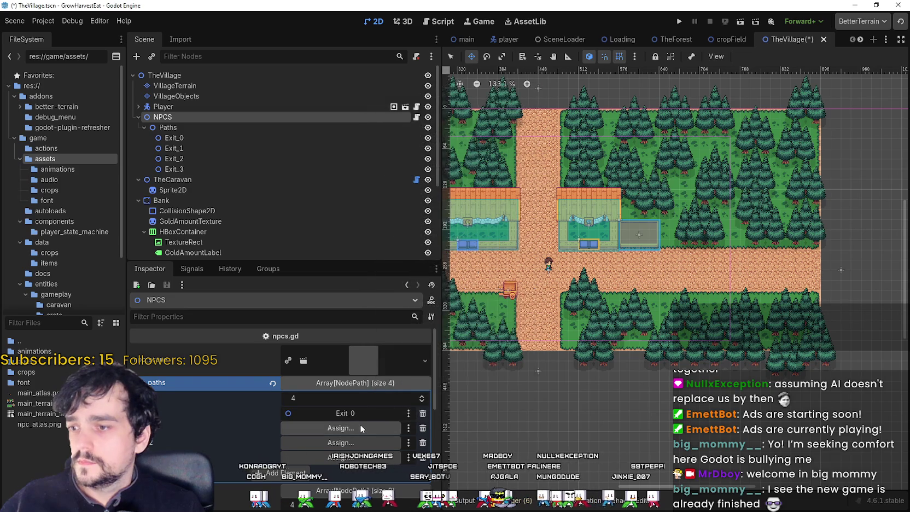
pyautogui.click(360, 428)
pyautogui.doubleClick(430, 202)
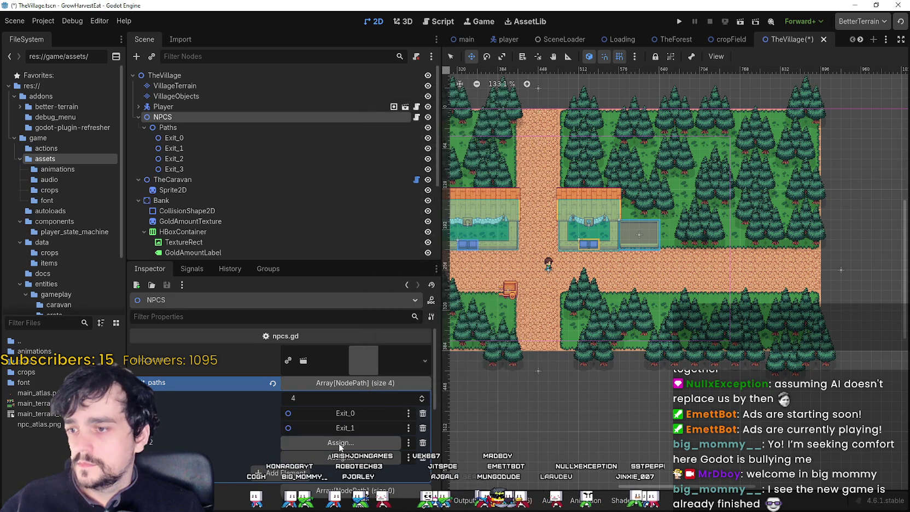
pyautogui.click(339, 443)
pyautogui.doubleClick(418, 210)
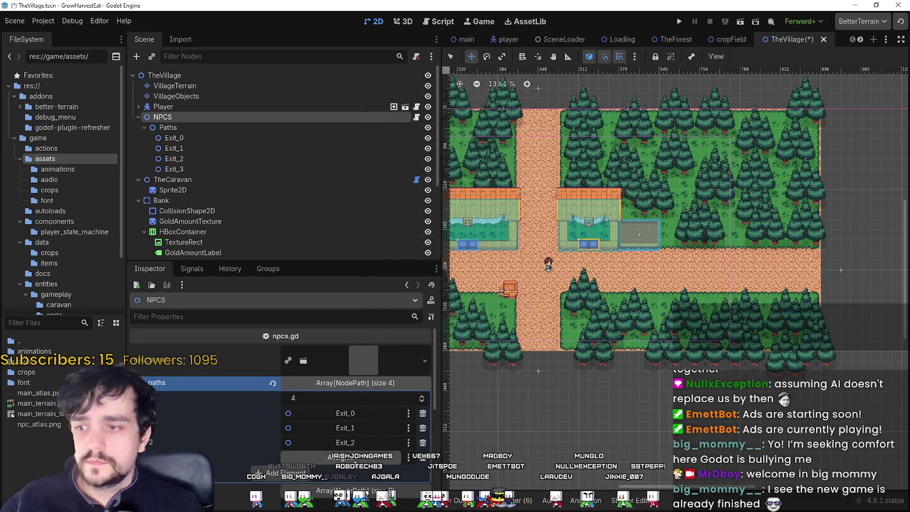
pyautogui.click(355, 461)
pyautogui.doubleClick(411, 220)
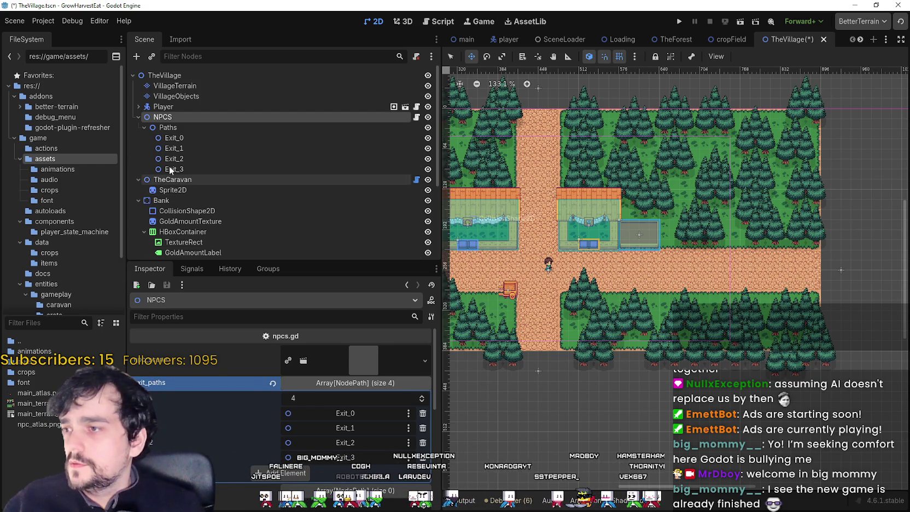
# - Add a Marker2D child under the Paths node
pyautogui.click(160, 127)
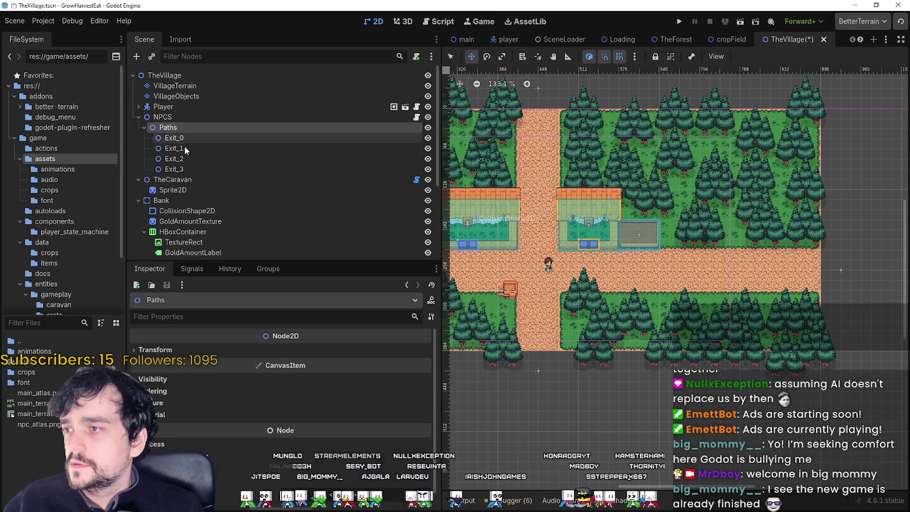
pyautogui.rightClick(183, 130)
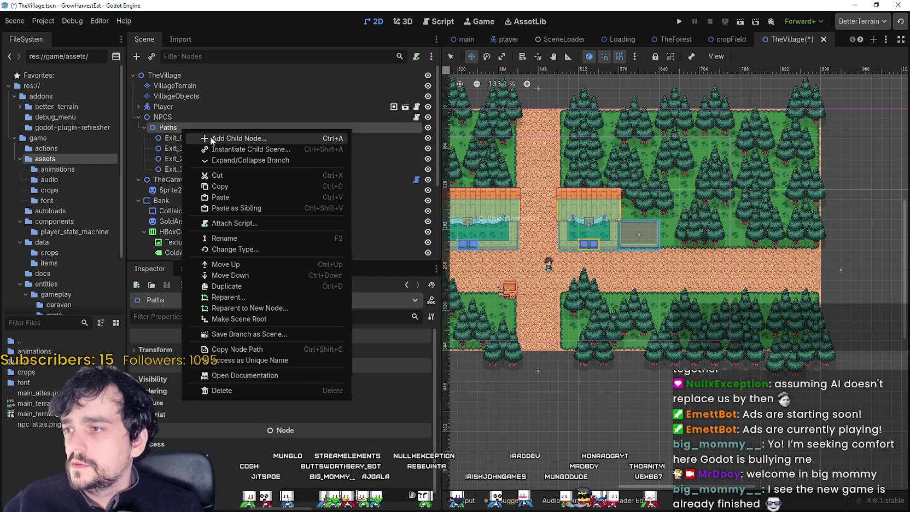
pyautogui.click(225, 141)
pyautogui.write('marker')
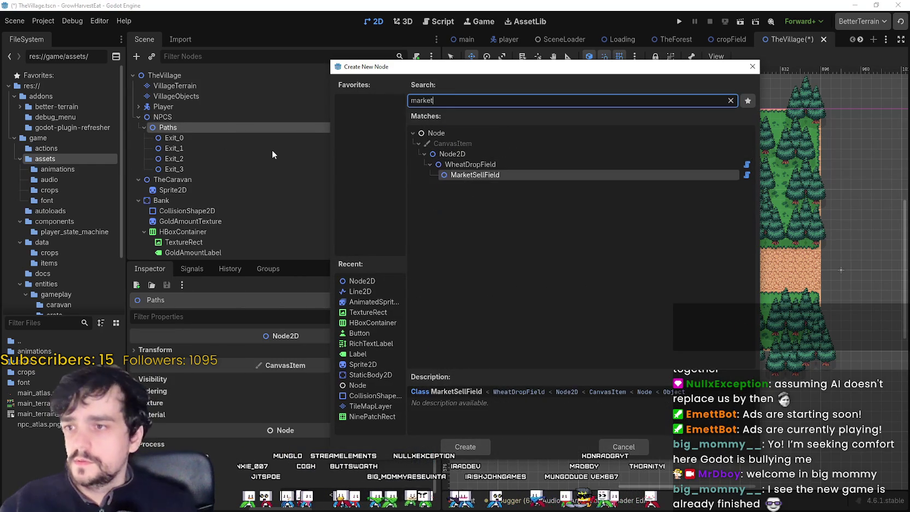
pyautogui.press('Return')
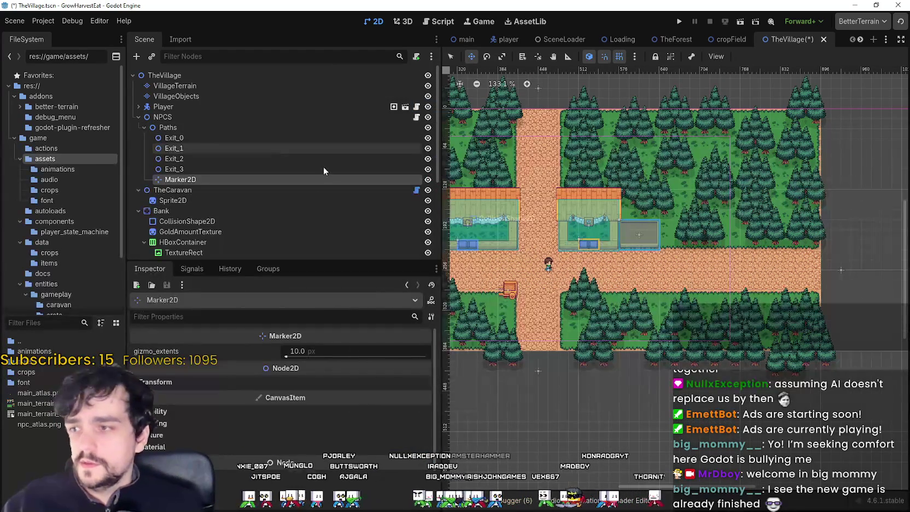
# - Set the marker's gizmo_extents to 20 px
pyautogui.scroll(-2, 529, 186)
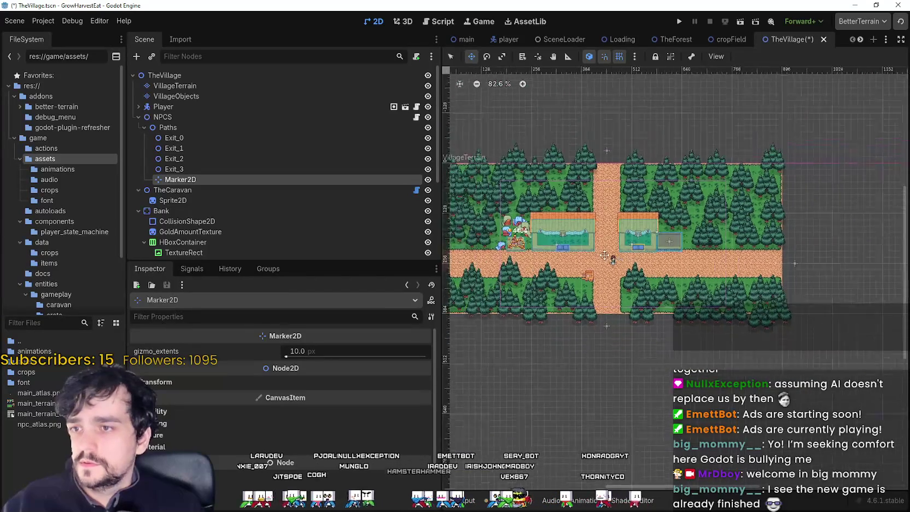
pyautogui.scroll(1, 528, 186)
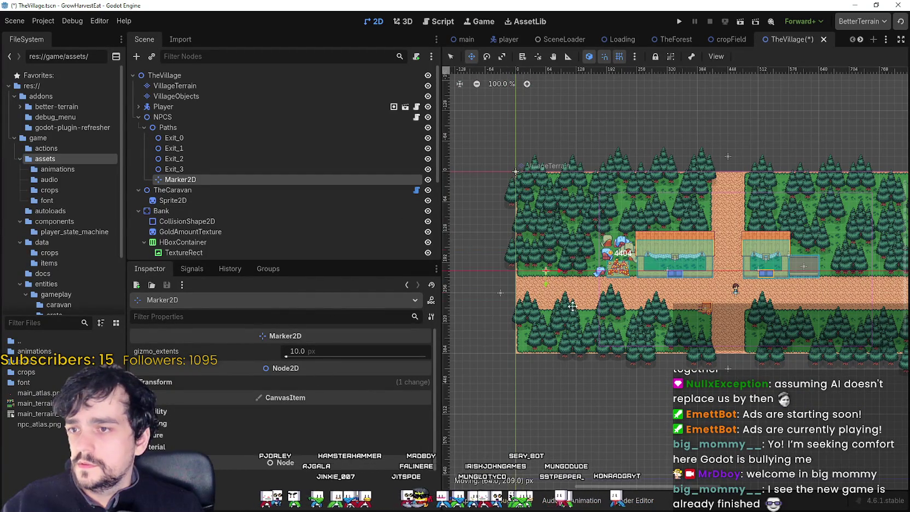
pyautogui.scroll(10, 670, 333)
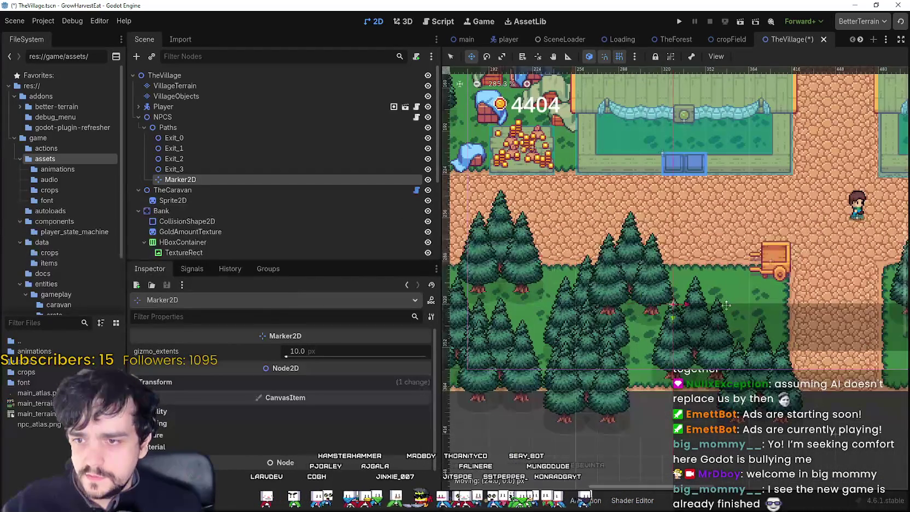
pyautogui.scroll(6, 764, 266)
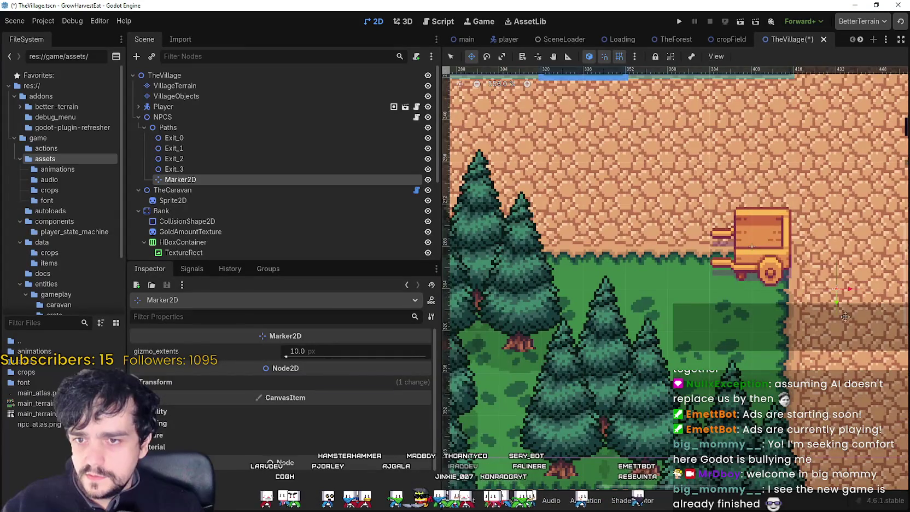
pyautogui.hscroll(5, 845, 317)
pyautogui.moveTo(288, 354)
pyautogui.mouseDown()
pyautogui.moveTo(307, 360)
pyautogui.moveTo(287, 360)
pyautogui.mouseUp()
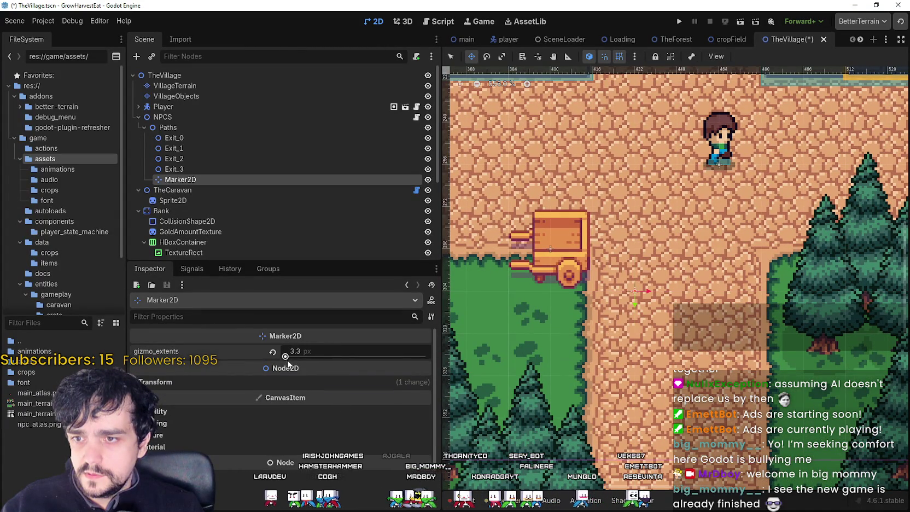
pyautogui.click(276, 384)
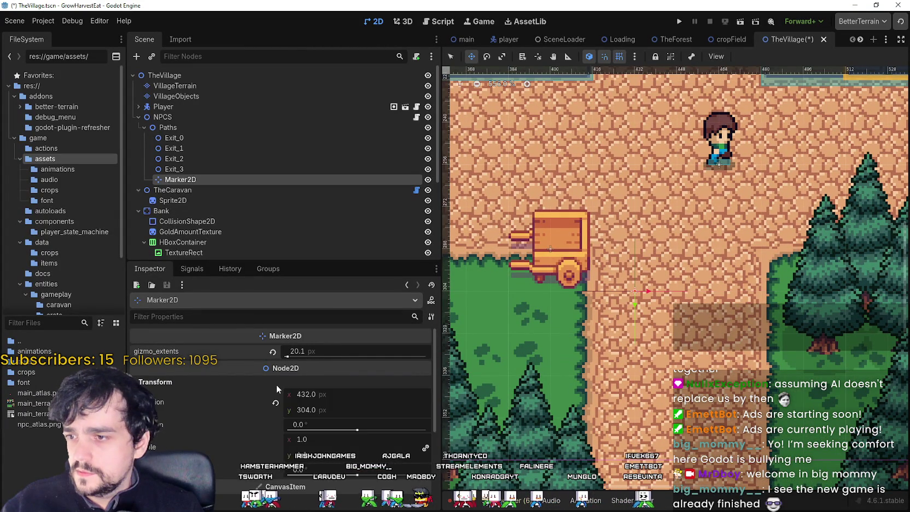
pyautogui.click(275, 384)
pyautogui.click(351, 346)
pyautogui.write('20')
pyautogui.press('Return')
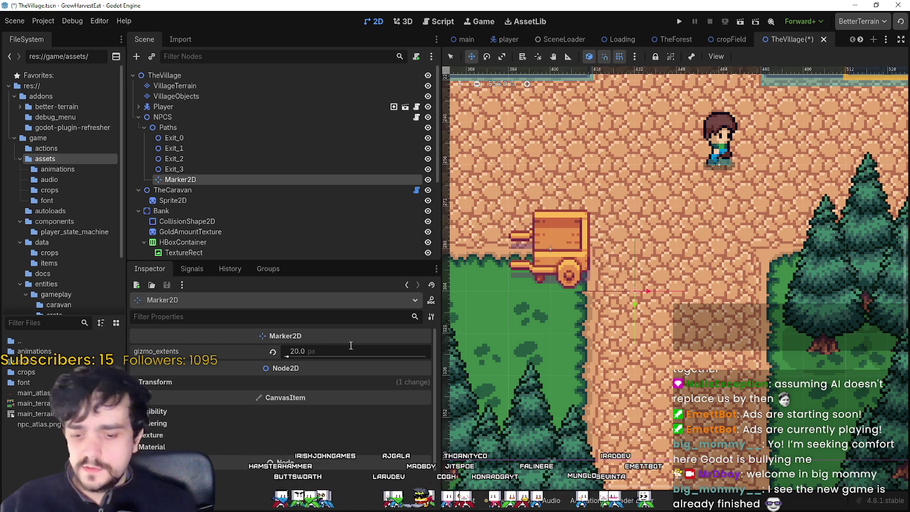
# - Move the marker onto the road near the houses
pyautogui.scroll(-5, 499, 228)
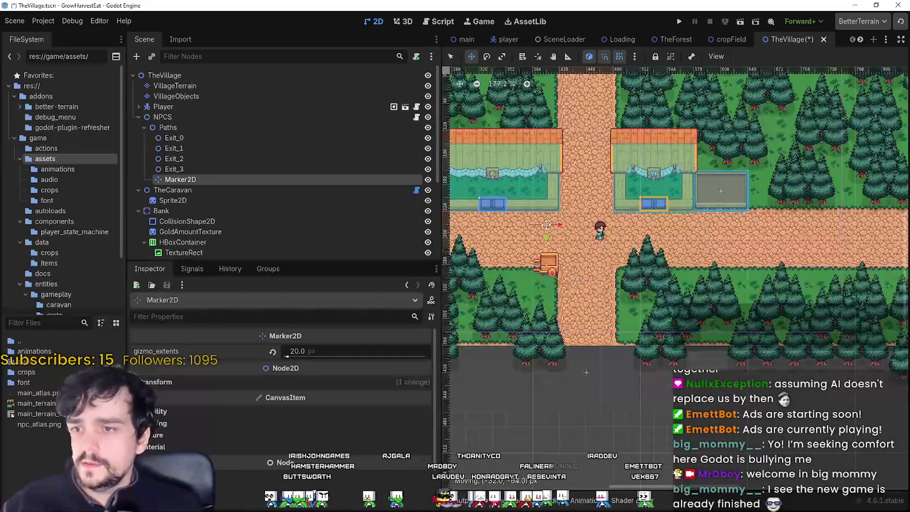
pyautogui.moveTo(500, 228); pyautogui.dragTo(509, 246)
pyautogui.scroll(-1, 547, 257)
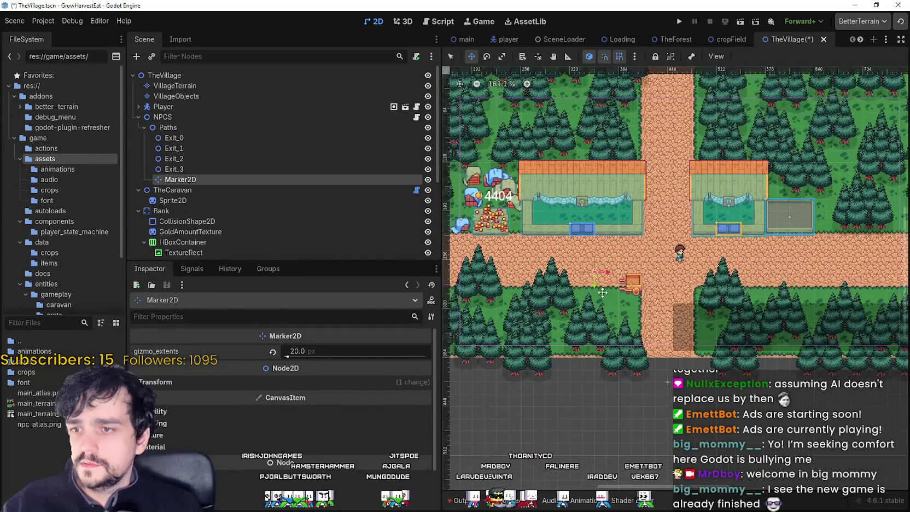
pyautogui.scroll(4, 582, 250)
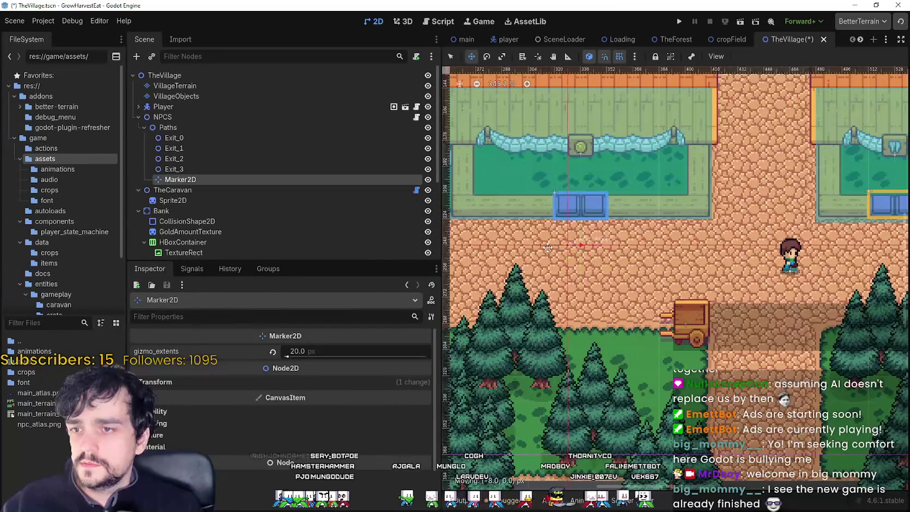
pyautogui.moveTo(582, 240); pyautogui.dragTo(507, 232)
pyautogui.scroll(-3, 506, 232)
pyautogui.scroll(2, 516, 232)
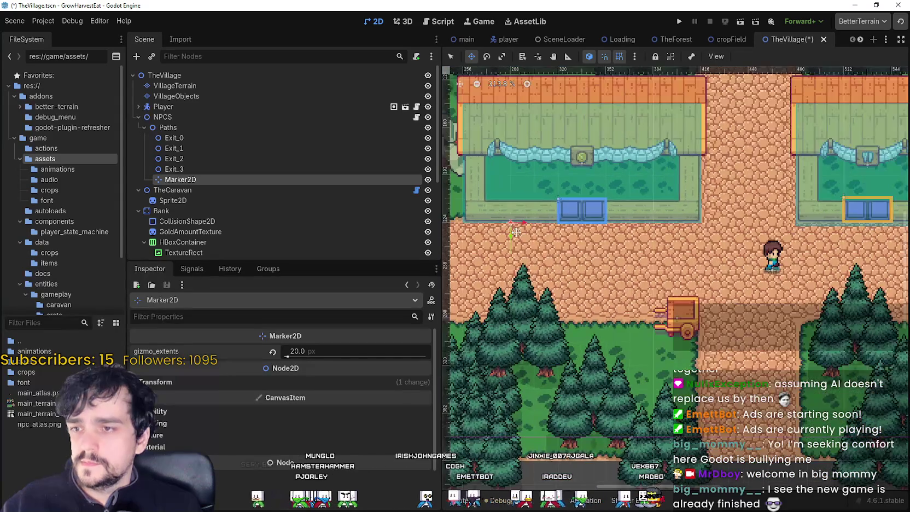
pyautogui.scroll(2, 506, 221)
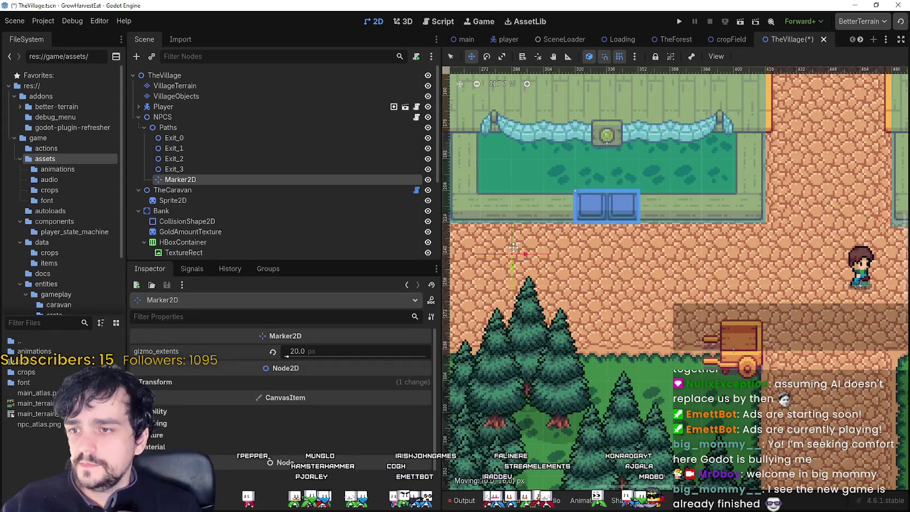
pyautogui.scroll(-4, 514, 249)
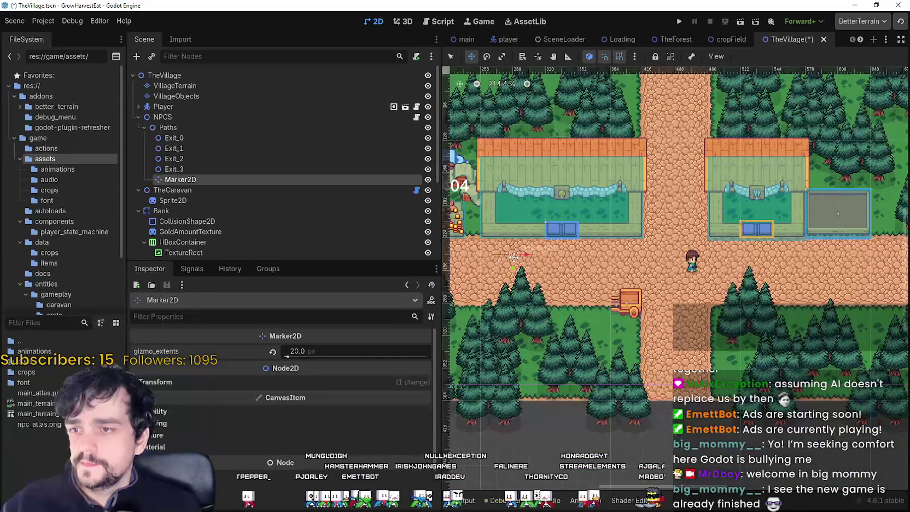
pyautogui.scroll(1, 513, 245)
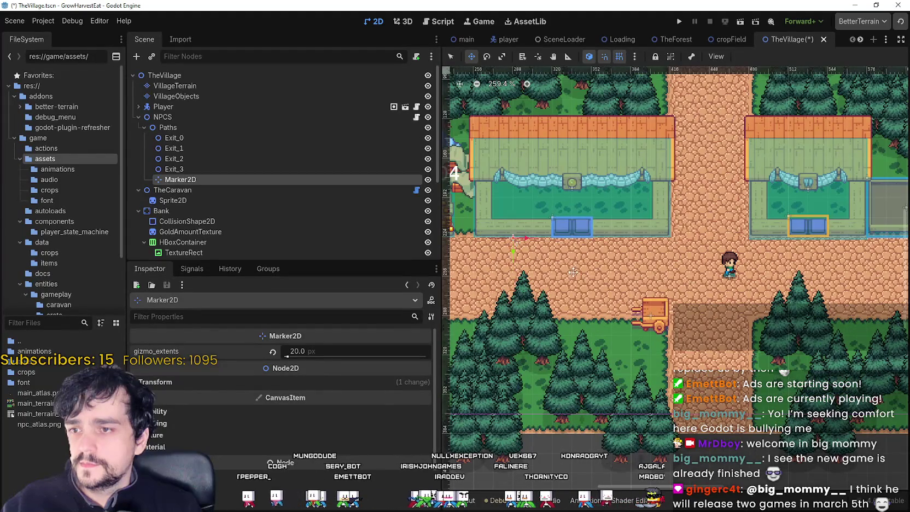
pyautogui.hscroll(2, 573, 272)
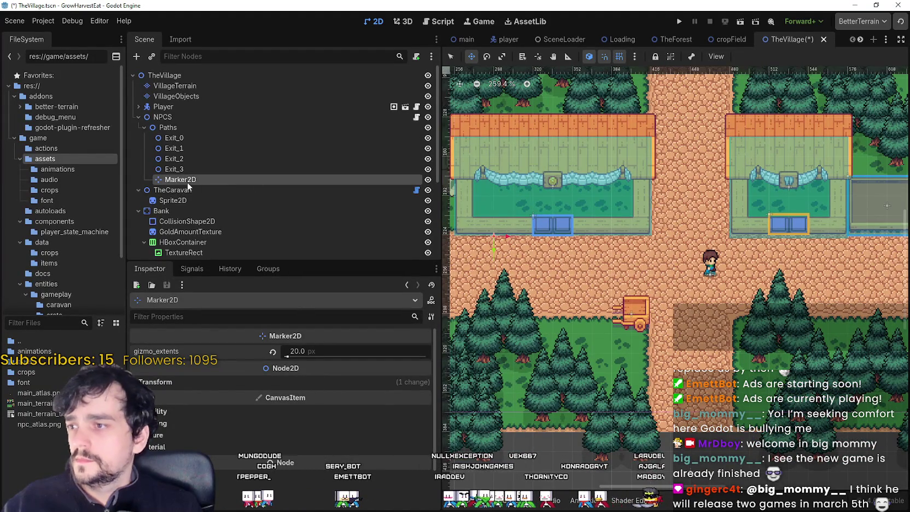
# - Rename the marker Interest_0 and duplicate it as Interest_1 and Interest_2
pyautogui.press('F2')
pyautogui.write('In')
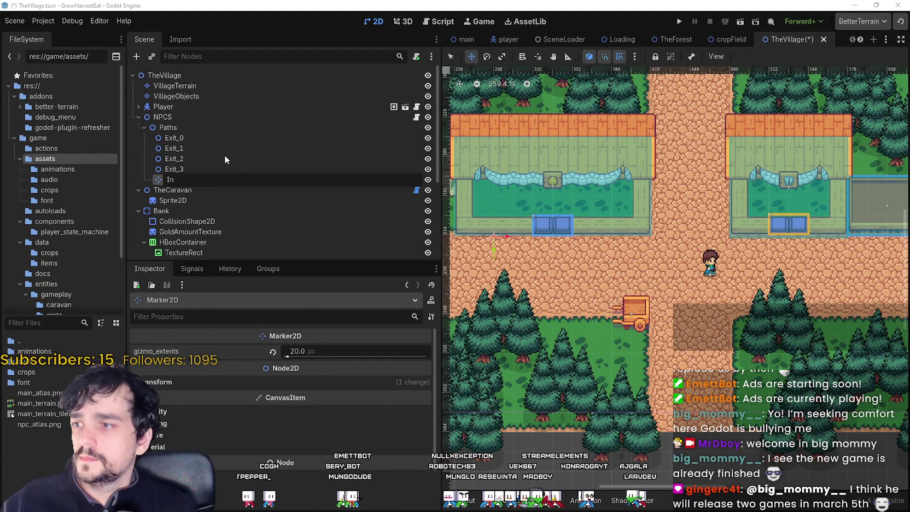
pyautogui.write('tterest_0')
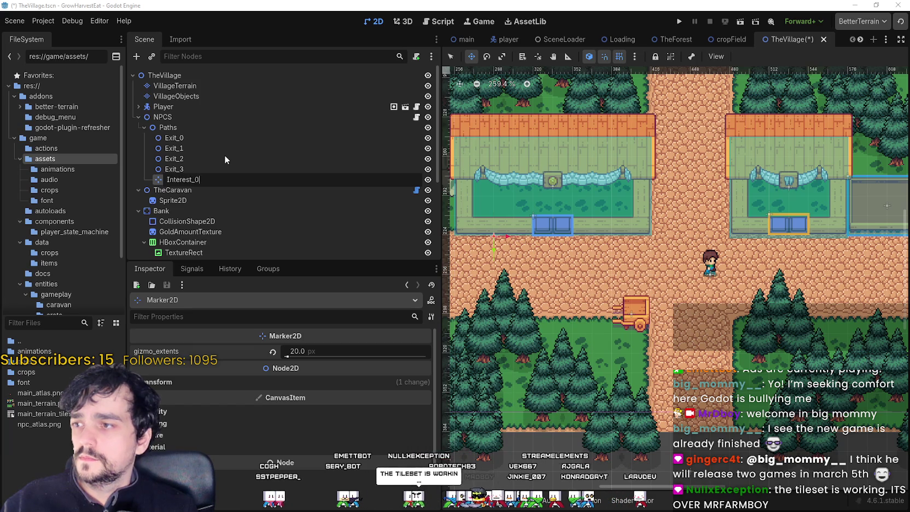
pyautogui.press('Return')
pyautogui.hotkey('ctrl', 'd')
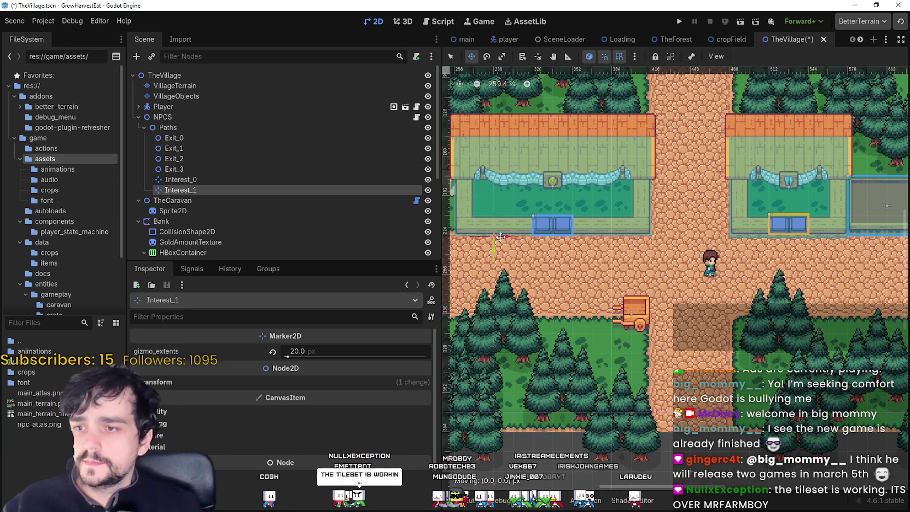
pyautogui.hotkey('ctrl', 'd')
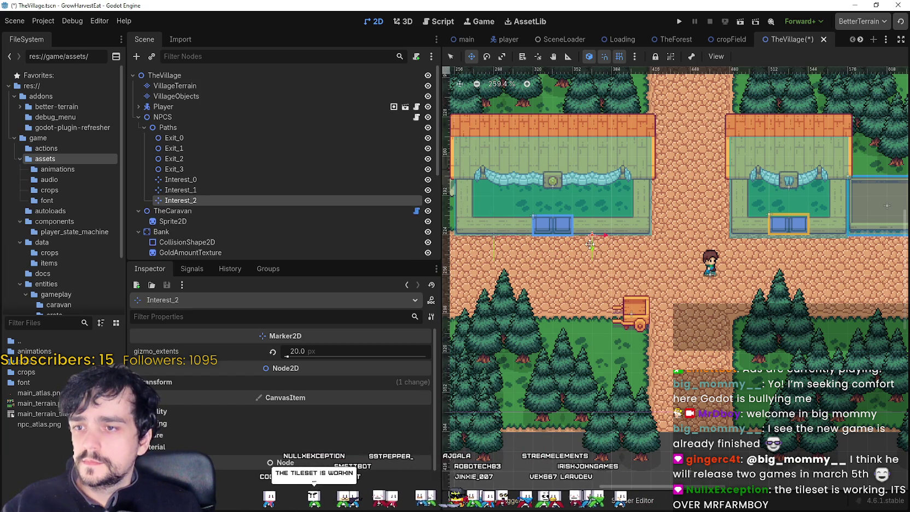
pyautogui.hscroll(2, 606, 275)
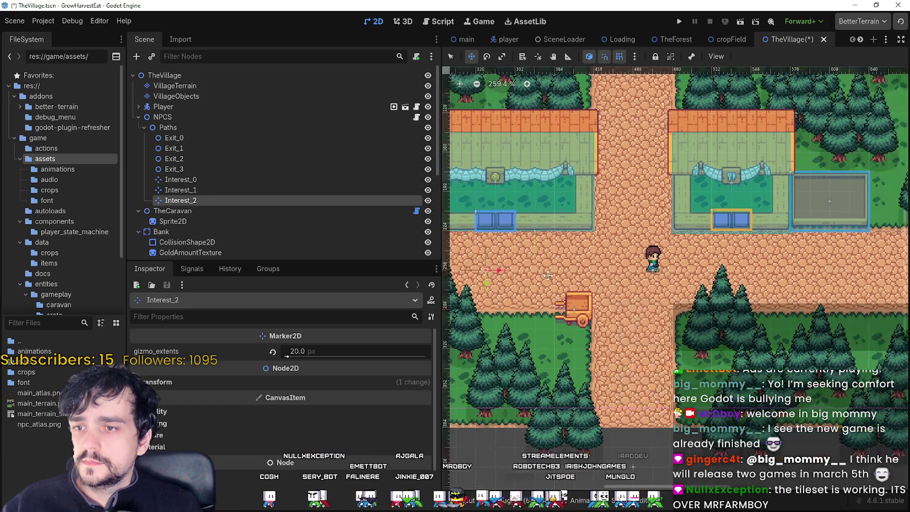
# - Duplicate Interest_3 through Interest_6 and spread them along the road, one beside the cart
pyautogui.hotkey('ctrl', 'd')
pyautogui.moveTo(463, 286)
pyautogui.mouseDown()
pyautogui.moveTo(620, 244)
pyautogui.moveTo(679, 266)
pyautogui.mouseUp()
pyautogui.hotkey('ctrl', 'd')
pyautogui.moveTo(736, 253); pyautogui.dragTo(777, 246)
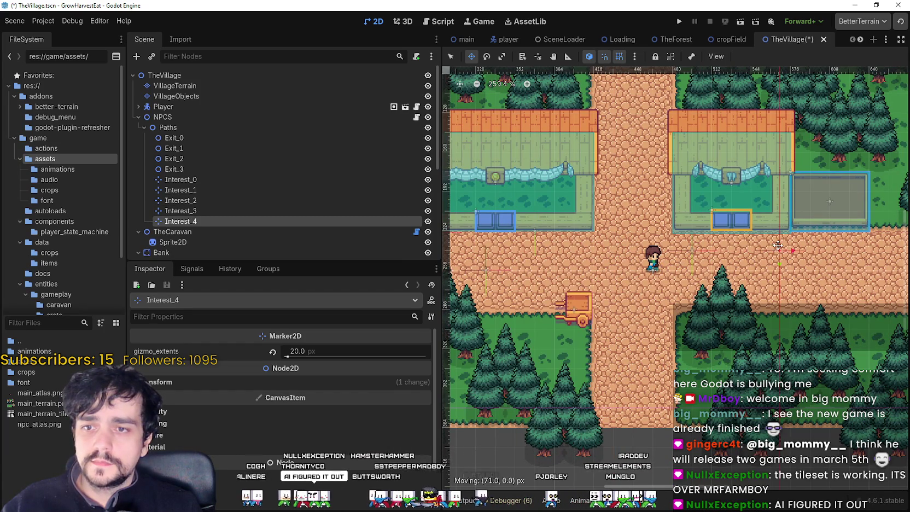
pyautogui.scroll(-3, 762, 275)
pyautogui.hotkey('ctrl', 'd')
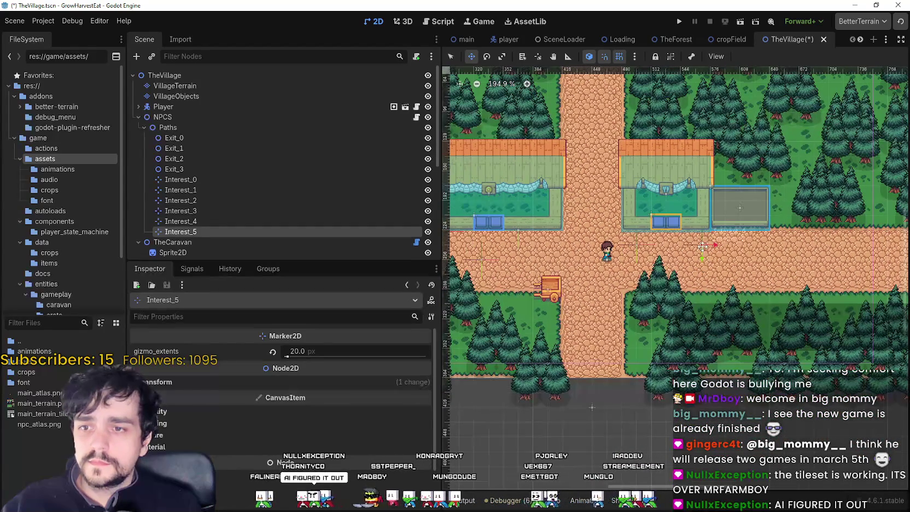
pyautogui.moveTo(721, 246); pyautogui.dragTo(581, 296)
pyautogui.hotkey('ctrl', 'd')
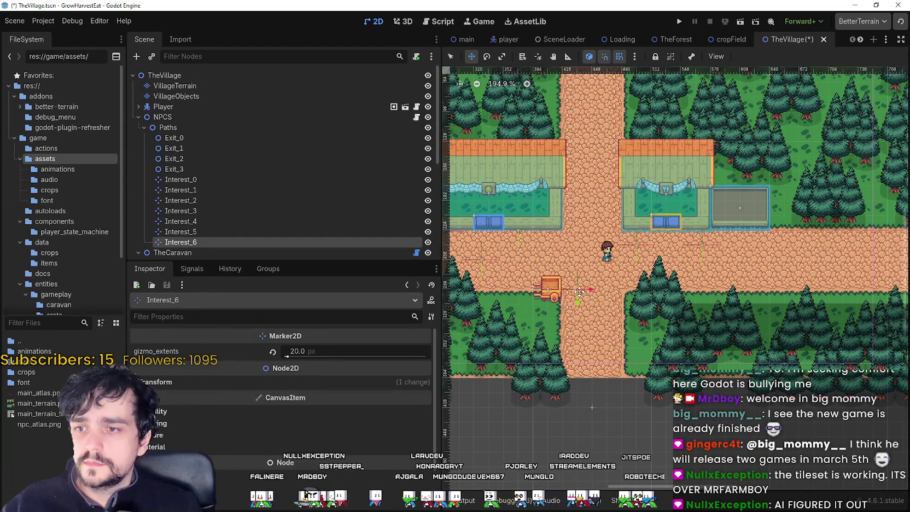
pyautogui.moveTo(579, 357); pyautogui.dragTo(585, 272)
pyautogui.scroll(-4, 585, 272)
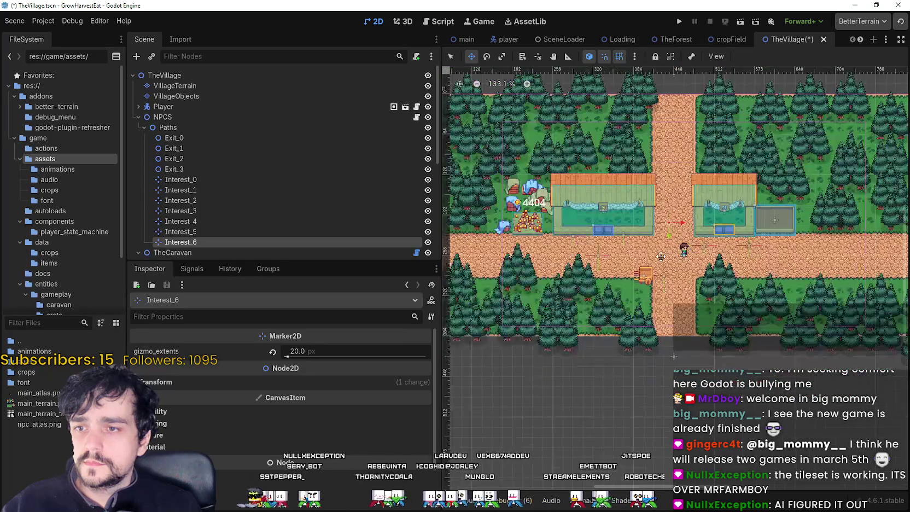
pyautogui.scroll(-1, 660, 244)
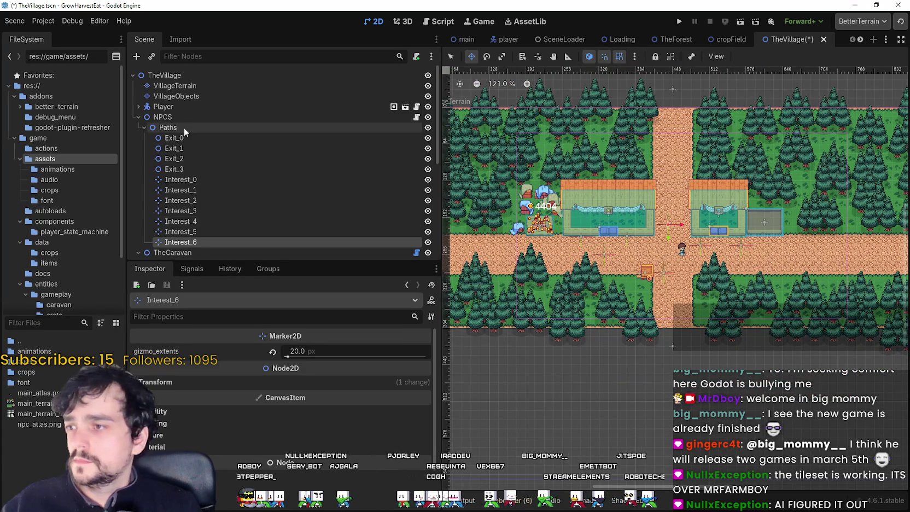
# - Select NPCS and add six empty slots to its point_of_interest_paths array
pyautogui.click(144, 127)
pyautogui.click(163, 117)
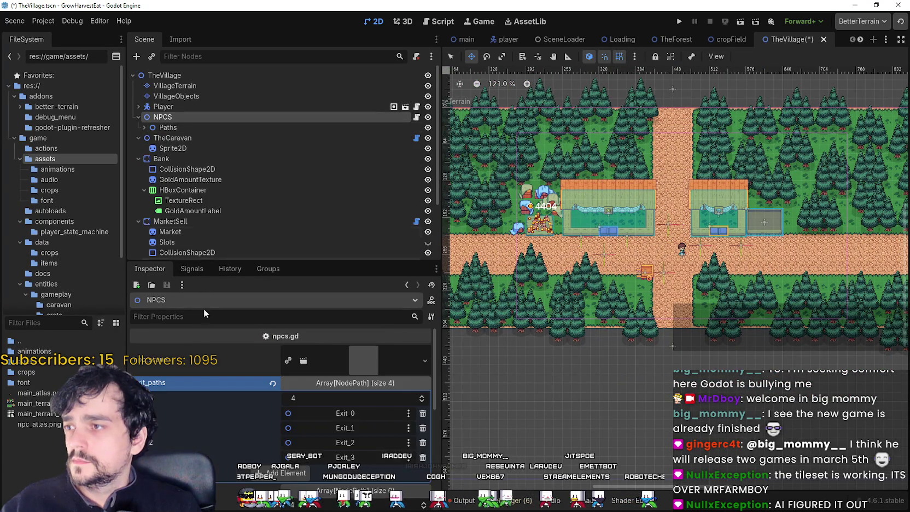
pyautogui.click(326, 383)
pyautogui.click(326, 383)
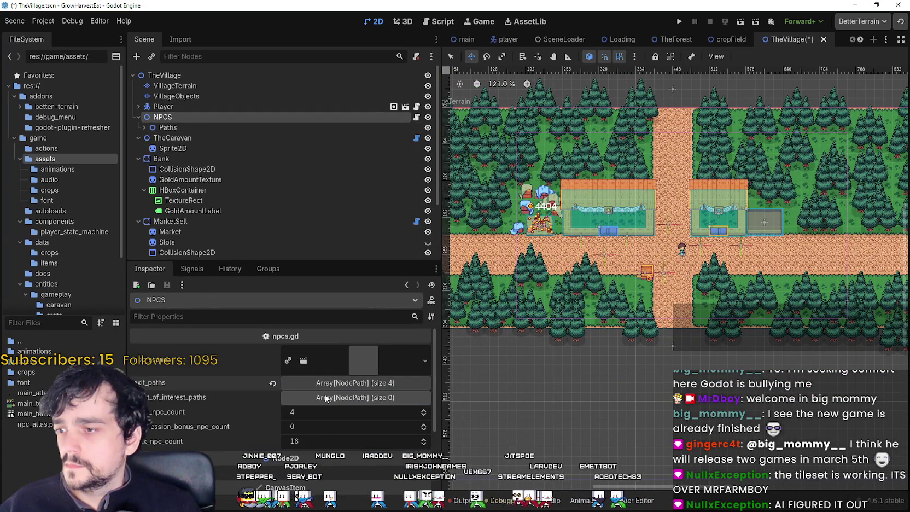
pyautogui.click(328, 397)
pyautogui.scroll(-2, 284, 377)
pyautogui.click(279, 364)
pyautogui.click(276, 377)
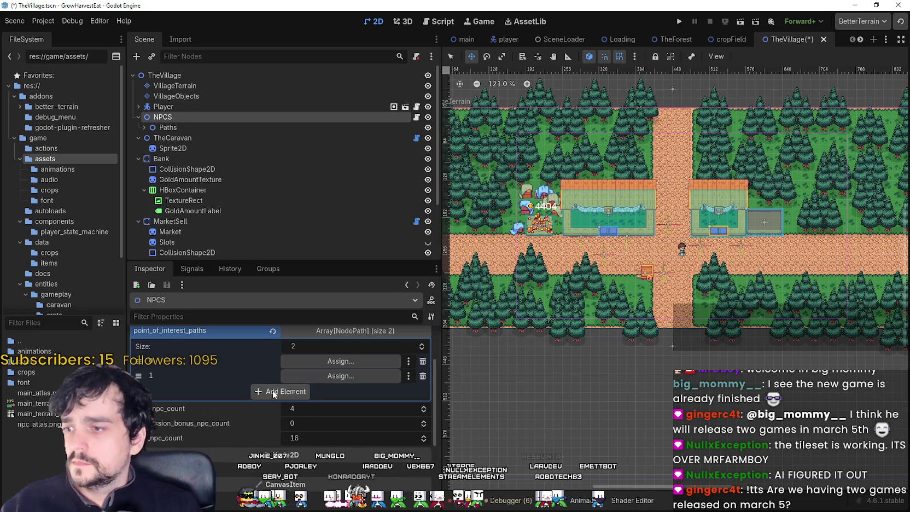
pyautogui.click(273, 391)
pyautogui.click(268, 407)
pyautogui.click(265, 422)
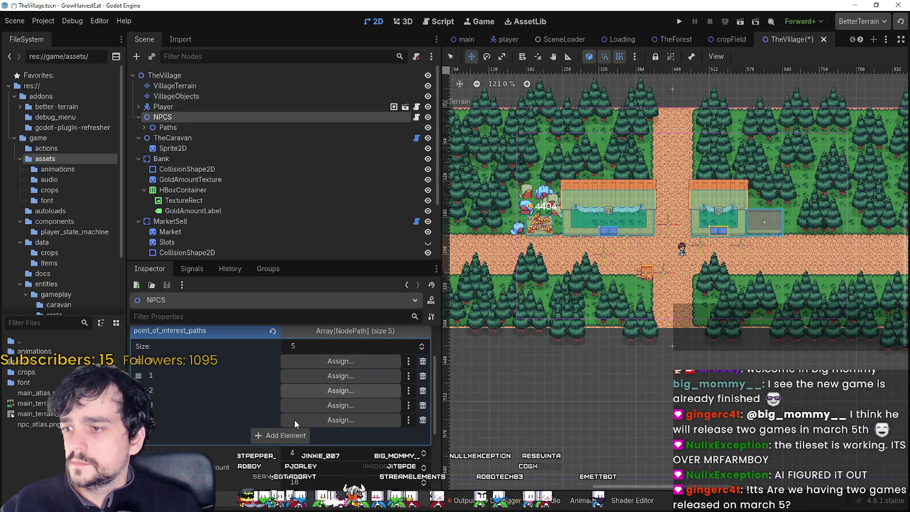
pyautogui.click(284, 435)
# - Assign Interest_0, Interest_1 and Interest_2 to the first three slots
pyautogui.click(317, 362)
pyautogui.click(430, 234)
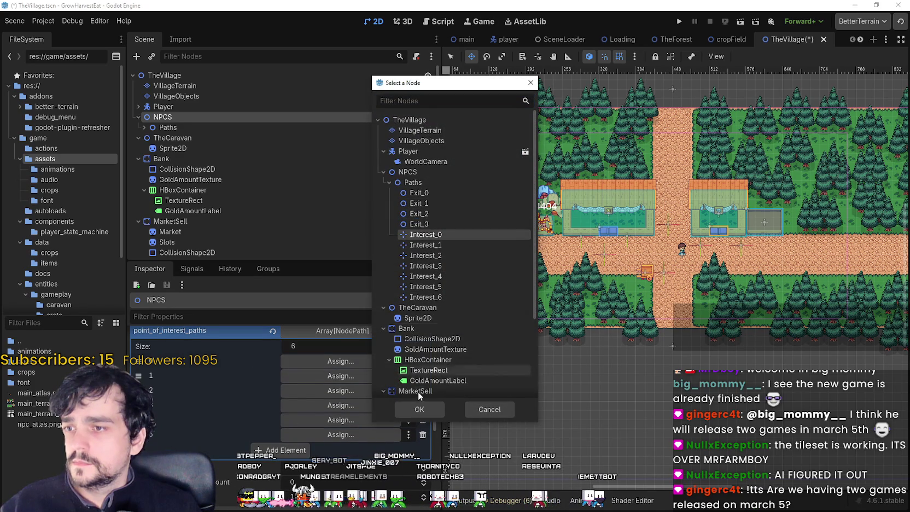
pyautogui.click(420, 408)
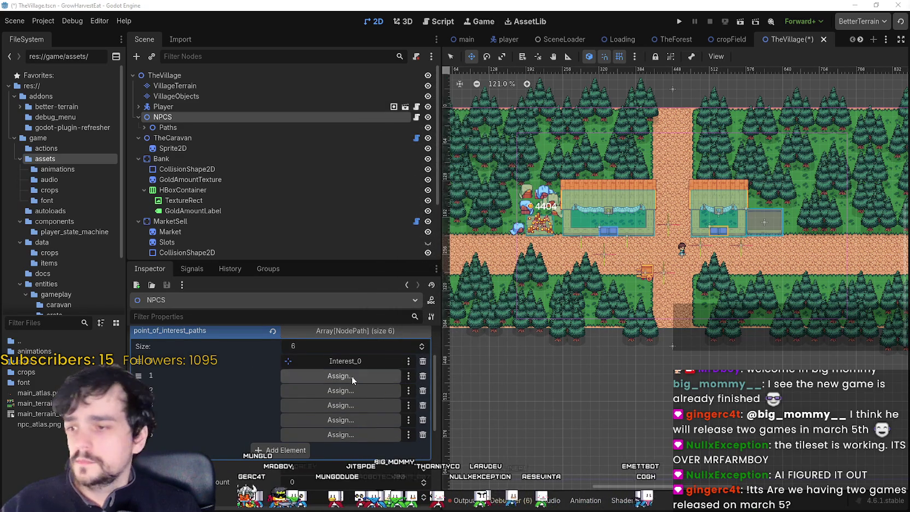
pyautogui.click(351, 377)
pyautogui.doubleClick(427, 246)
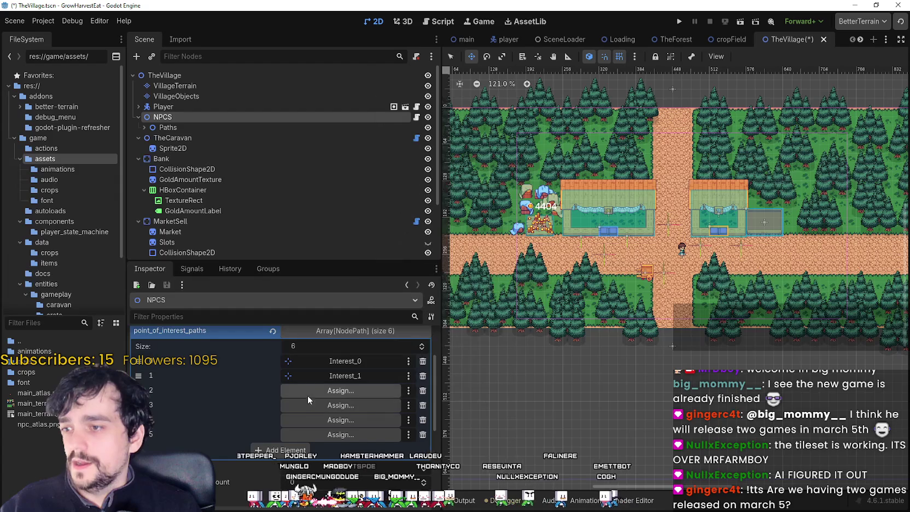
pyautogui.click(310, 391)
pyautogui.doubleClick(427, 255)
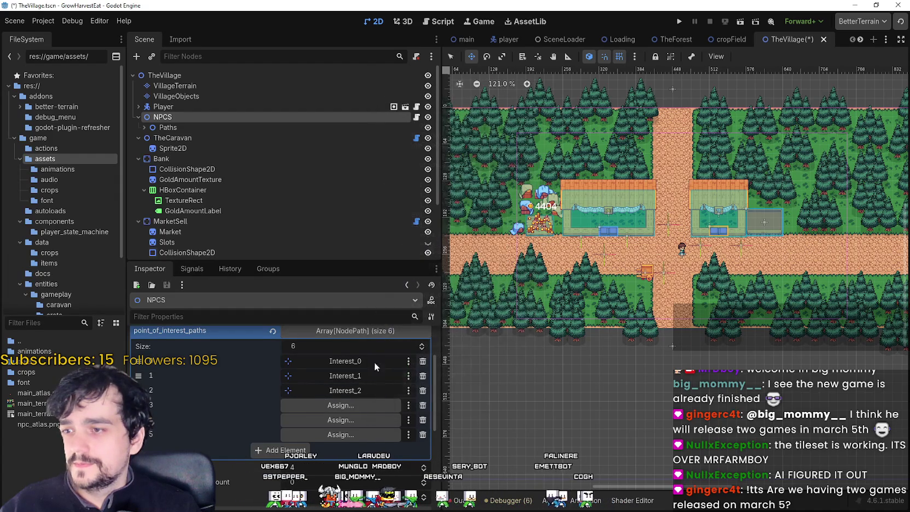
# - Assign Interest_3 to Interest_5, then add a seventh slot holding Interest_6
pyautogui.click(355, 403)
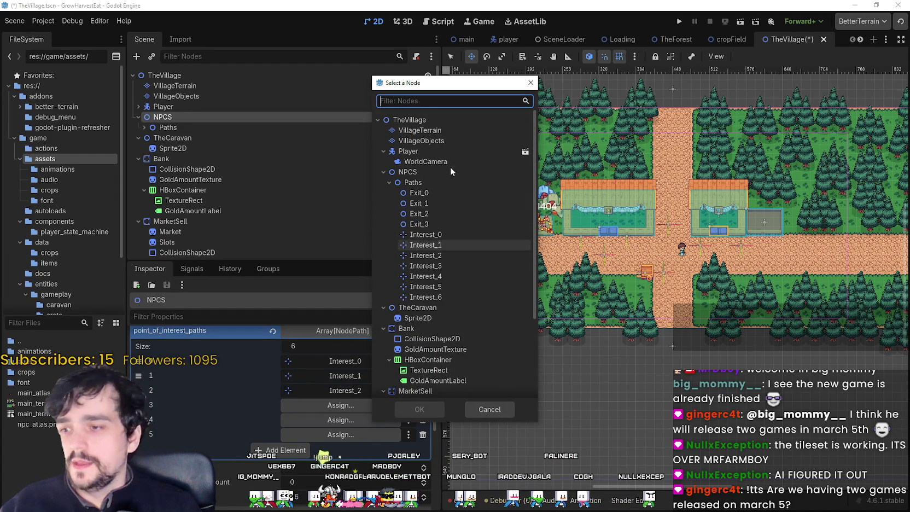
pyautogui.doubleClick(462, 267)
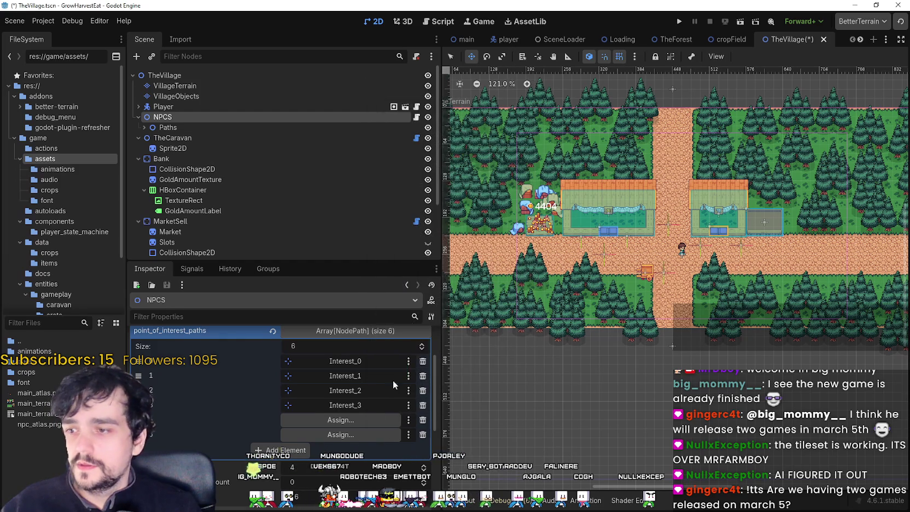
pyautogui.click(356, 418)
pyautogui.doubleClick(431, 280)
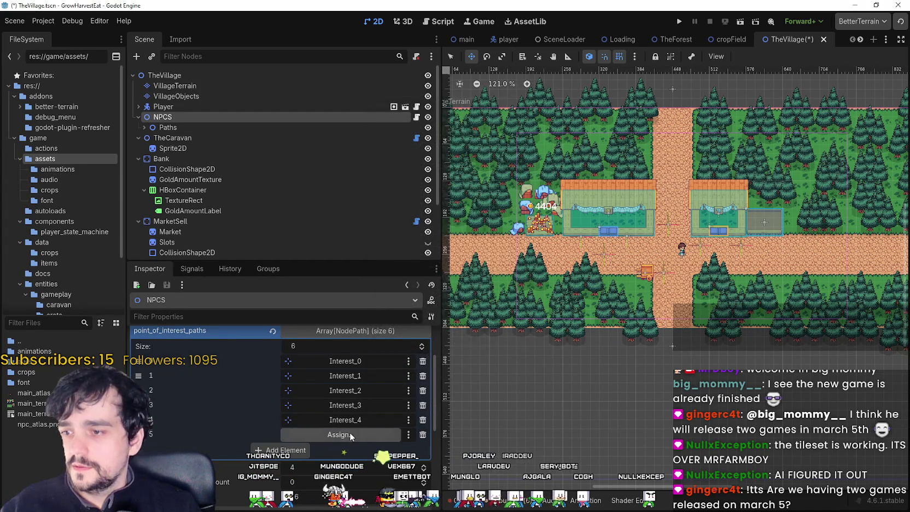
pyautogui.click(350, 432)
pyautogui.doubleClick(432, 286)
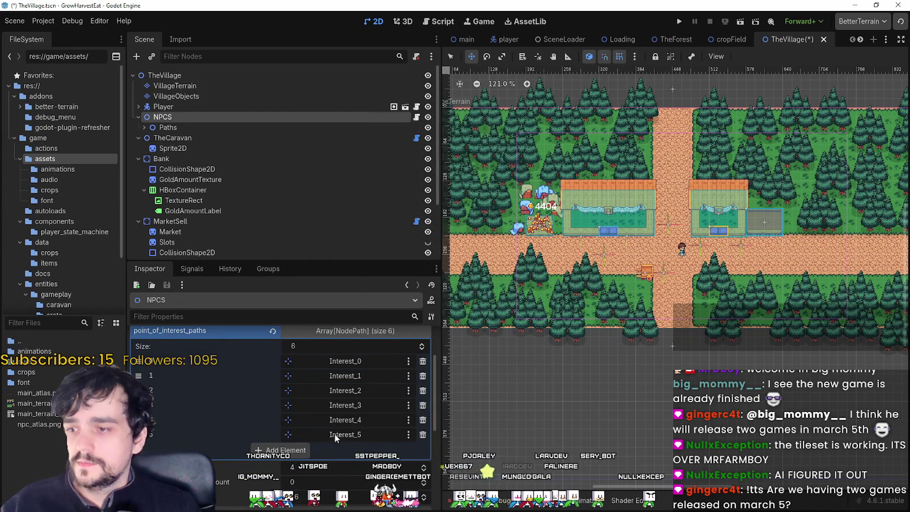
pyautogui.click(299, 453)
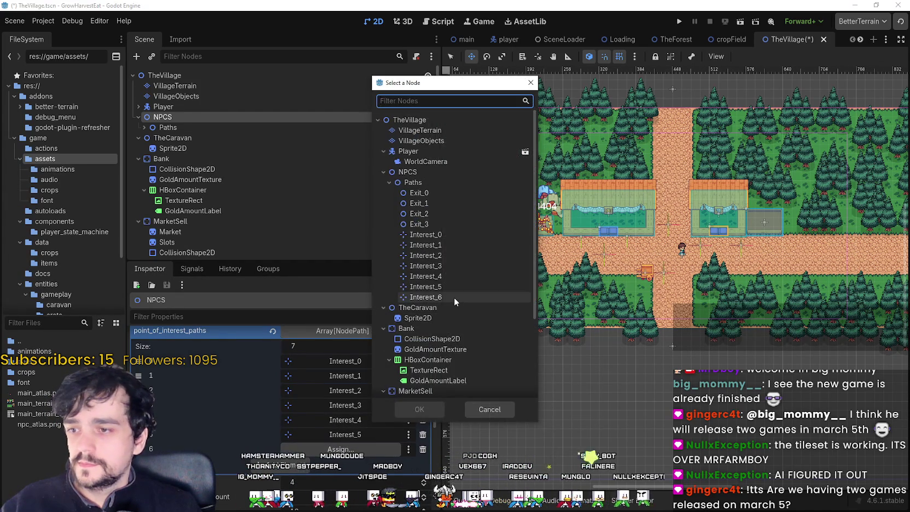
pyautogui.doubleClick(454, 297)
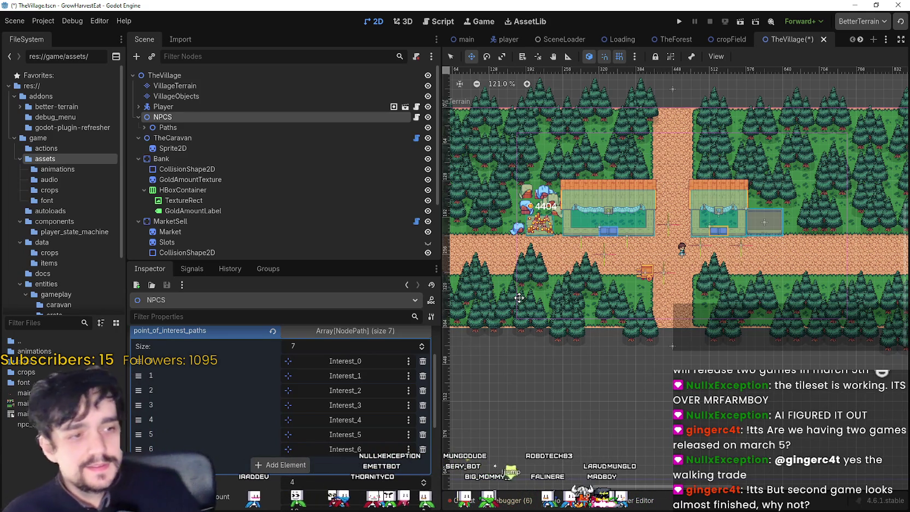
# - Collapse point_of_interest_paths, adjust the village view, then save and run the project
pyautogui.scroll(2, 608, 209)
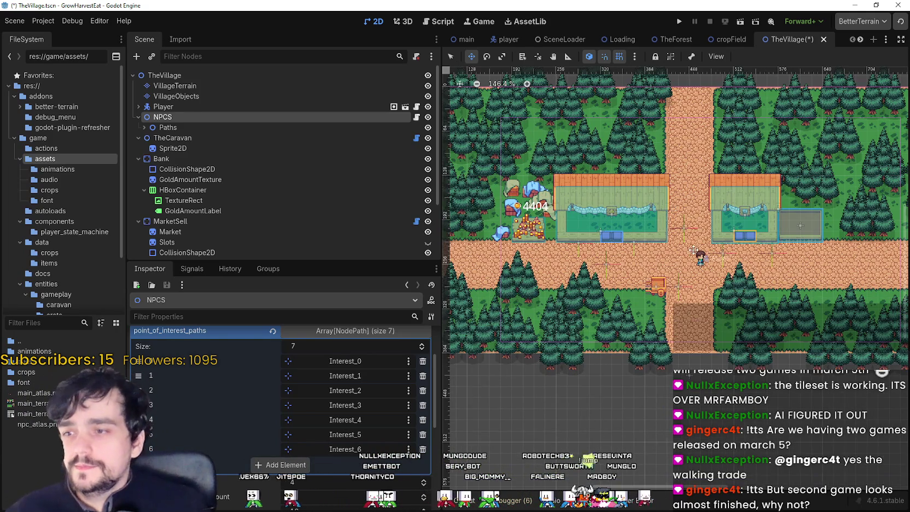
pyautogui.click(339, 330)
pyautogui.moveTo(678, 252); pyautogui.dragTo(654, 254)
pyautogui.scroll(-1, 640, 250)
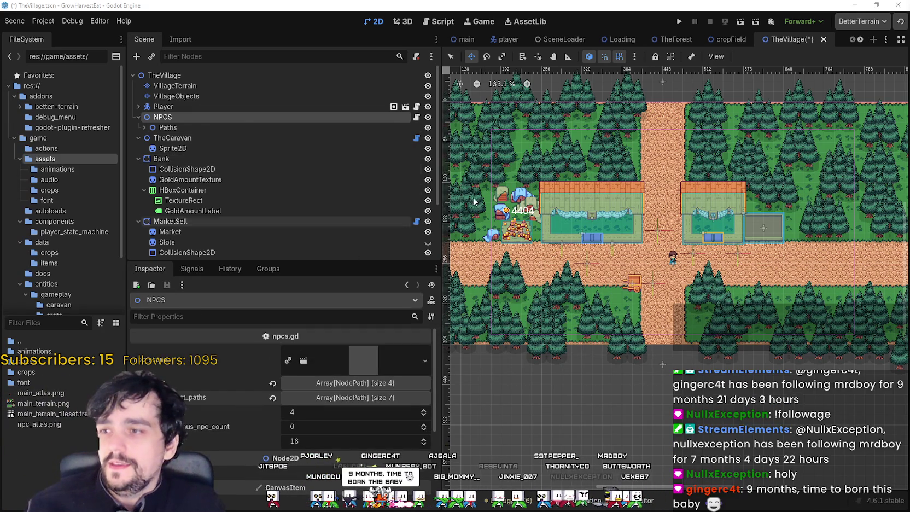
pyautogui.click(680, 22)
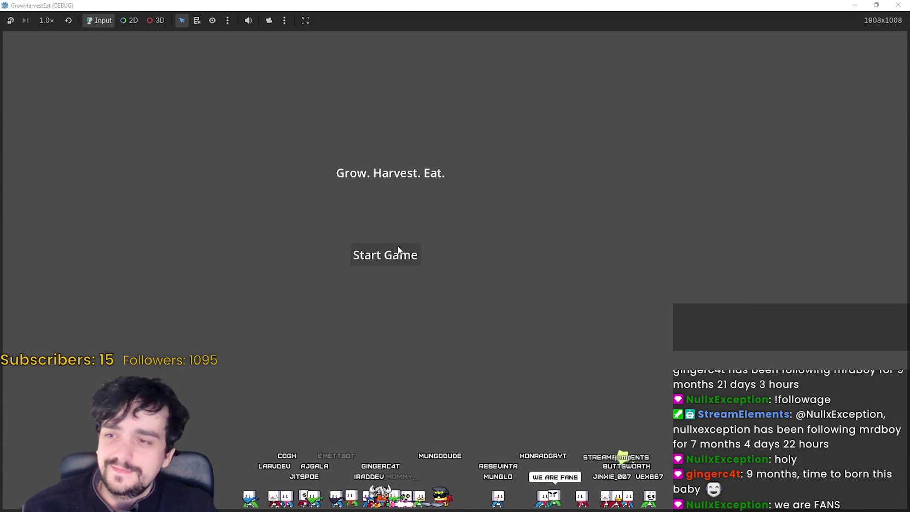
# - Start the game from the title screen with the window filling the screen
pyautogui.click(400, 249)
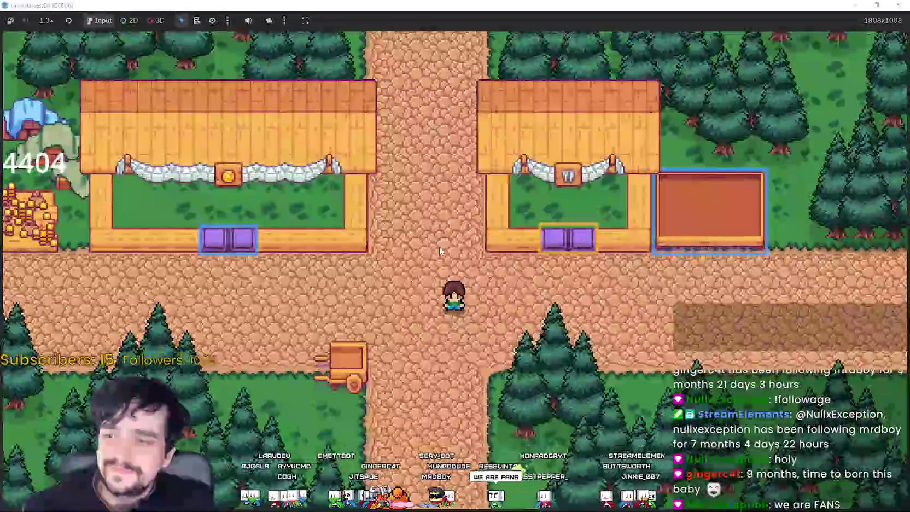
pyautogui.press('super+Down')
pyautogui.click(668, 24)
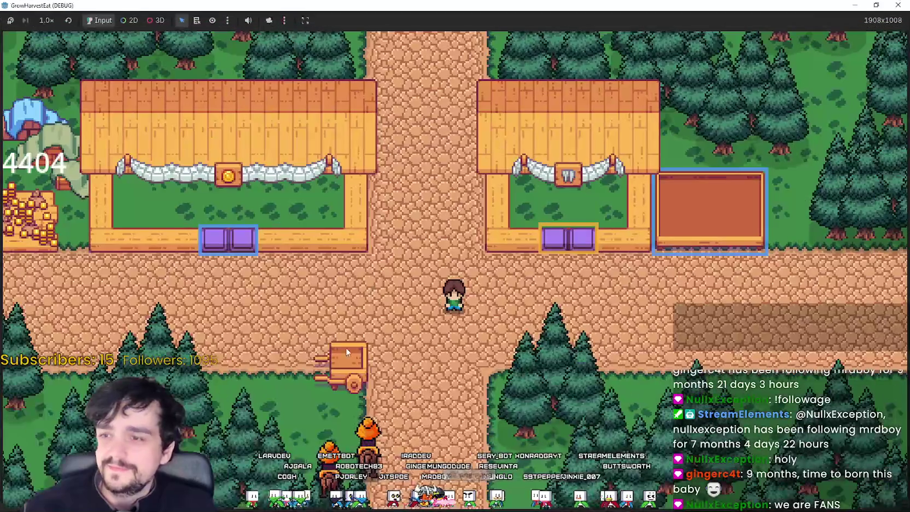
# - Zoom the camera to watch horse-riding NPCs on the roads, then shrink the game window
pyautogui.scroll(-3, 342, 352)
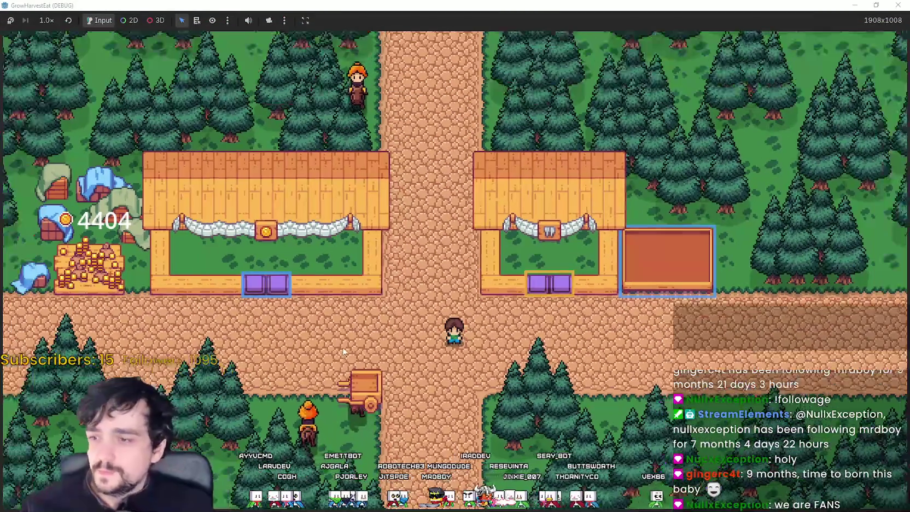
pyautogui.scroll(-1, 346, 349)
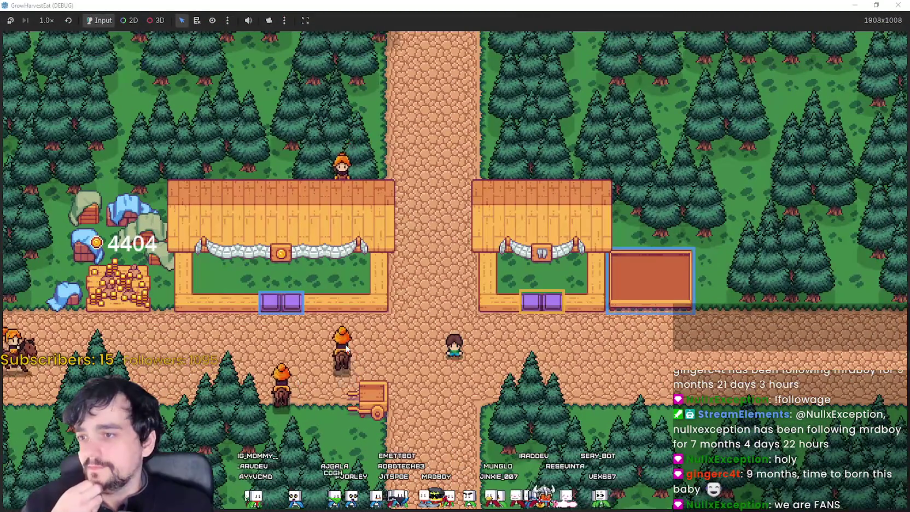
pyautogui.scroll(2, 345, 349)
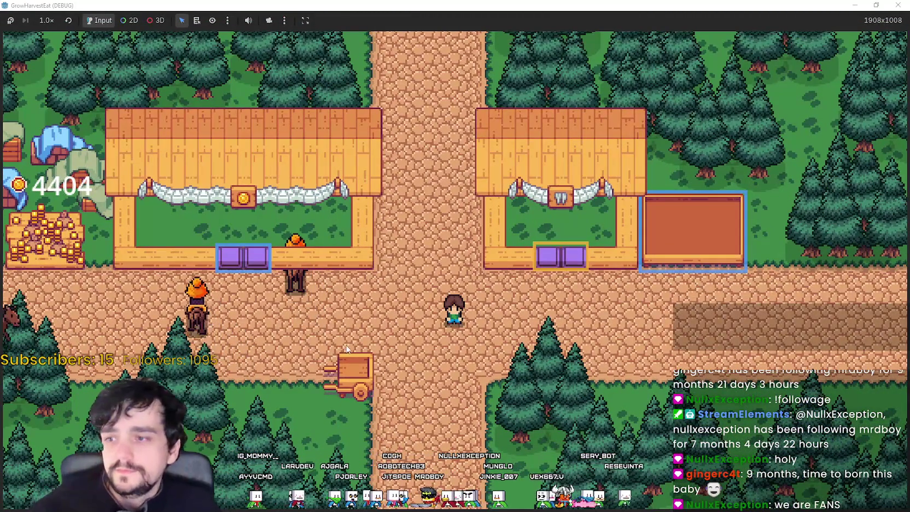
pyautogui.scroll(3, 348, 346)
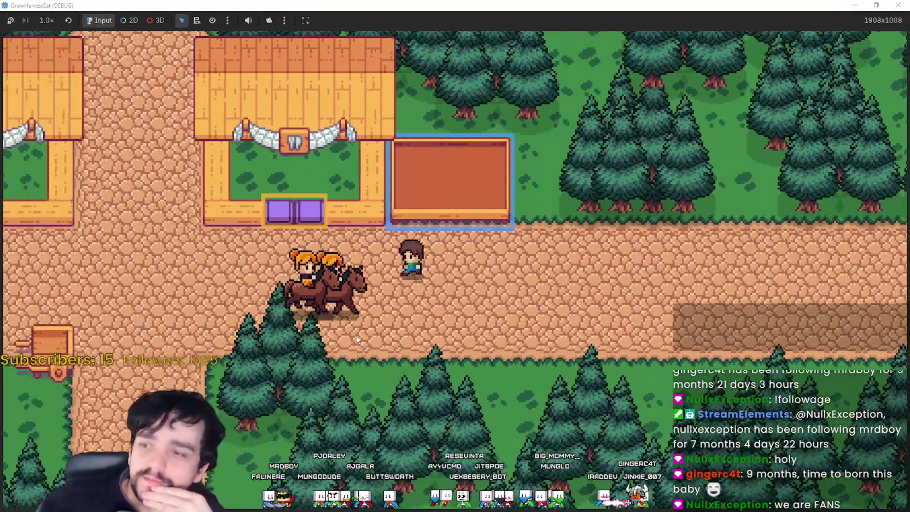
pyautogui.press('super+Down')
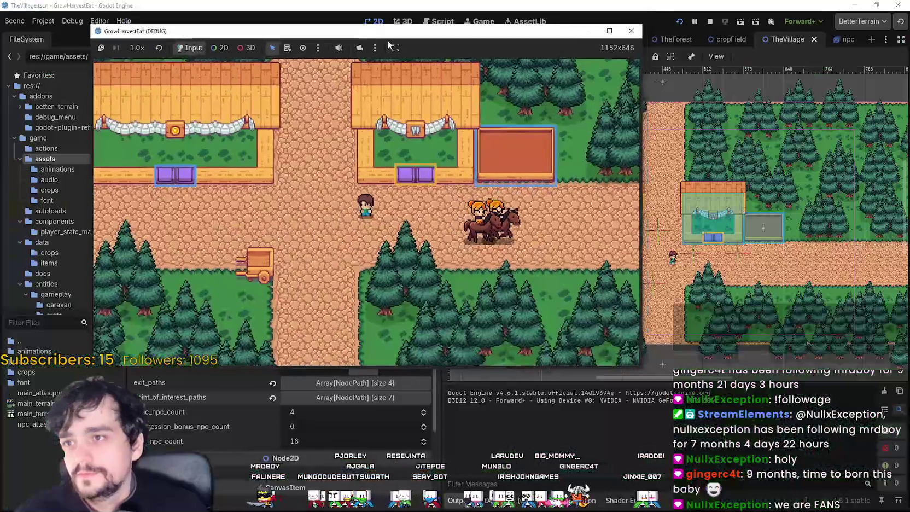
pyautogui.click(631, 31)
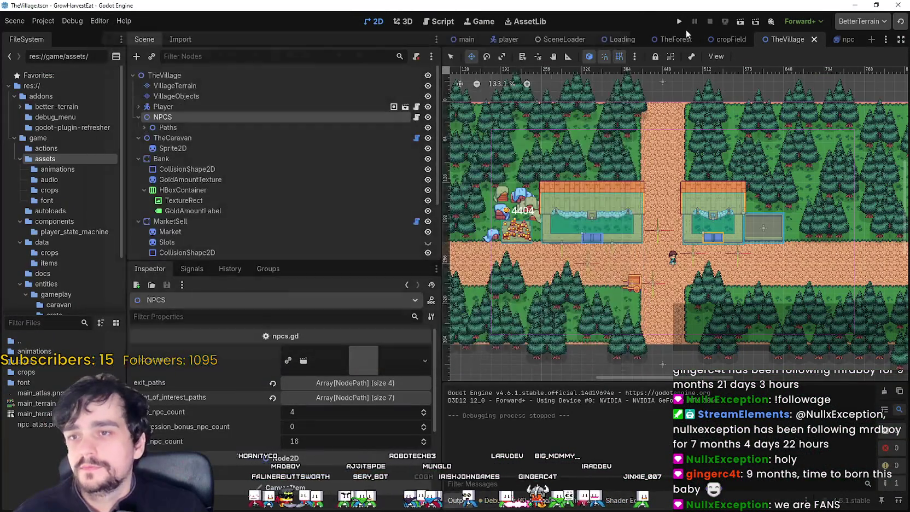
pyautogui.scroll(-1, 422, 99)
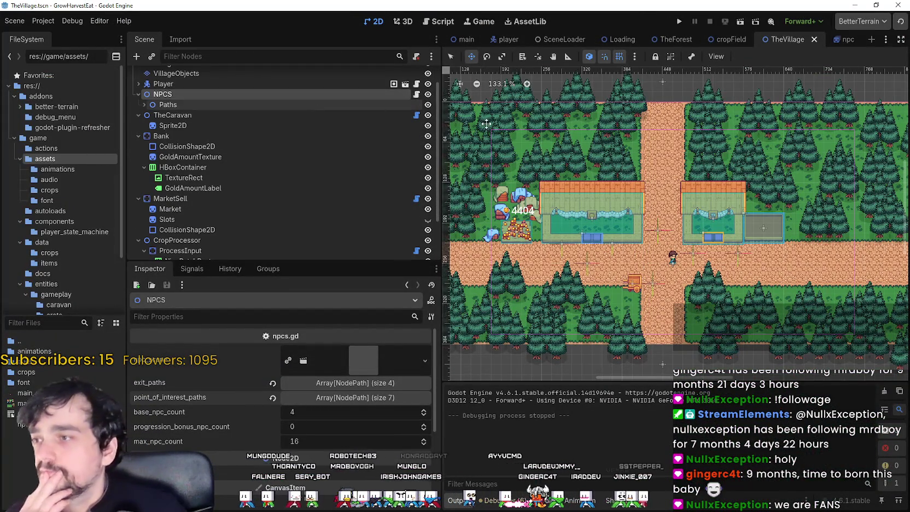
pyautogui.click(848, 41)
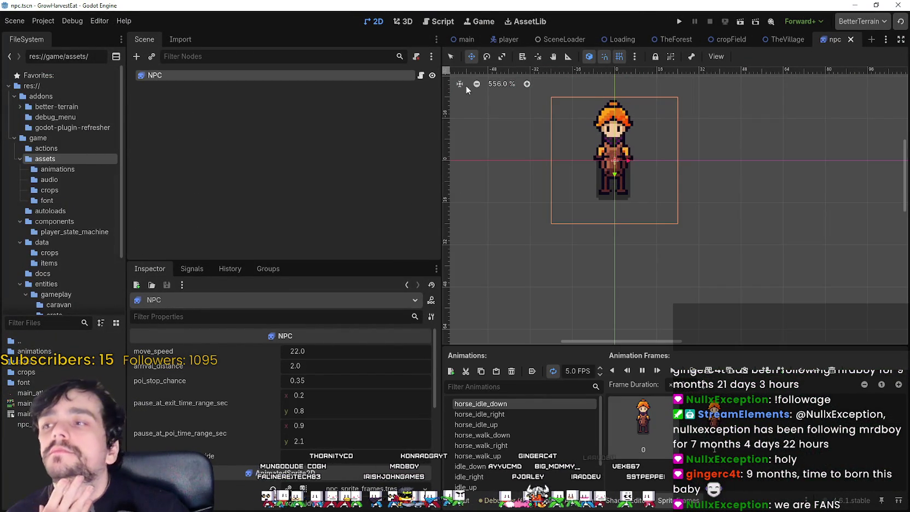
pyautogui.click(421, 75)
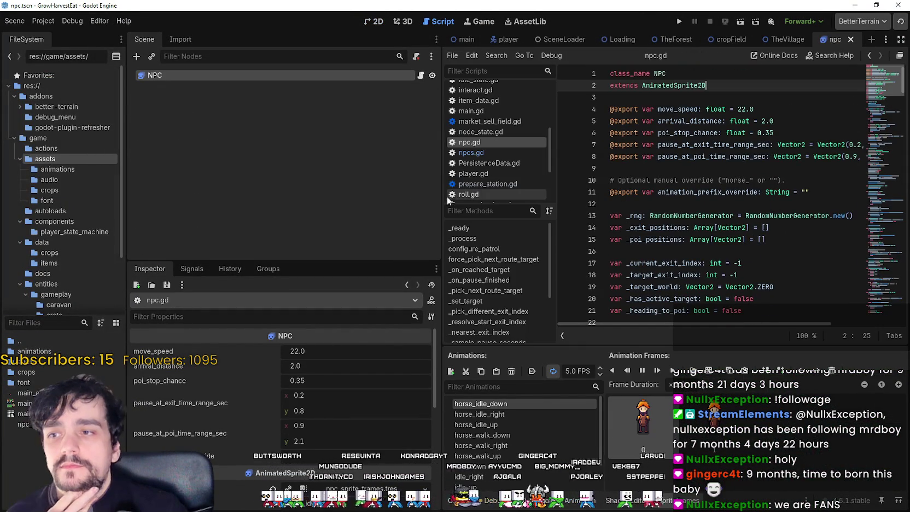
pyautogui.moveTo(443, 199); pyautogui.dragTo(321, 199)
pyautogui.scroll(-5, 557, 121)
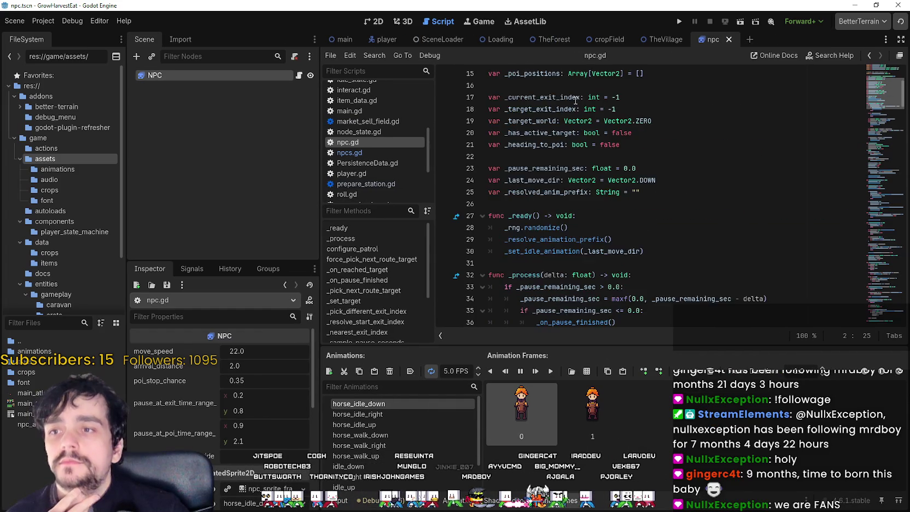
pyautogui.scroll(5, 577, 101)
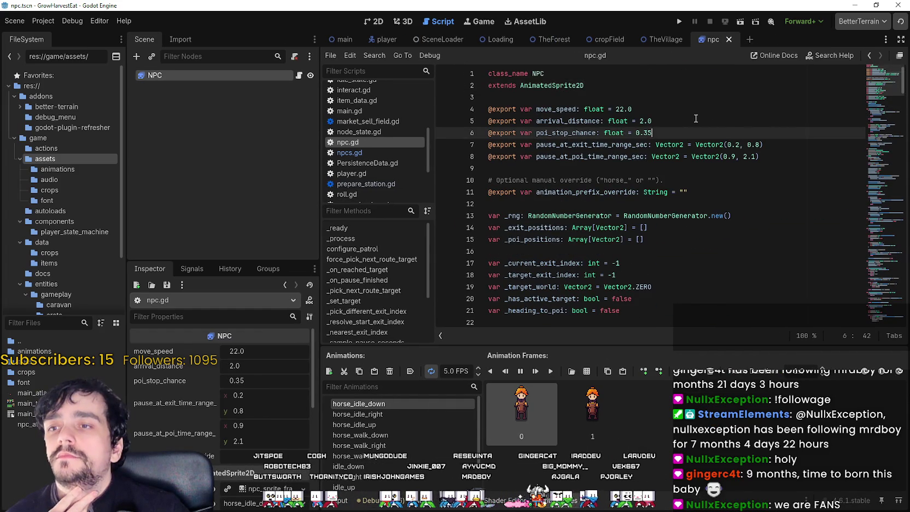
pyautogui.click(682, 114)
pyautogui.scroll(-3, 653, 241)
pyautogui.scroll(-5, 656, 230)
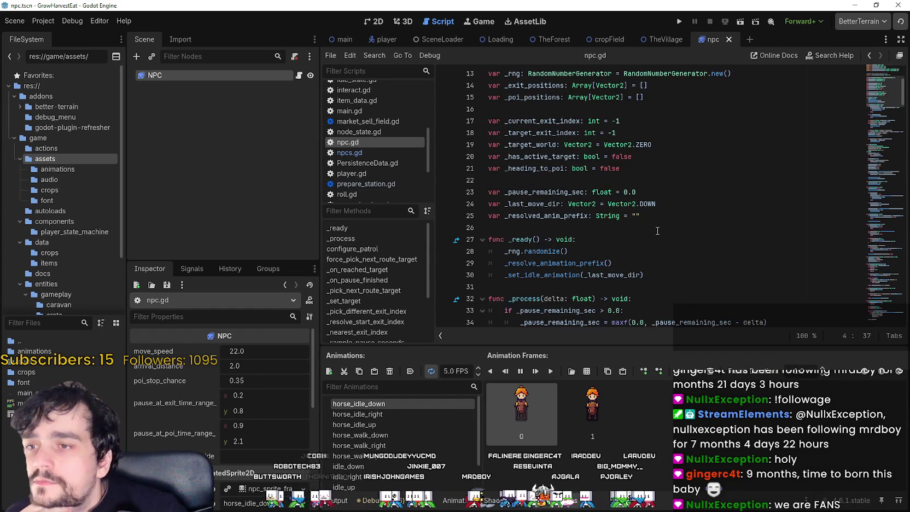
pyautogui.scroll(-9, 653, 230)
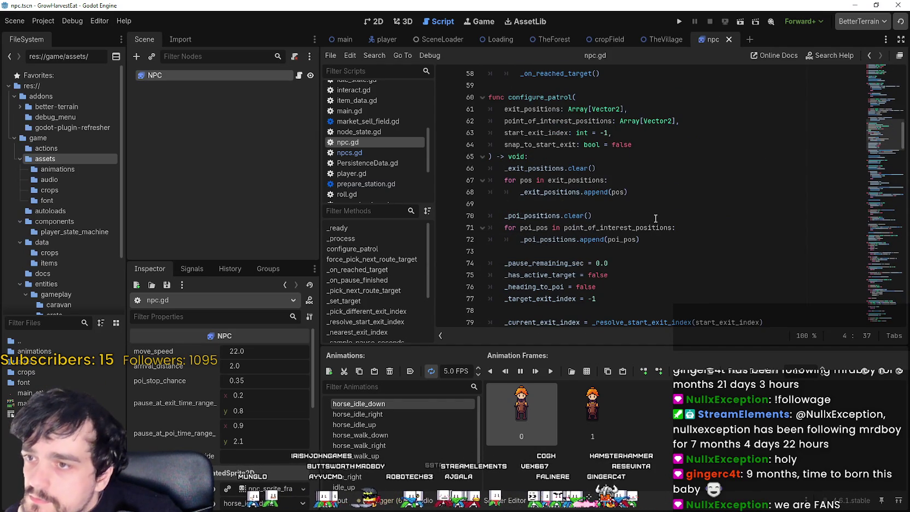
pyautogui.scroll(-1, 623, 135)
pyautogui.click(654, 222)
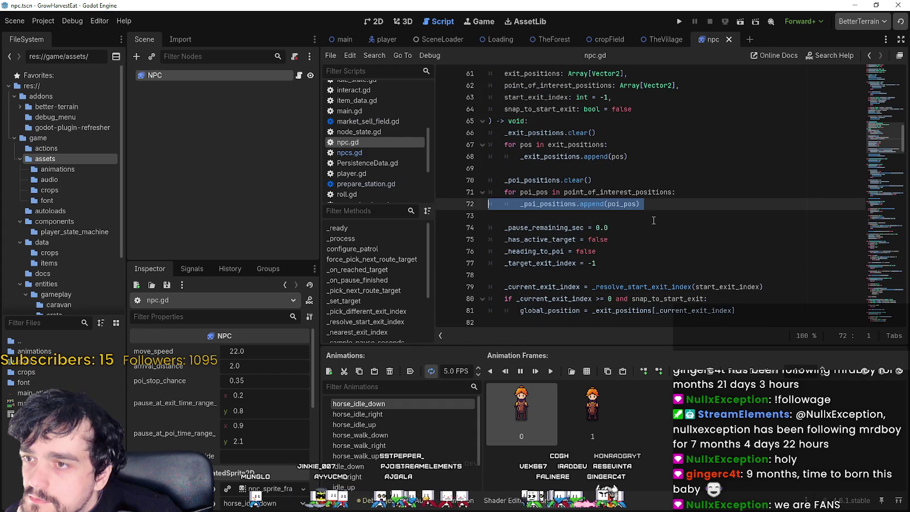
pyautogui.scroll(-3, 657, 221)
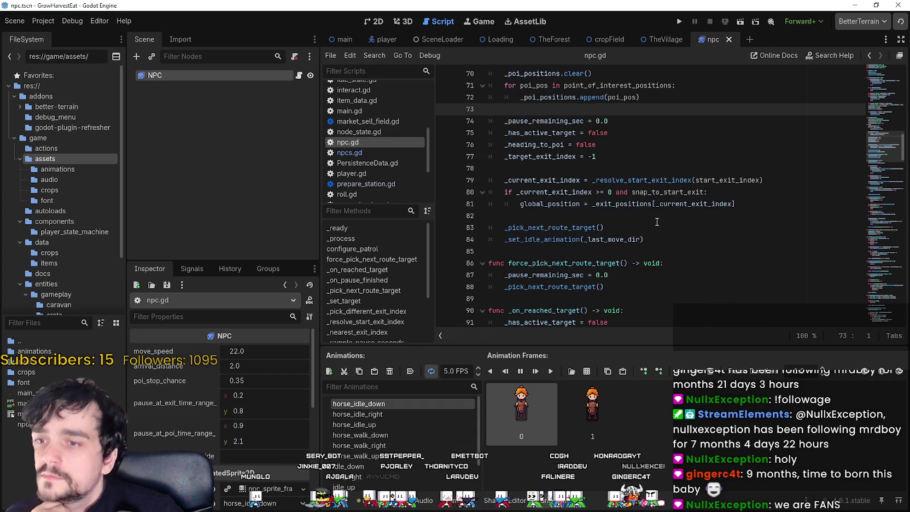
pyautogui.scroll(-2, 657, 219)
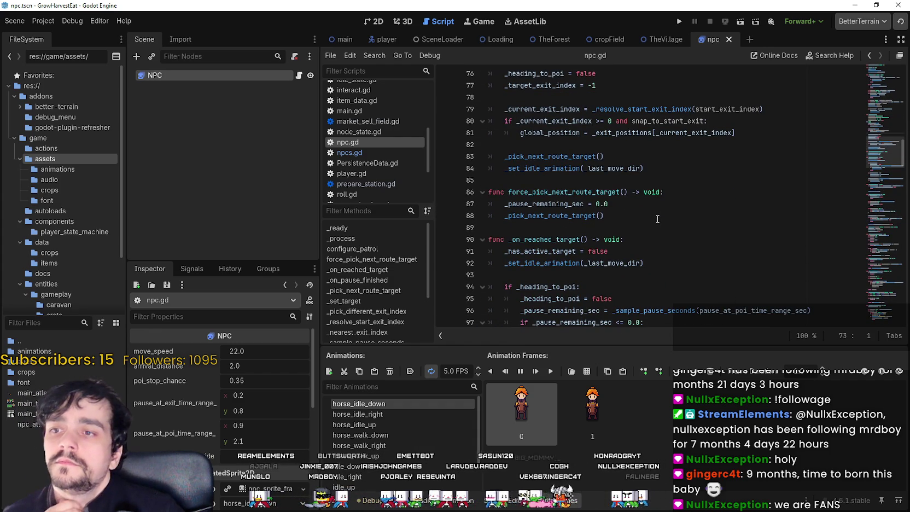
pyautogui.scroll(-3, 657, 219)
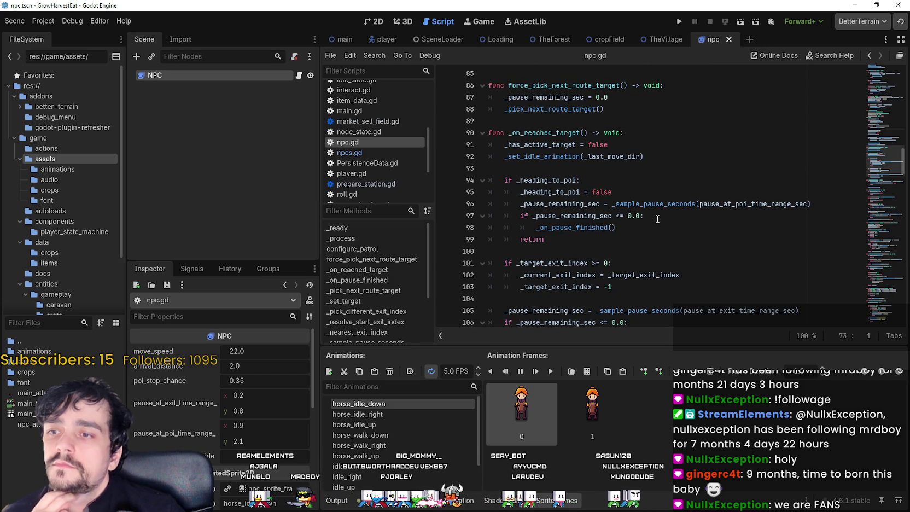
pyautogui.scroll(-3, 654, 216)
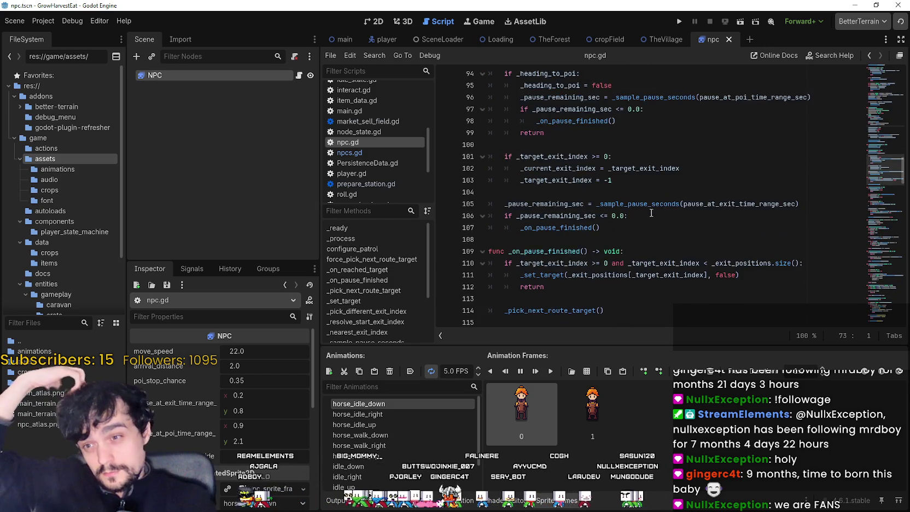
pyautogui.scroll(-6, 651, 214)
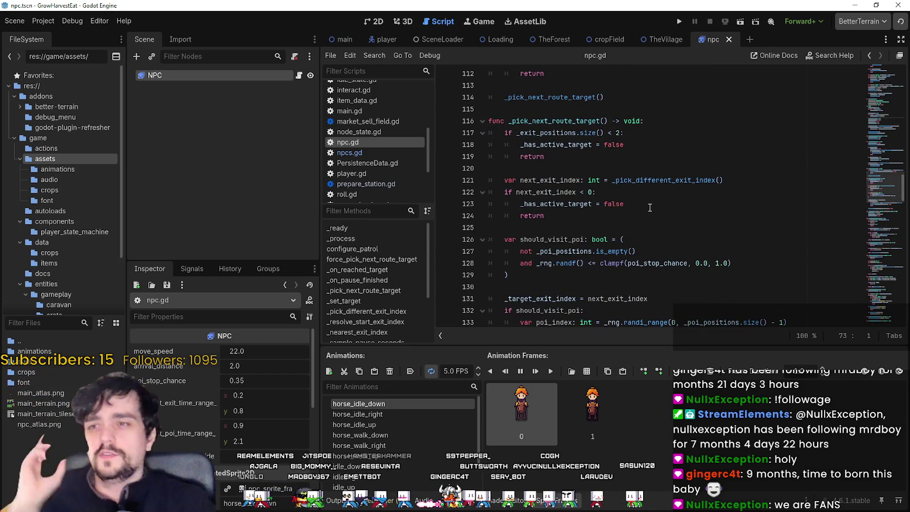
pyautogui.scroll(7, 634, 206)
pyautogui.scroll(-8, 660, 226)
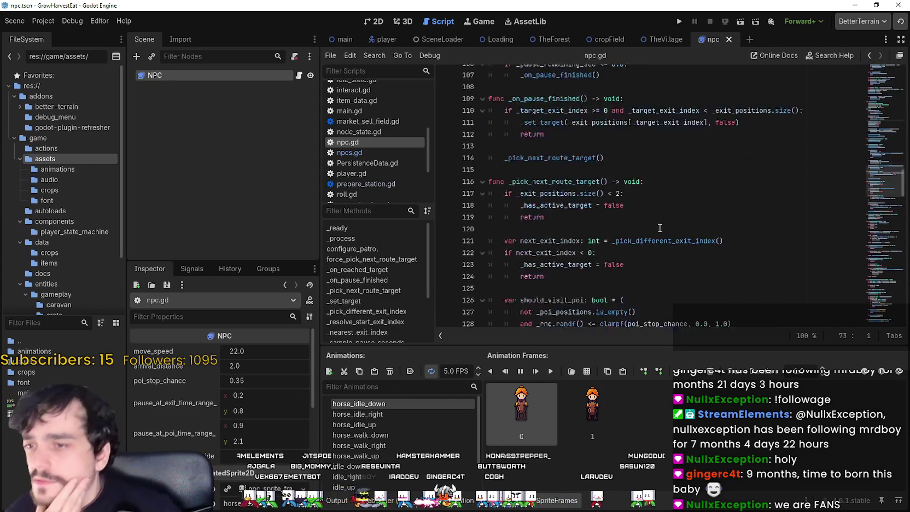
pyautogui.scroll(-1, 664, 219)
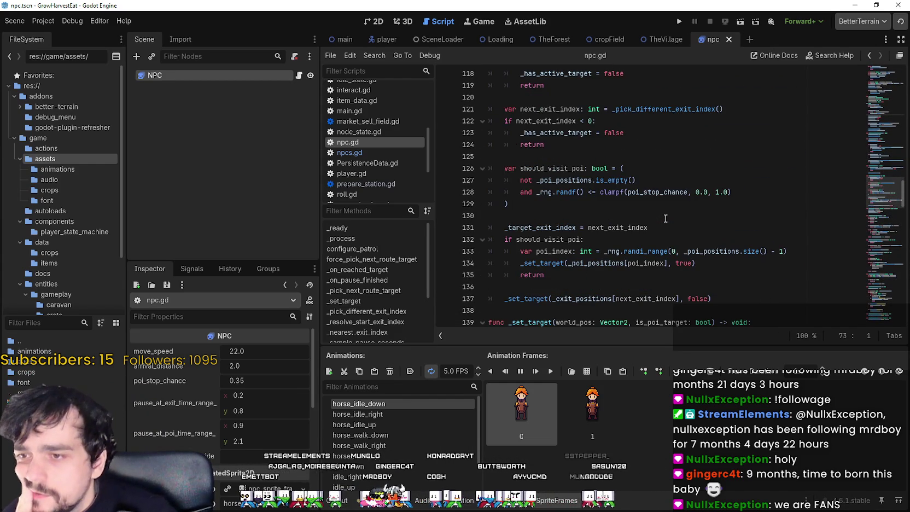
pyautogui.scroll(-4, 763, 262)
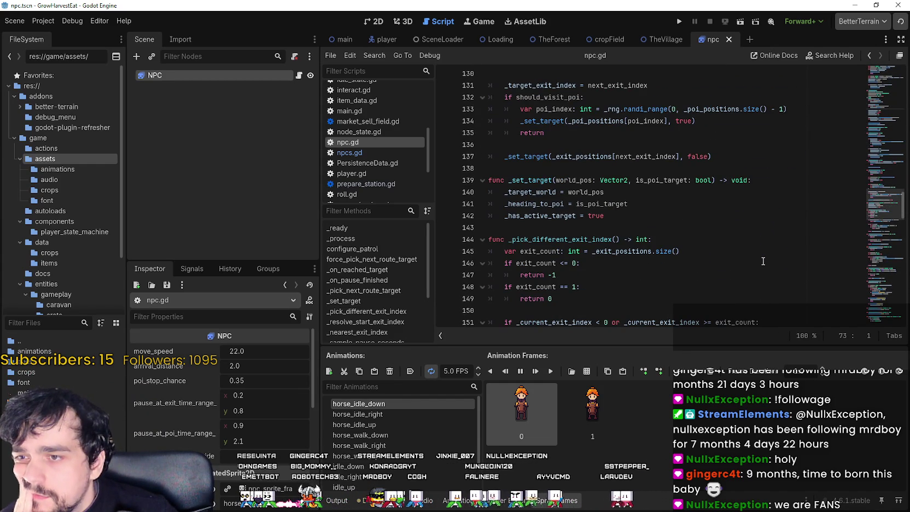
pyautogui.scroll(-12, 763, 261)
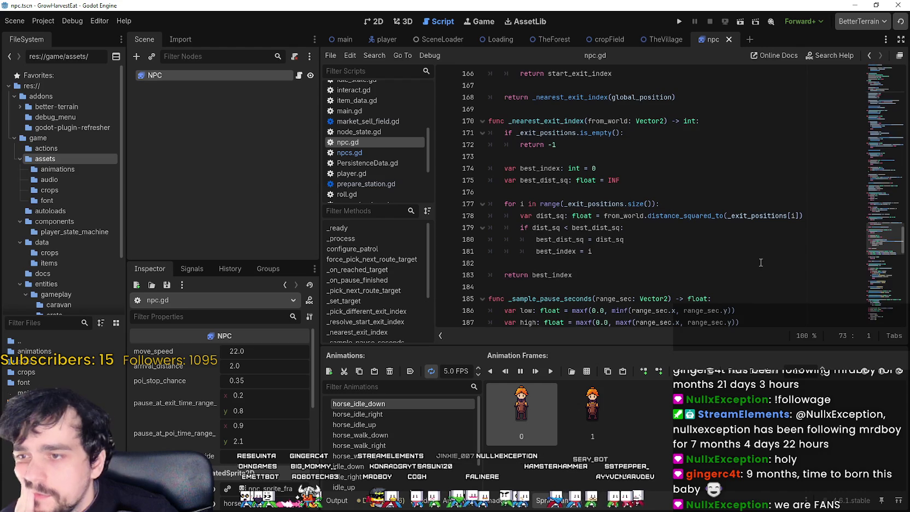
pyautogui.scroll(-6, 741, 242)
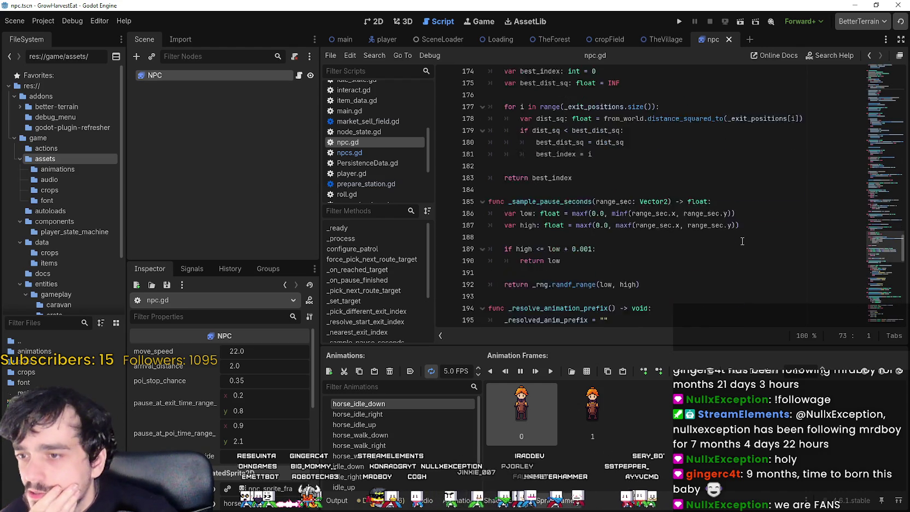
pyautogui.scroll(-3, 741, 242)
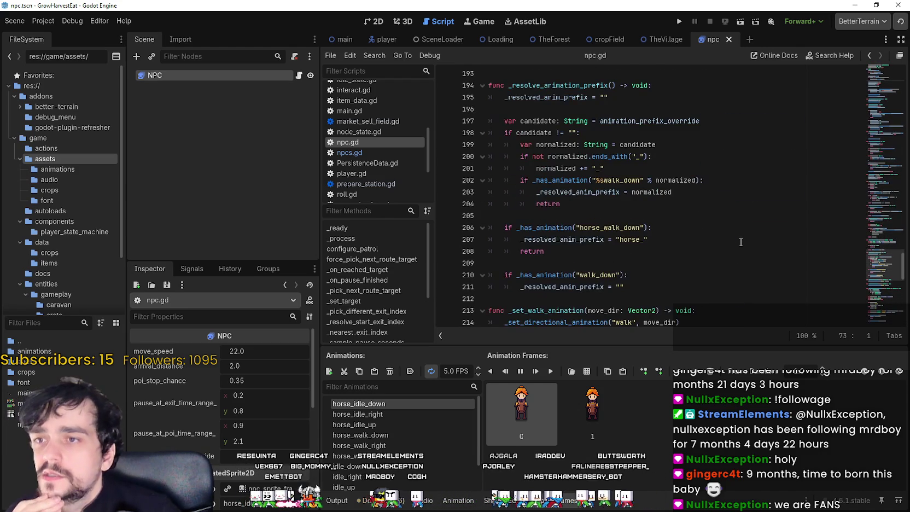
pyautogui.scroll(-6, 741, 241)
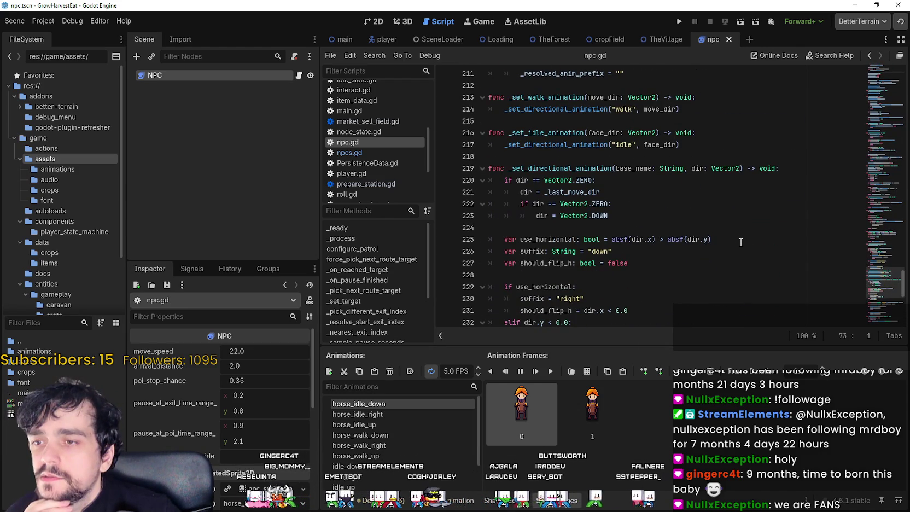
pyautogui.scroll(-2, 741, 241)
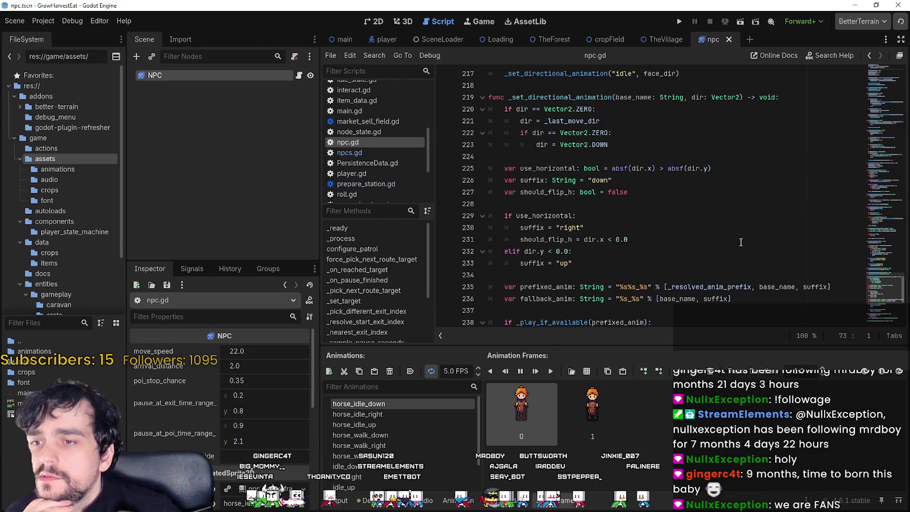
pyautogui.scroll(-4, 740, 241)
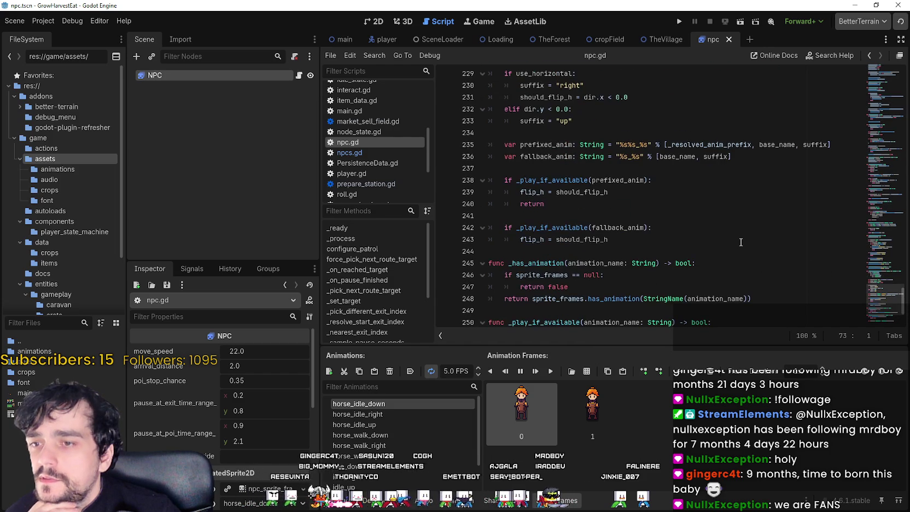
pyautogui.scroll(2, 740, 242)
pyautogui.scroll(-1, 740, 242)
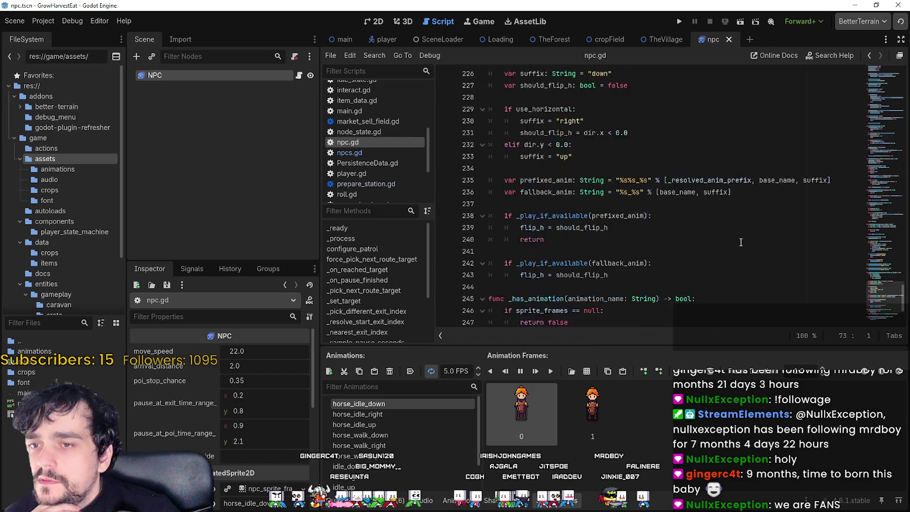
pyautogui.scroll(1, 741, 242)
pyautogui.scroll(1, 741, 242)
pyautogui.scroll(2, 740, 241)
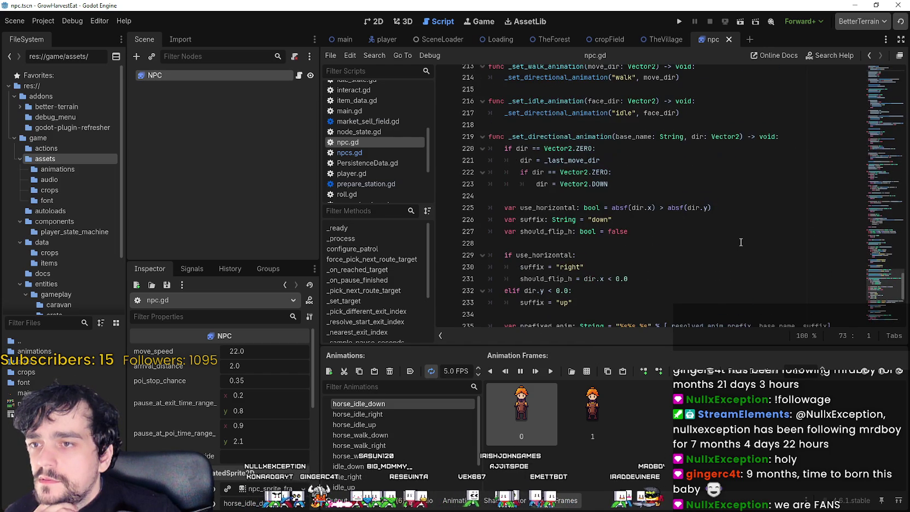
pyautogui.scroll(-3, 740, 242)
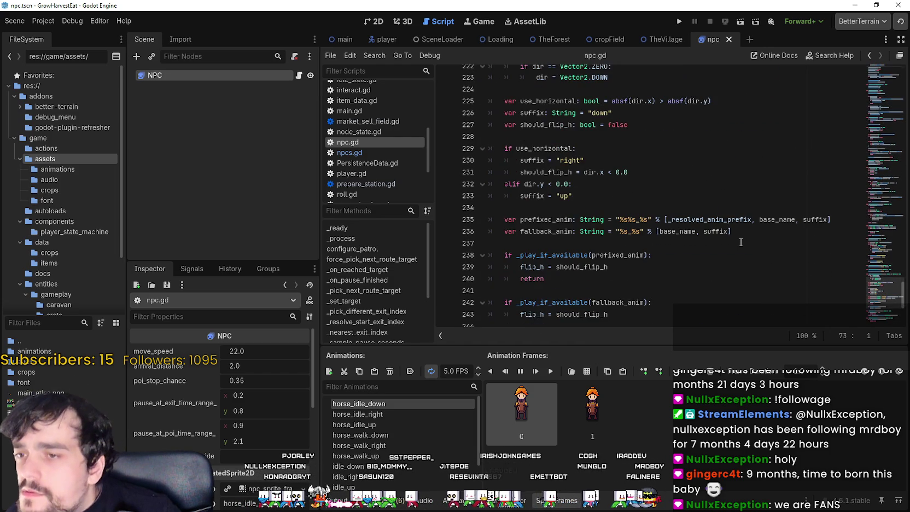
pyautogui.scroll(-3, 740, 242)
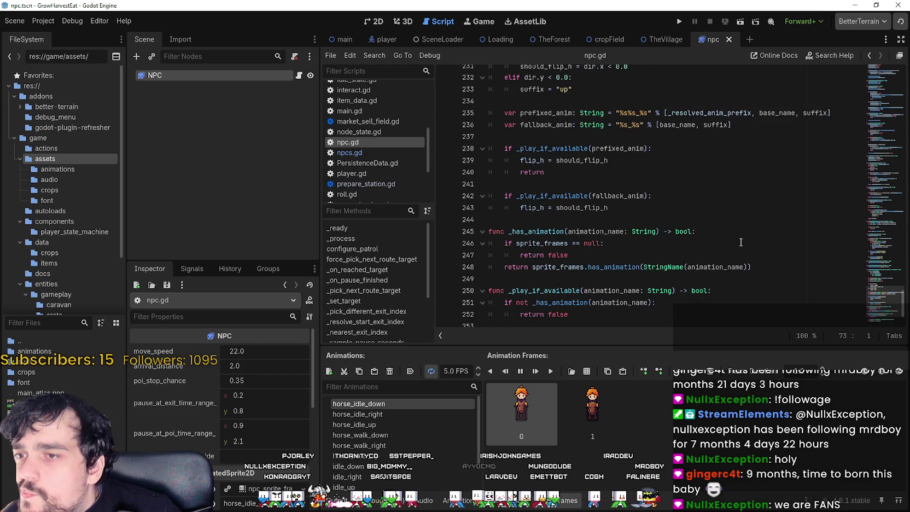
pyautogui.scroll(-2, 740, 242)
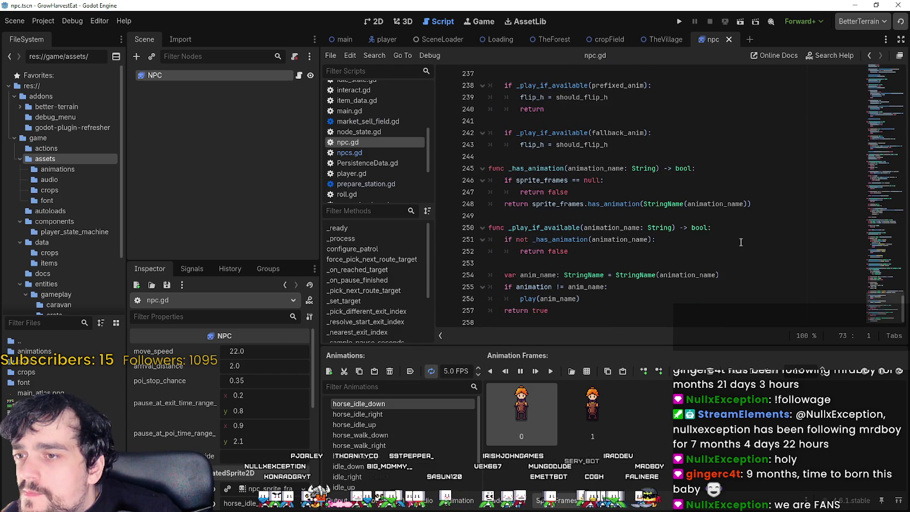
pyautogui.scroll(1, 630, 237)
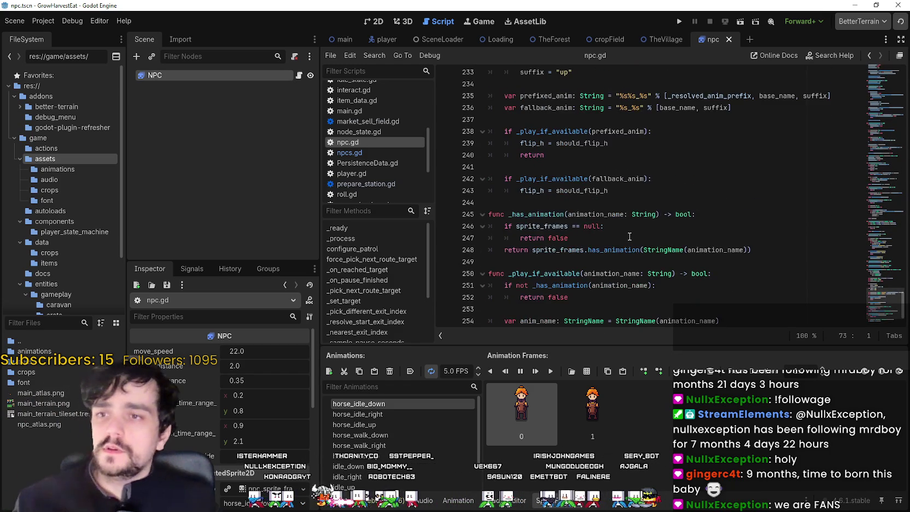
pyautogui.scroll(7, 630, 236)
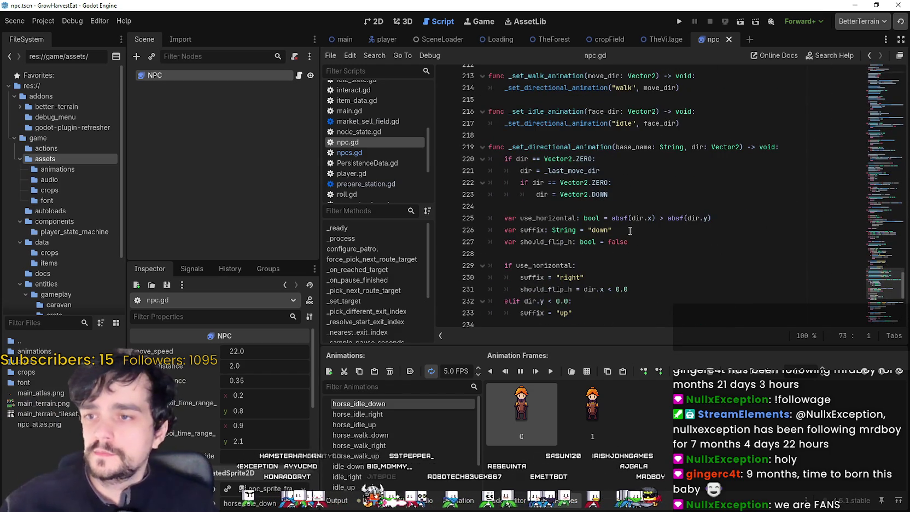
# - In TheVillage, raise the NPCS npc_count from 4 to 16
pyautogui.click(664, 39)
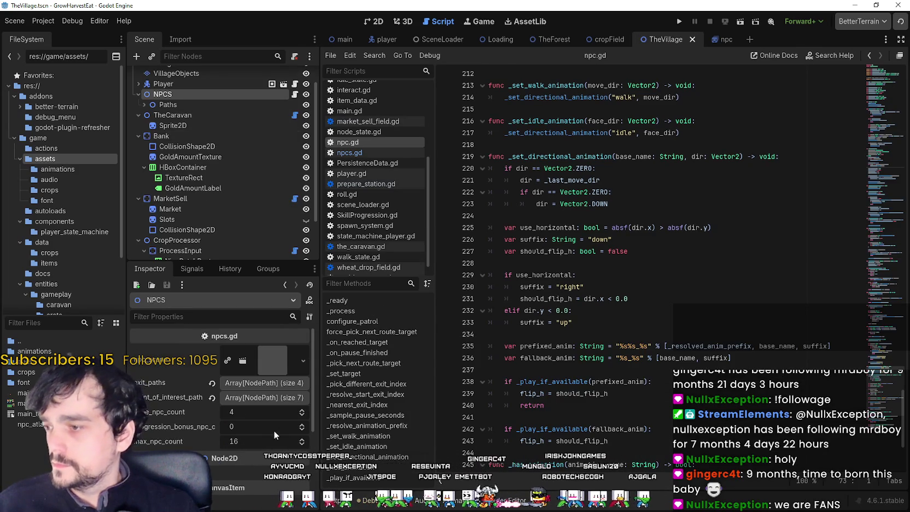
pyautogui.click(301, 410)
pyautogui.click(302, 410)
pyautogui.click(302, 410)
pyautogui.click(302, 410)
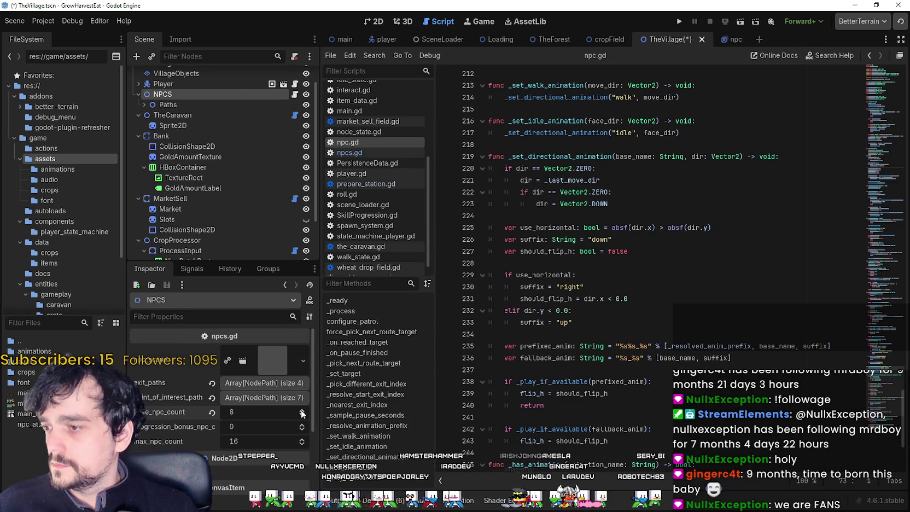
pyautogui.click(302, 410)
pyautogui.click(301, 410)
pyautogui.click(301, 410)
pyautogui.click(302, 410)
pyautogui.click(302, 411)
pyautogui.click(302, 410)
pyautogui.click(302, 410)
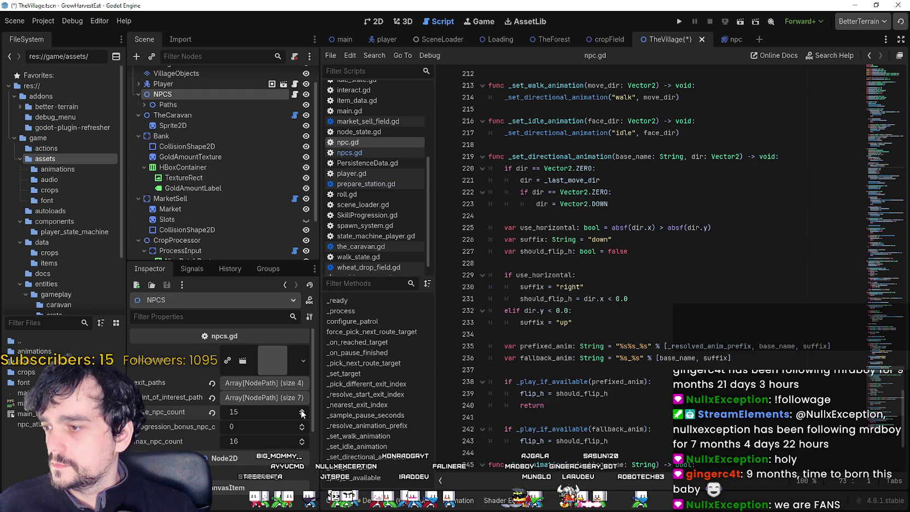
pyautogui.click(302, 410)
# - Set max_npc_count to 32 and save TheVillage scene
pyautogui.click(256, 441)
pyautogui.write('32')
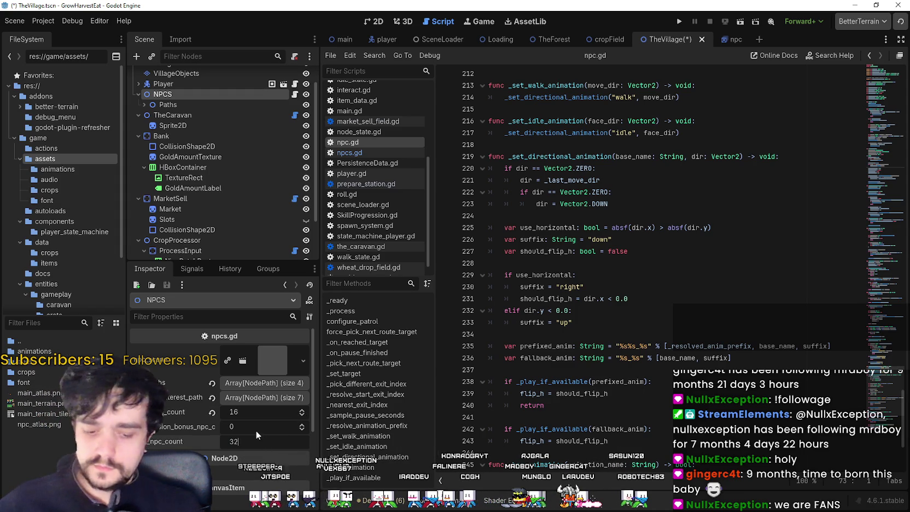
pyautogui.press('Return')
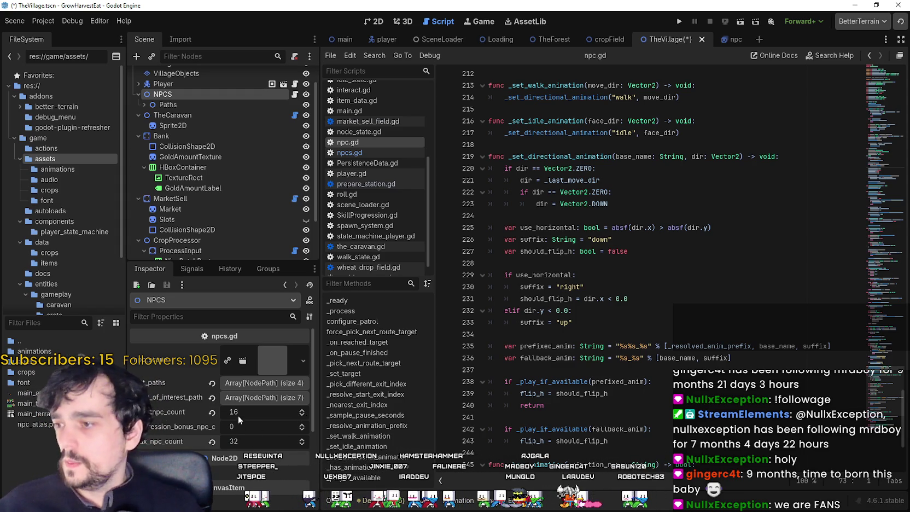
pyautogui.hotkey('ctrl', 's')
pyautogui.click(733, 39)
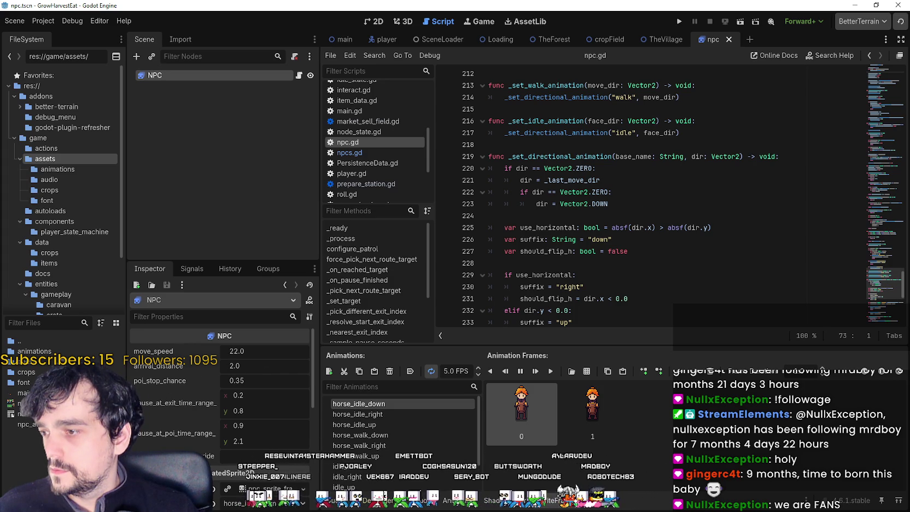
# - Switch the NPC sprite to the idle_down animation and save the npc scene
pyautogui.scroll(-3, 219, 394)
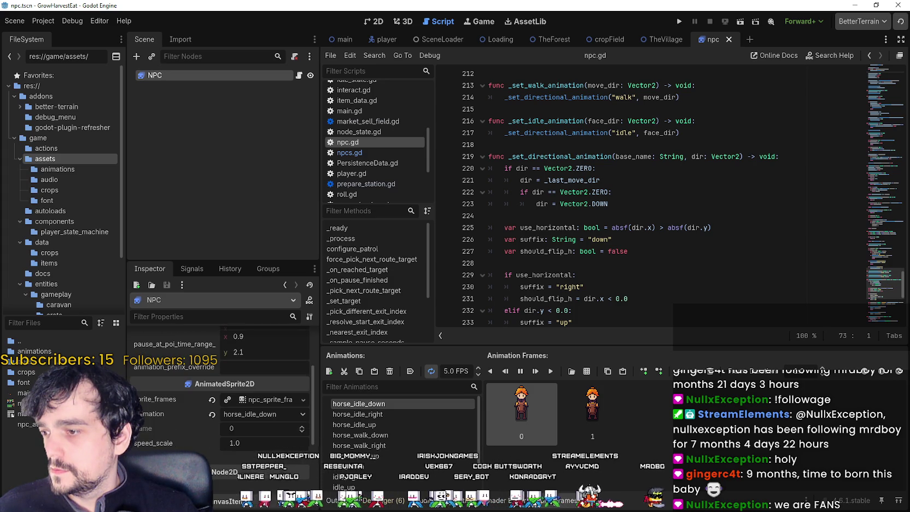
pyautogui.hotkey('ctrl', 'F1')
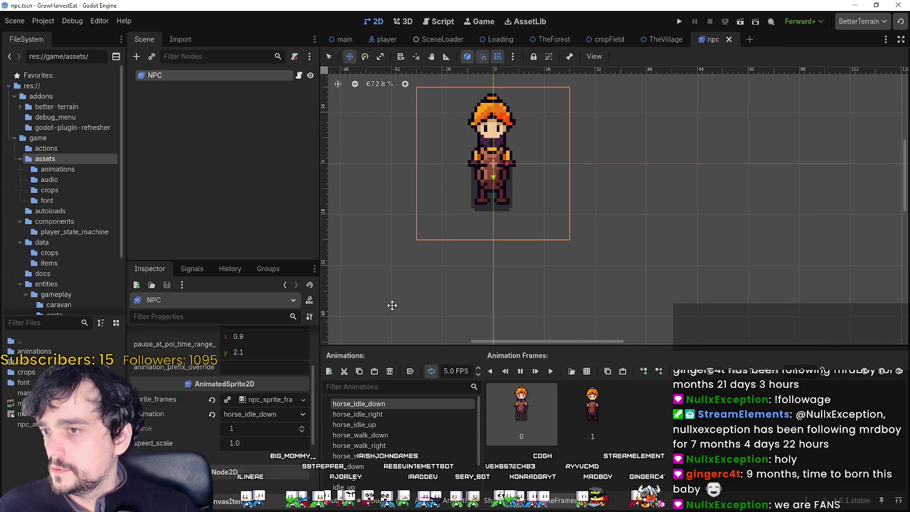
pyautogui.scroll(-1, 409, 450)
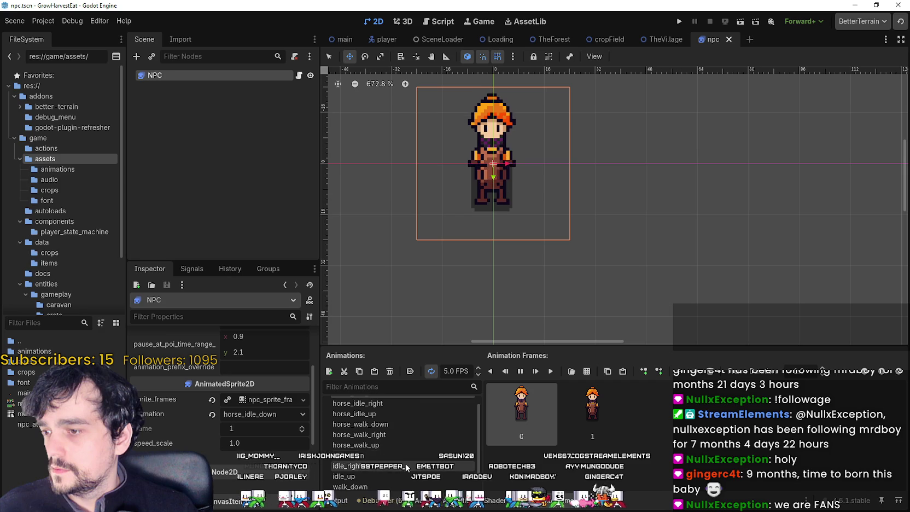
pyautogui.click(403, 454)
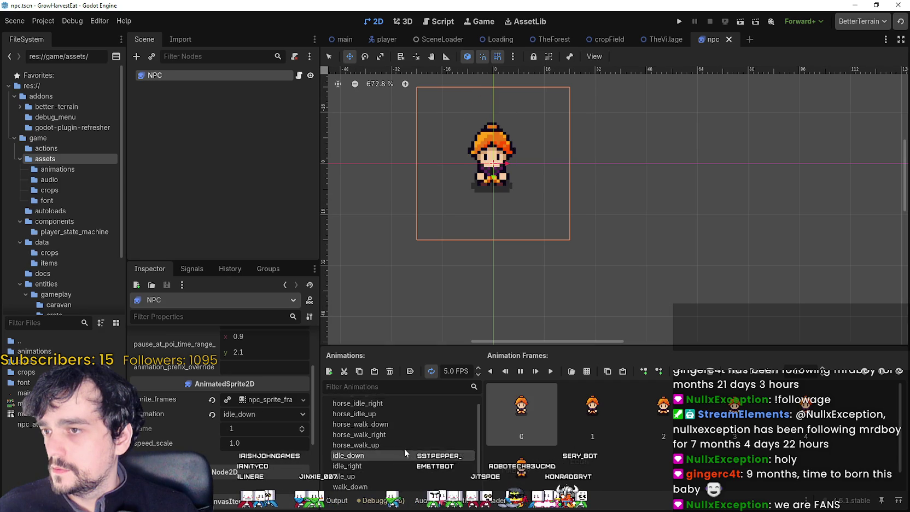
pyautogui.scroll(-3, 523, 210)
pyautogui.hotkey('ctrl', 's')
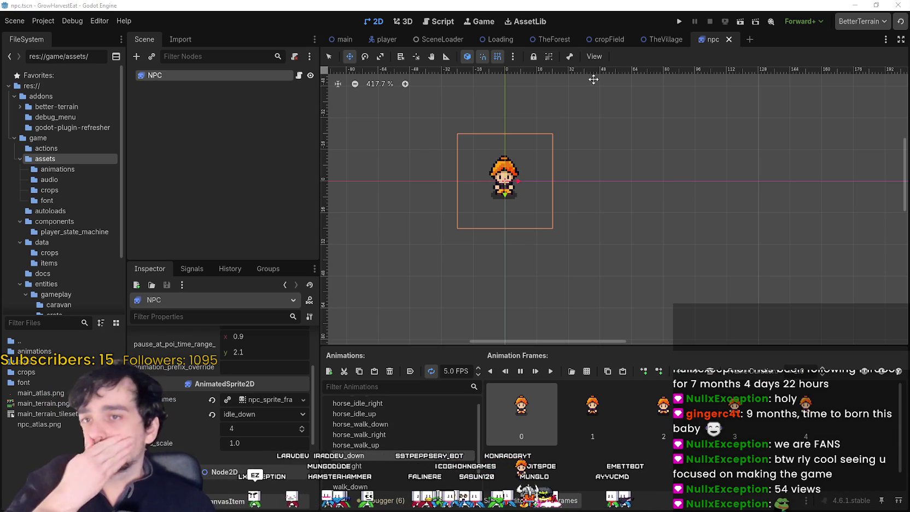
# - Glance at the TheForest map, then return to TheVillage scene
pyautogui.click(558, 40)
pyautogui.moveTo(441, 155); pyautogui.dragTo(487, 165)
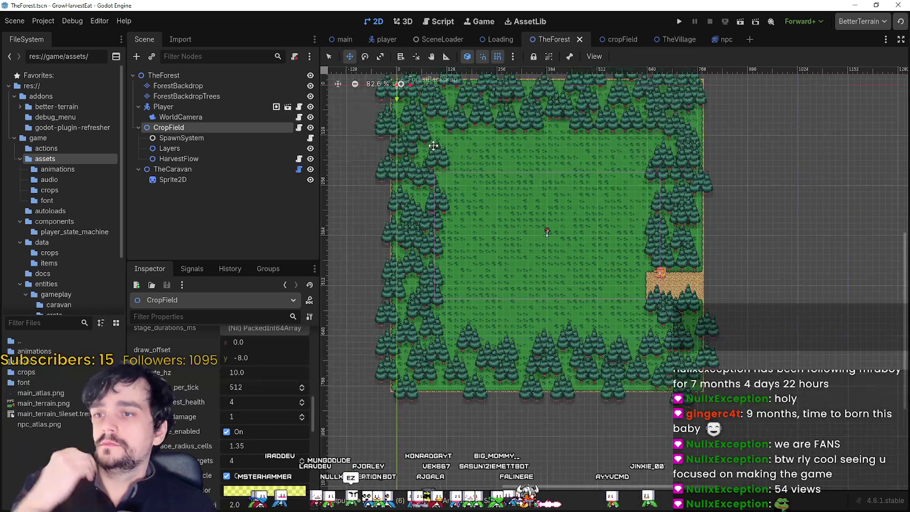
pyautogui.click(660, 47)
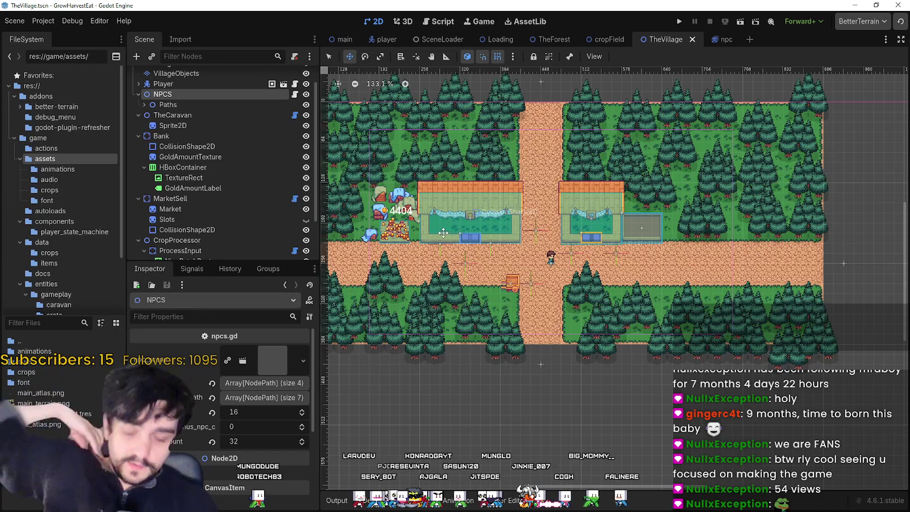
pyautogui.scroll(2, 192, 111)
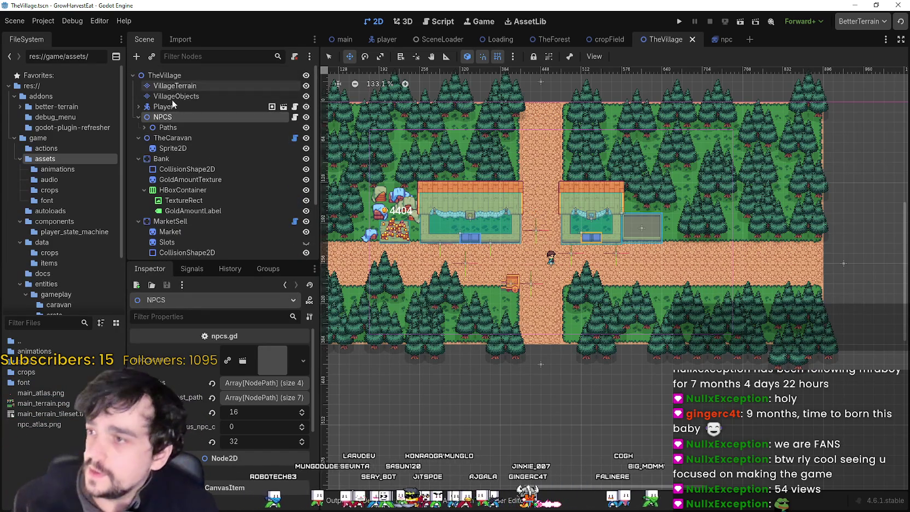
# - Add a TileMapLayer child node under NPCS
pyautogui.rightClick(179, 113)
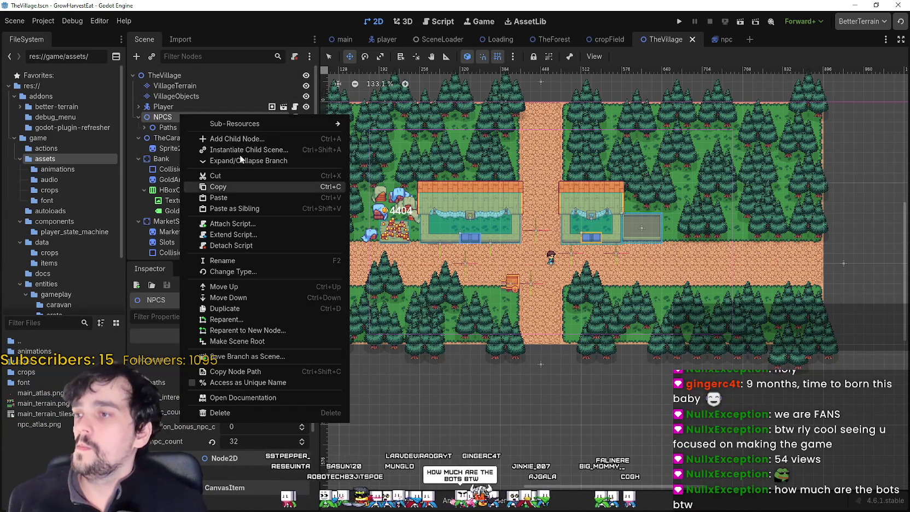
pyautogui.click(234, 139)
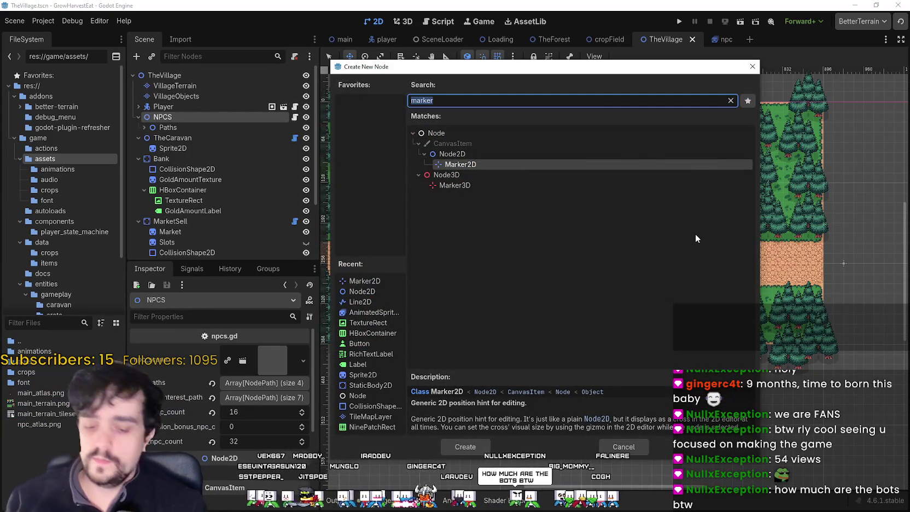
pyautogui.write('tile')
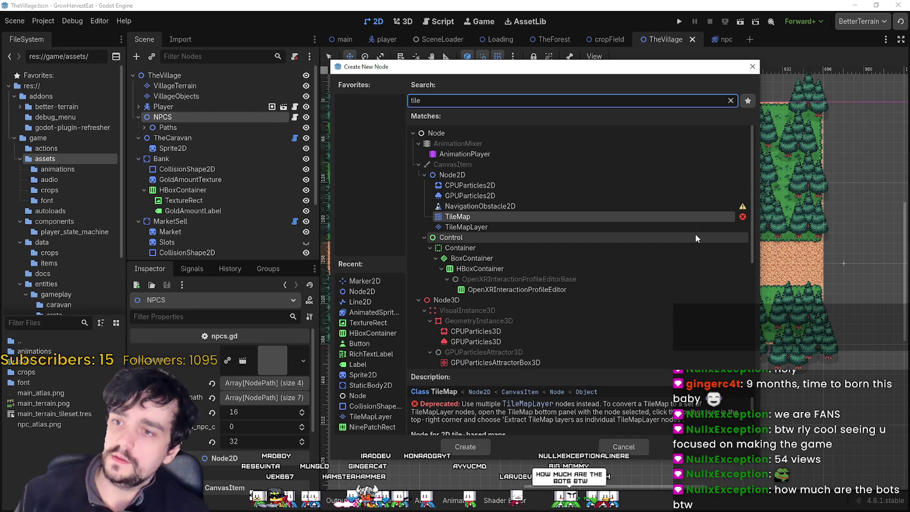
pyautogui.press('Down')
pyautogui.press('Return')
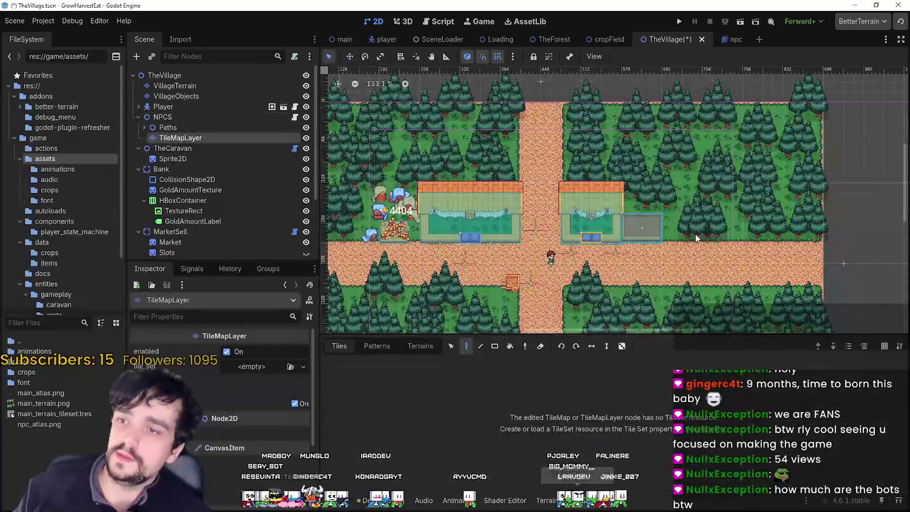
# - Rename the new layer NPC_NAVIGATION and look over its tile set options
pyautogui.doubleClick(205, 139)
pyautogui.write('NPC_NAVIGA')
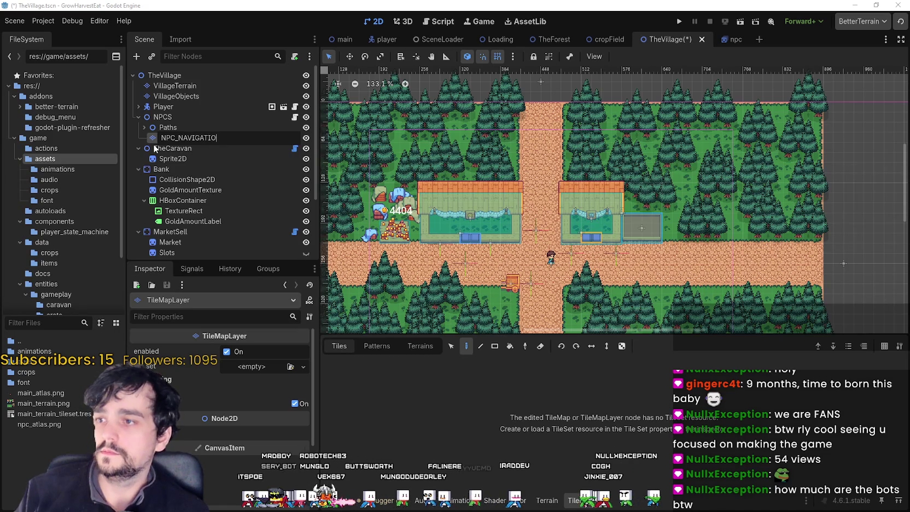
pyautogui.write('TION')
pyautogui.press('Return')
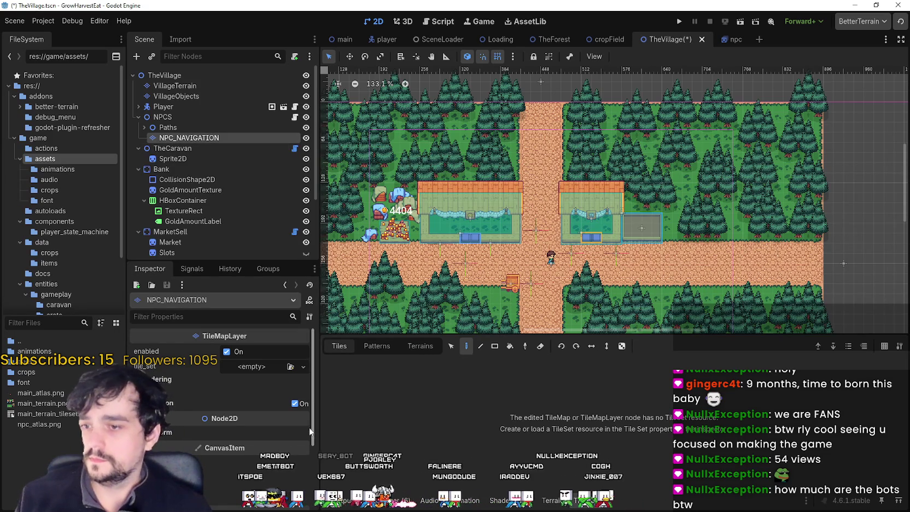
pyautogui.click(253, 367)
pyautogui.press('Escape')
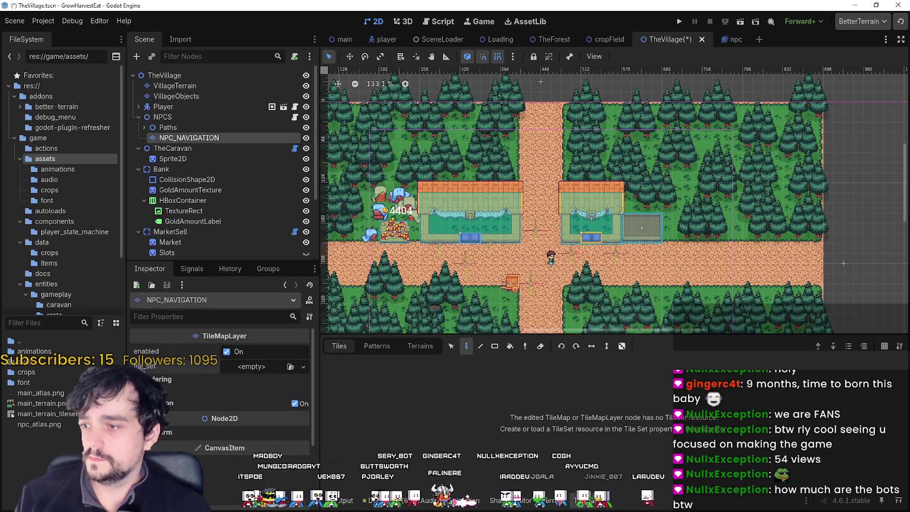
pyautogui.click(236, 366)
pyautogui.press('Escape')
# - Give NPC_NAVIGATION a New TileSet with 16 px tiles, leaving visibility mode at Default
pyautogui.click(248, 369)
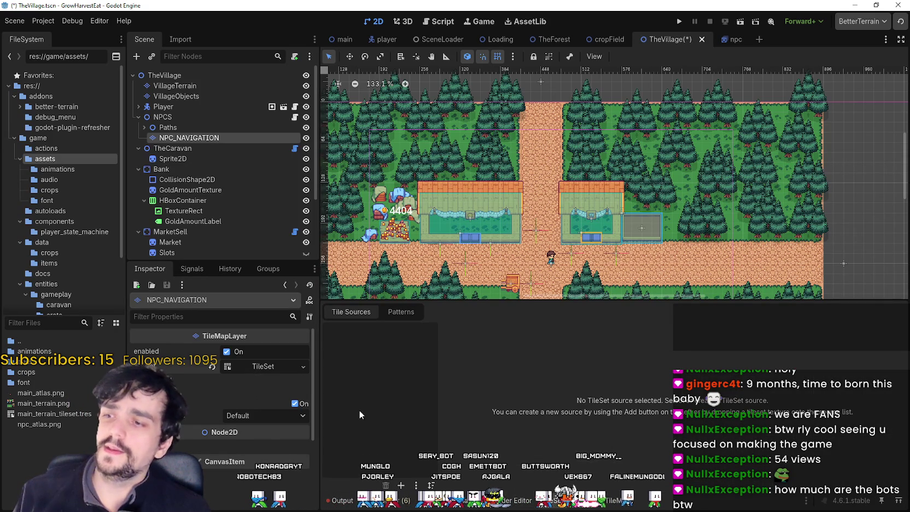
pyautogui.click(574, 501)
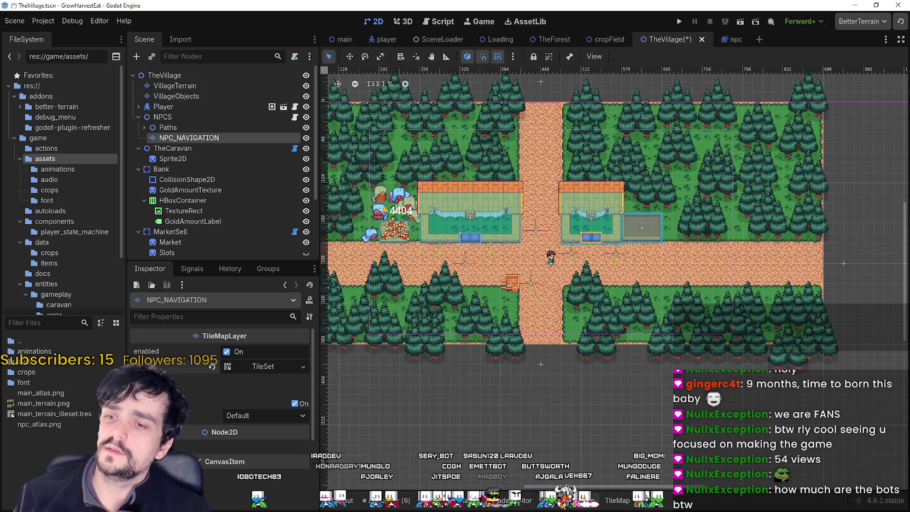
pyautogui.click(577, 500)
pyautogui.click(608, 502)
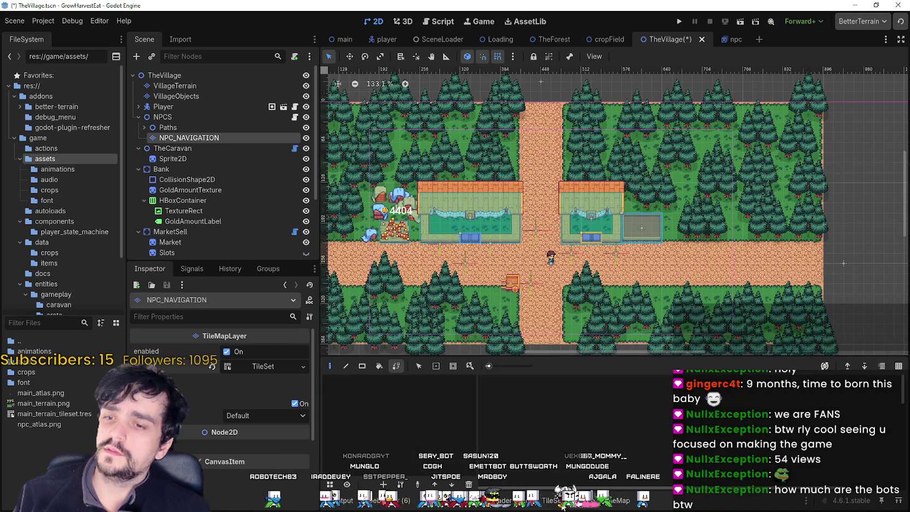
pyautogui.click(615, 503)
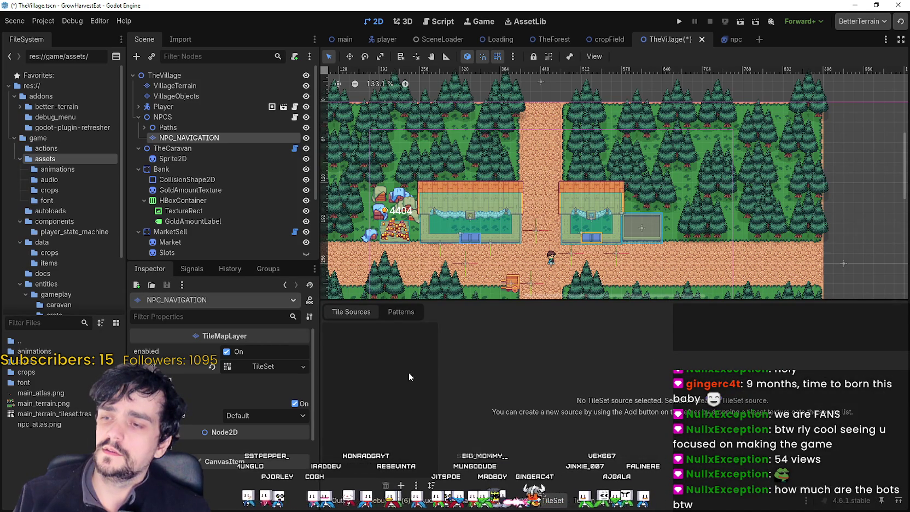
pyautogui.click(602, 502)
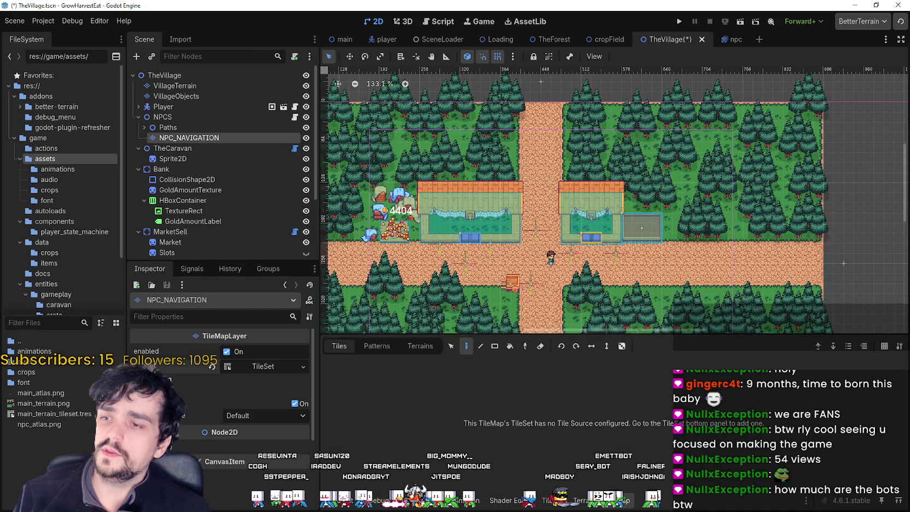
pyautogui.click(551, 502)
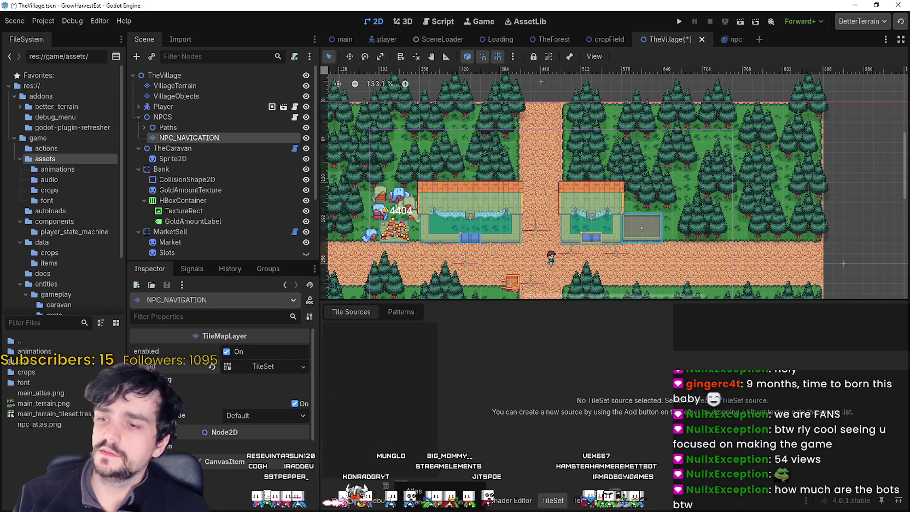
pyautogui.click(552, 503)
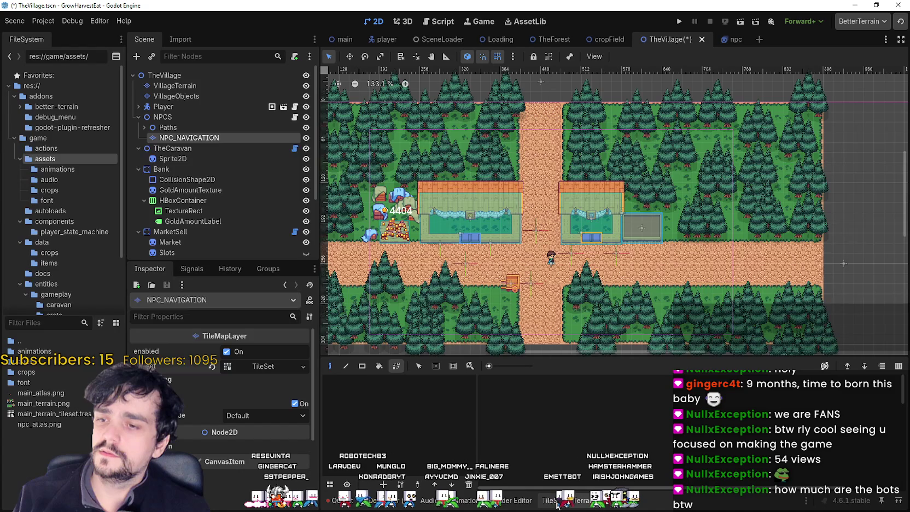
pyautogui.scroll(3, 544, 254)
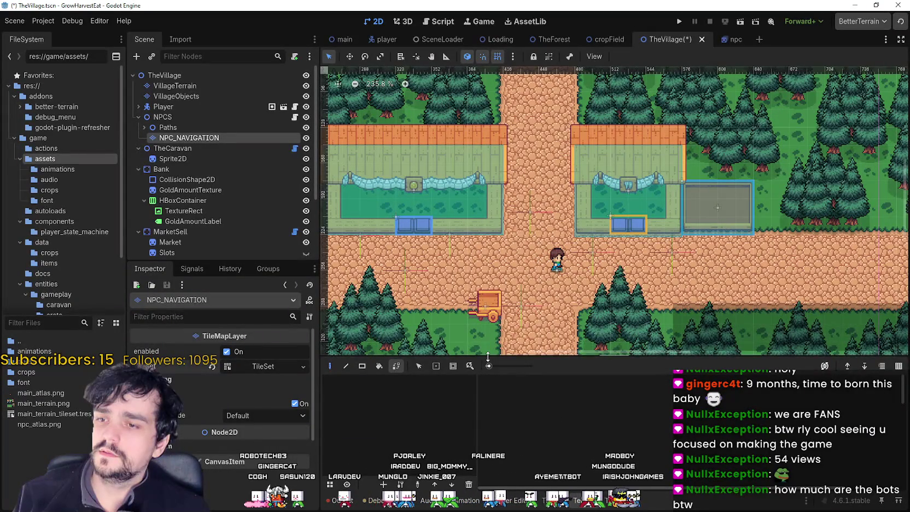
pyautogui.click(551, 501)
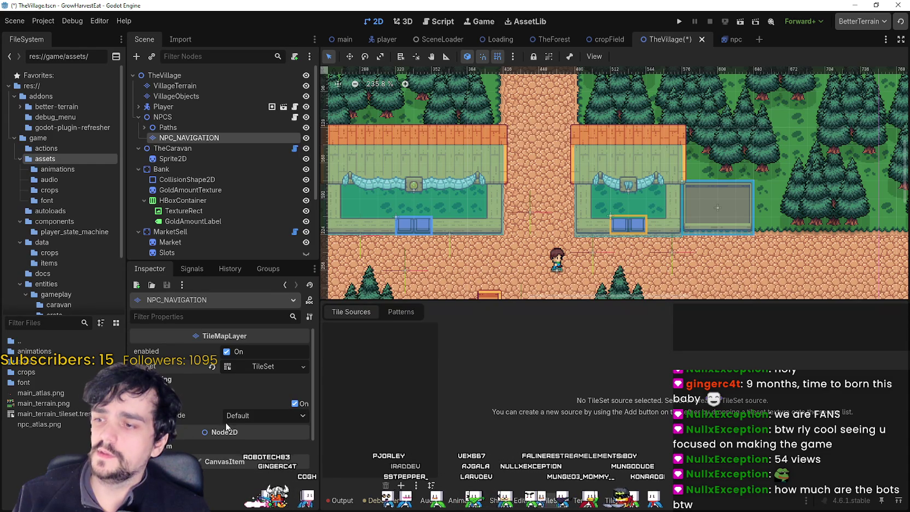
pyautogui.click(243, 418)
pyautogui.click(240, 421)
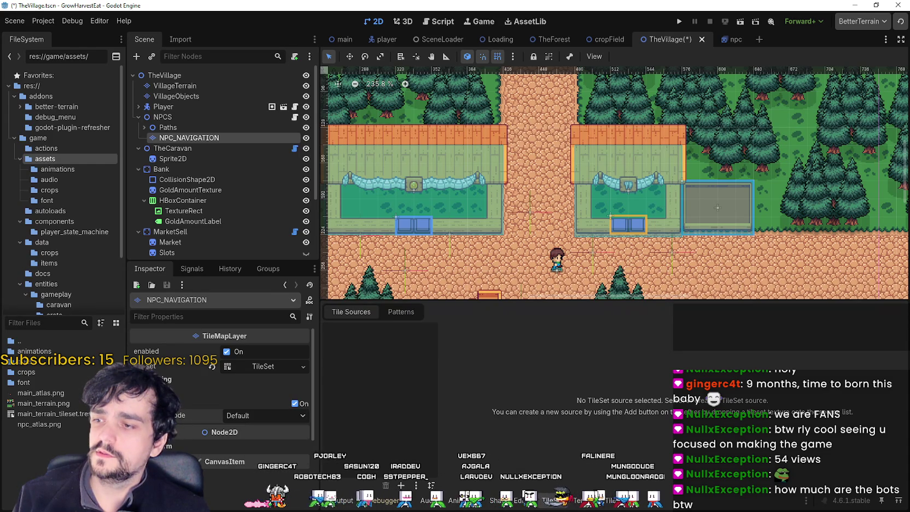
# - Add one navigation layer to the NPC_NAVIGATION TileSet
pyautogui.click(263, 365)
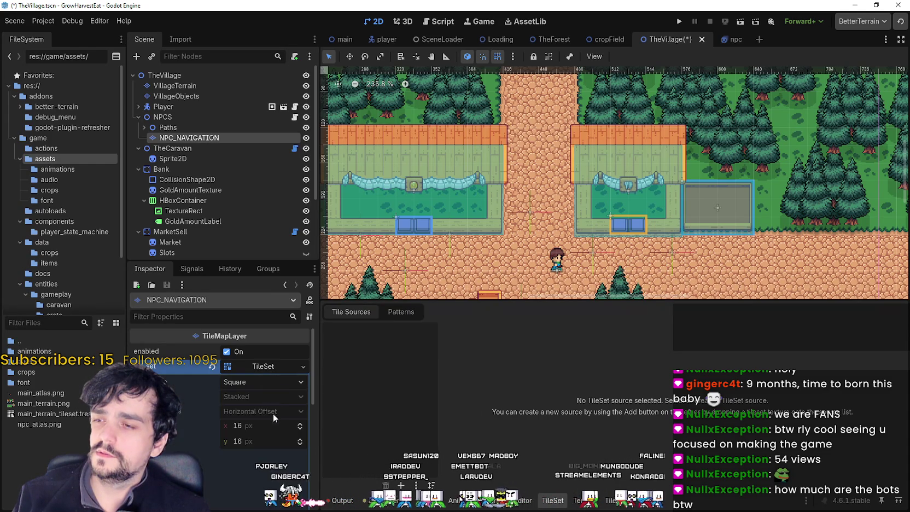
pyautogui.scroll(-2, 257, 424)
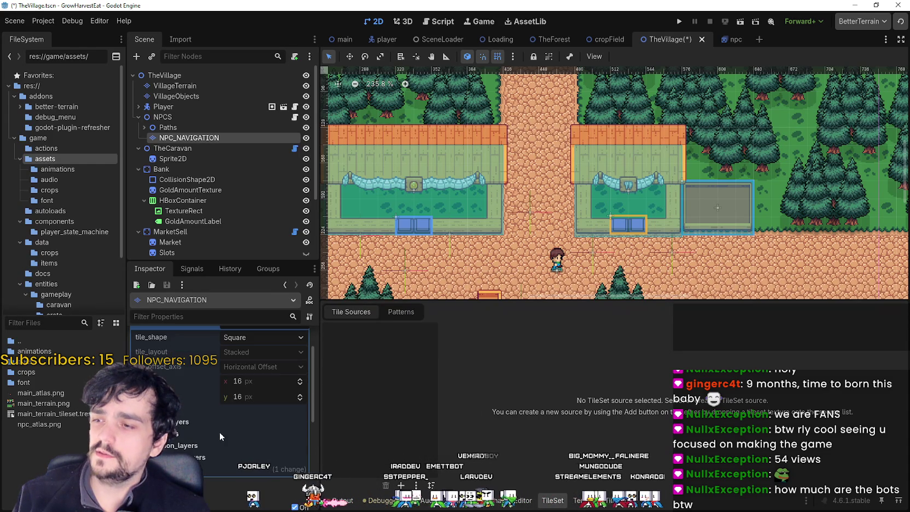
pyautogui.click(185, 444)
pyautogui.scroll(-3, 219, 437)
pyautogui.click(226, 394)
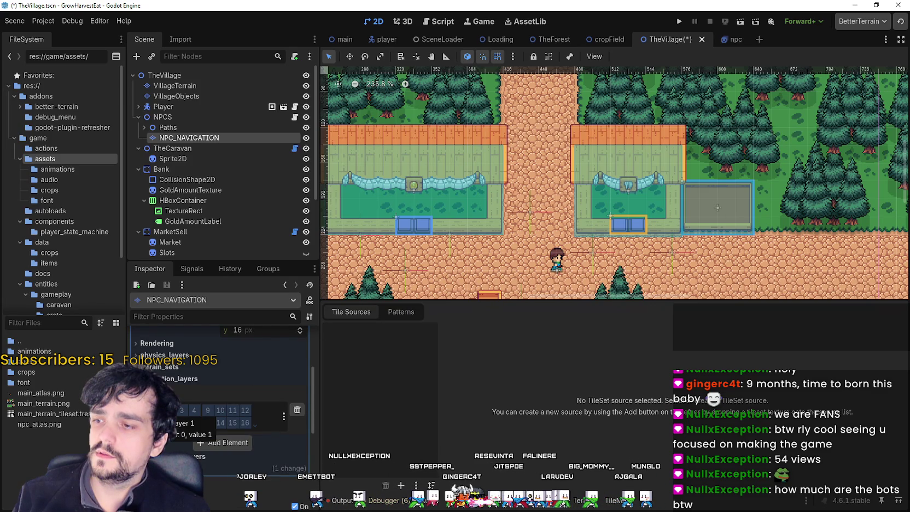
# - Name 2D navigation layer 1 'NPC' in Project Settings
pyautogui.click(283, 416)
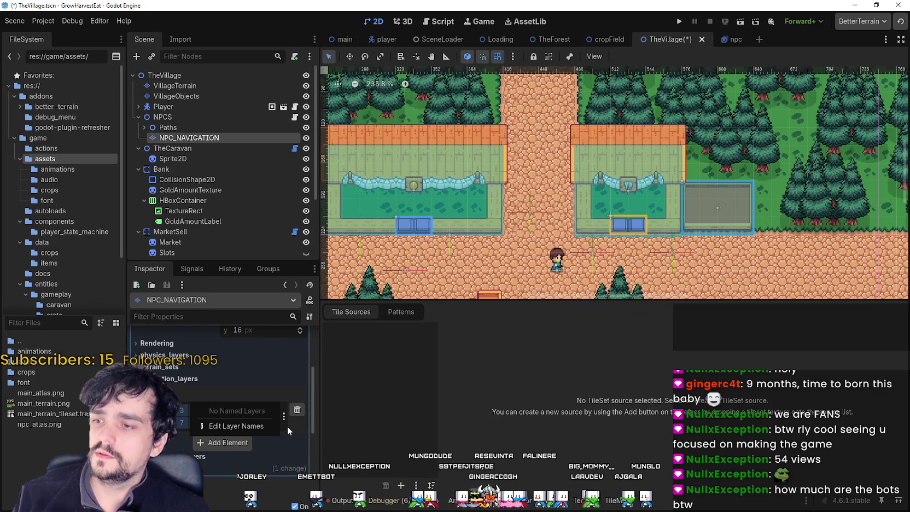
pyautogui.click(260, 428)
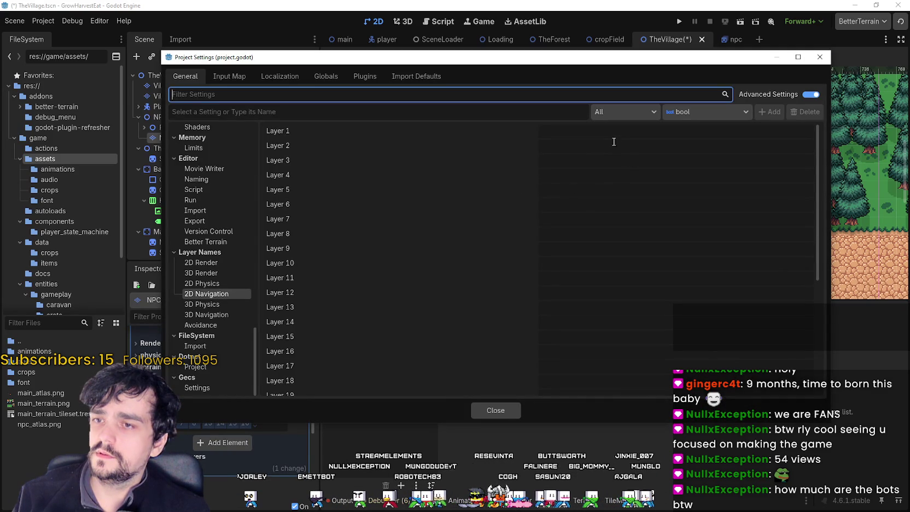
pyautogui.click(612, 133)
pyautogui.write('NPC')
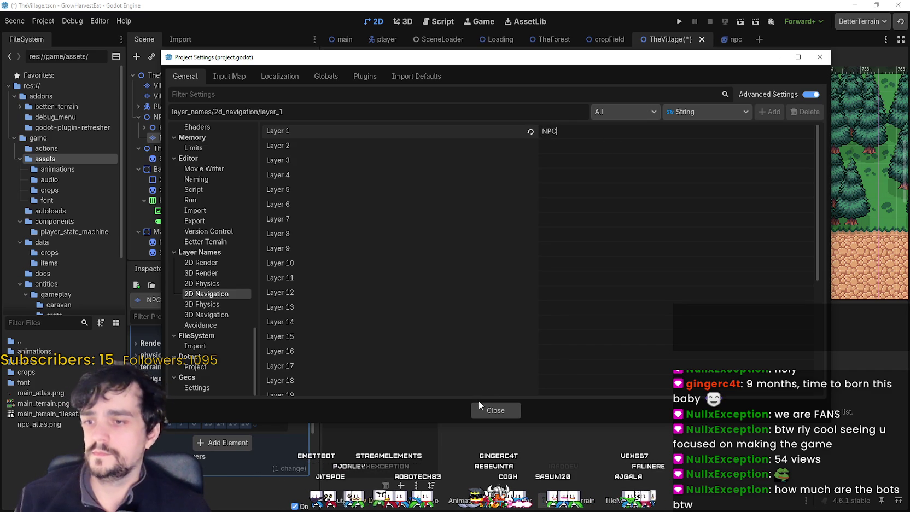
pyautogui.click(492, 411)
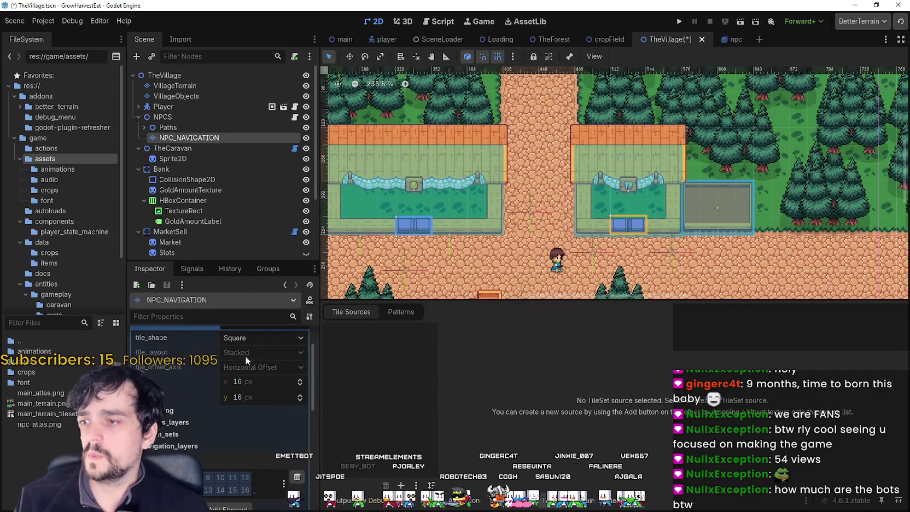
pyautogui.scroll(3, 245, 356)
pyautogui.scroll(-3, 253, 375)
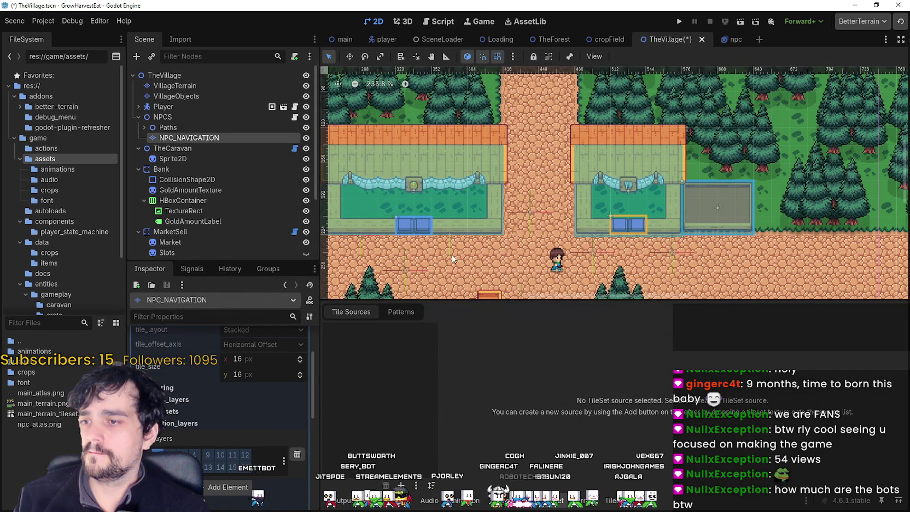
pyautogui.moveTo(491, 277)
pyautogui.mouseDown()
pyautogui.moveTo(522, 231)
pyautogui.moveTo(508, 225)
pyautogui.mouseUp()
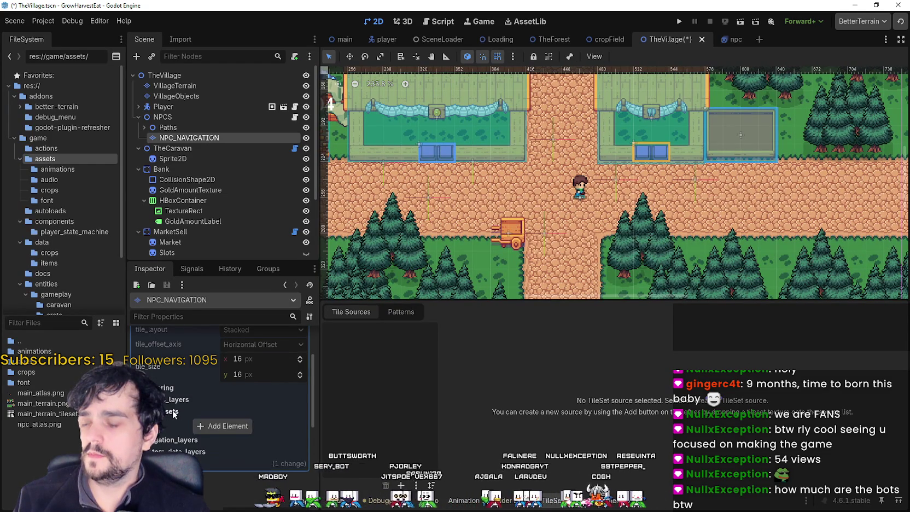
pyautogui.click(173, 436)
pyautogui.click(171, 413)
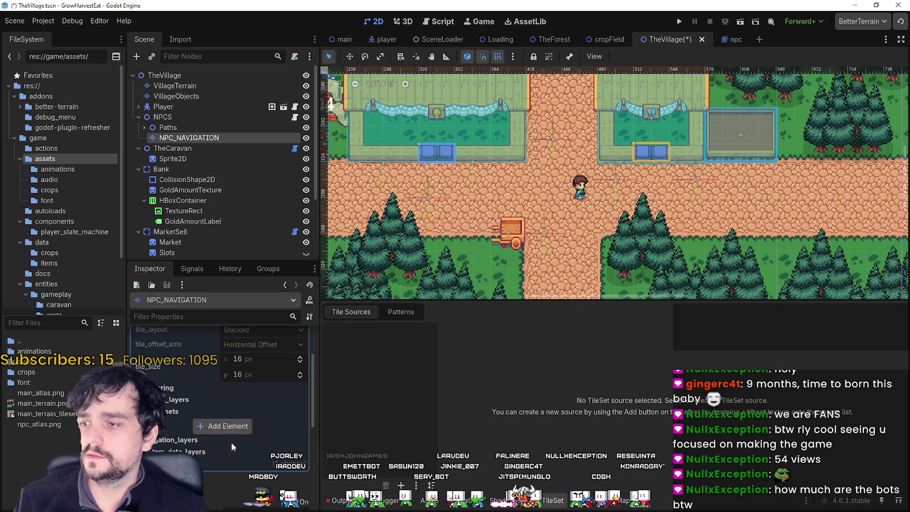
pyautogui.click(222, 426)
pyautogui.click(251, 427)
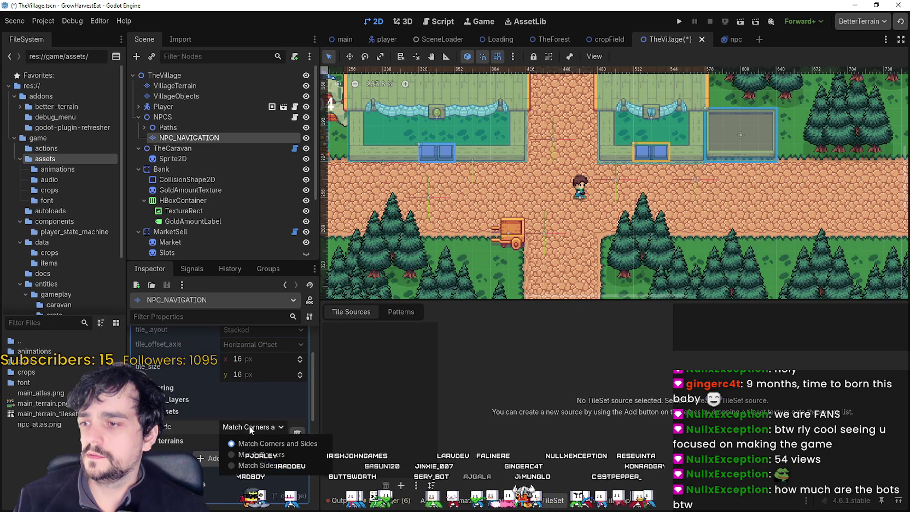
pyautogui.click(297, 433)
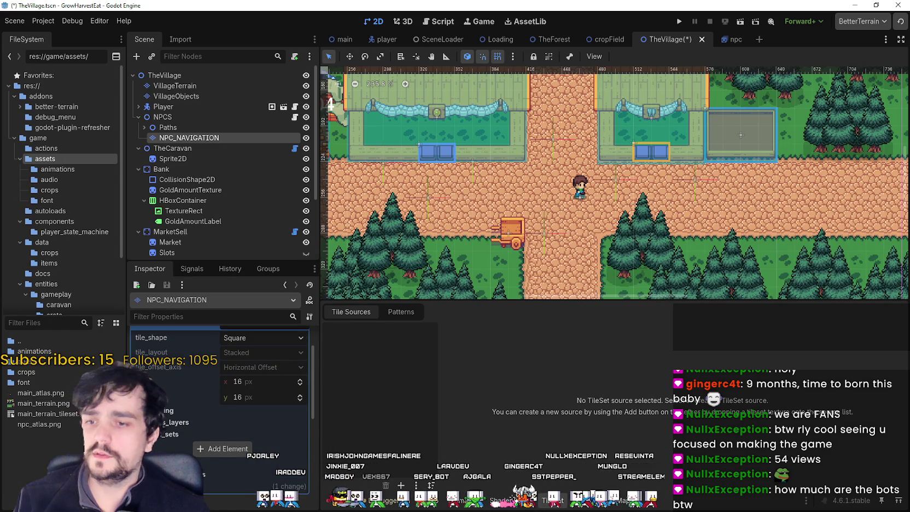
pyautogui.click(584, 503)
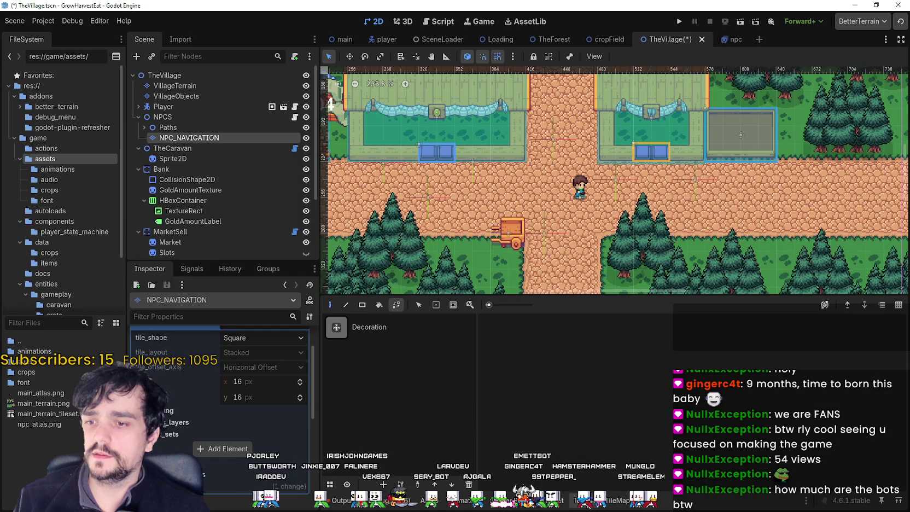
pyautogui.click(566, 504)
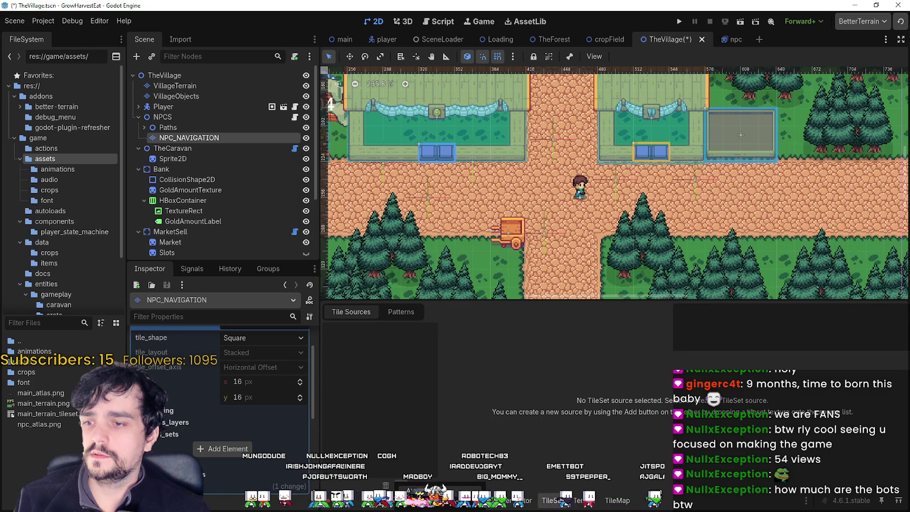
pyautogui.click(400, 485)
# - Load icon.svg as the texture for the new atlas source
pyautogui.click(416, 462)
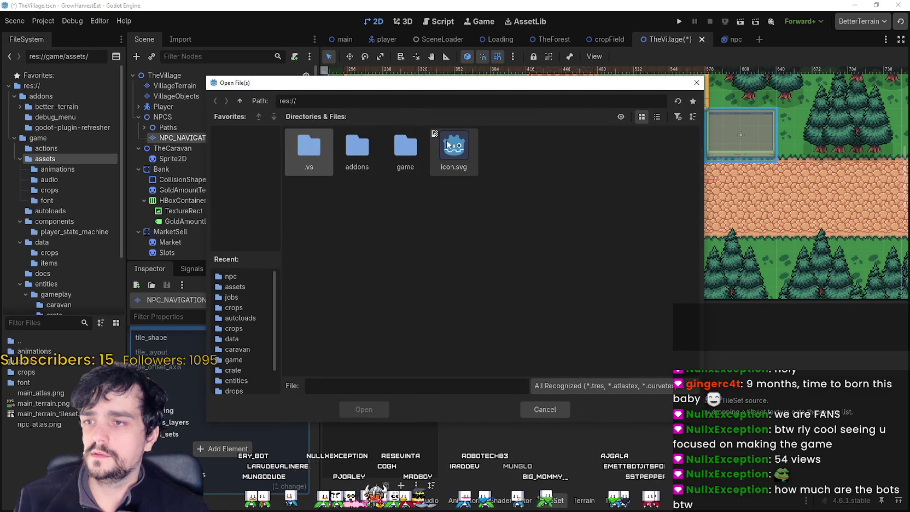
pyautogui.click(447, 145)
pyautogui.doubleClick(447, 144)
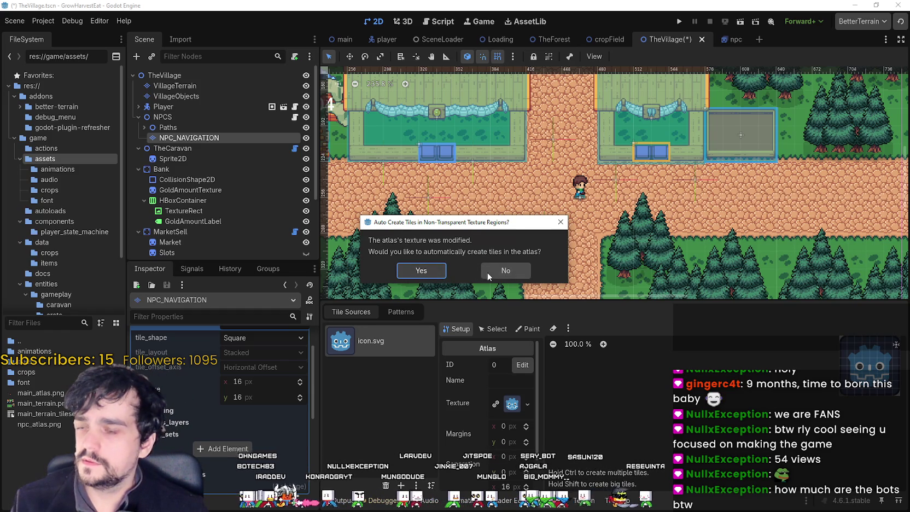
# - Dismiss the Auto Create Tiles prompt for the icon.svg atlas
pyautogui.click(505, 270)
pyautogui.scroll(4, 753, 420)
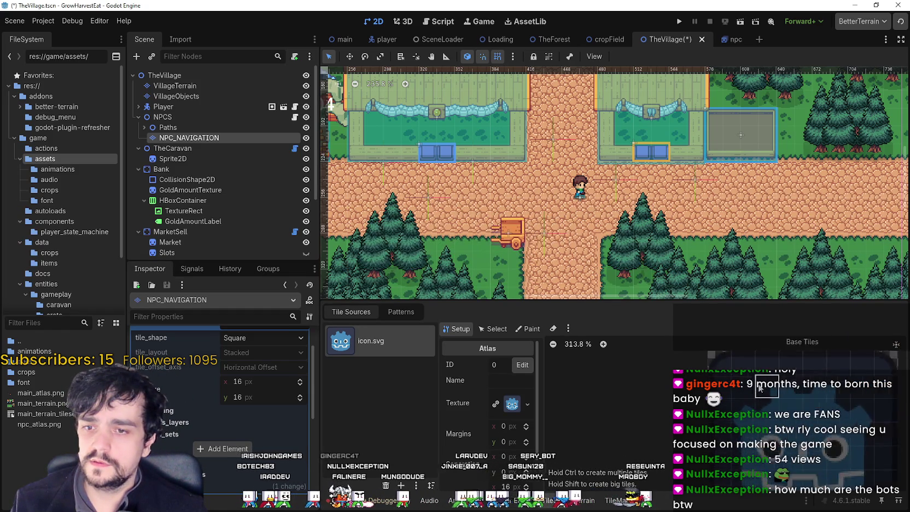
pyautogui.scroll(-2, 734, 453)
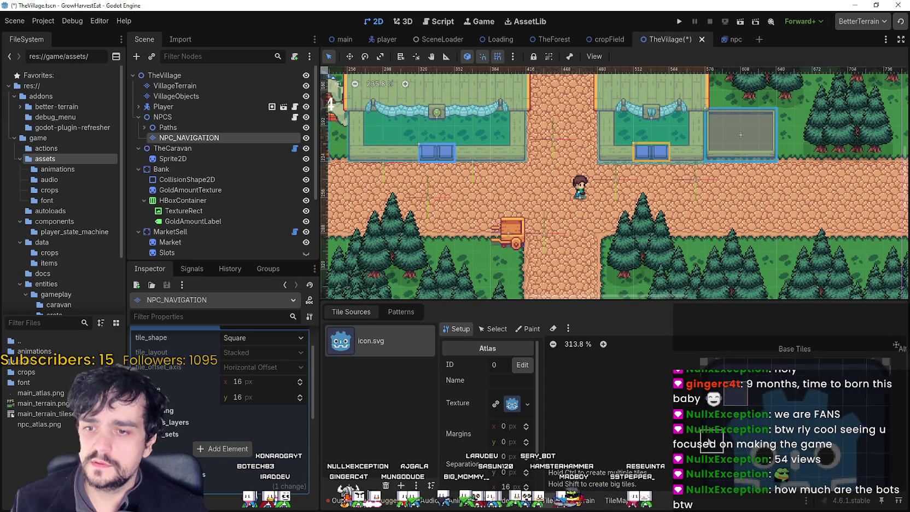
pyautogui.scroll(-1, 517, 383)
pyautogui.scroll(1, 517, 377)
# - Set the atlas to Paint mode with Navigation Layer 0 as the painted property
pyautogui.click(528, 329)
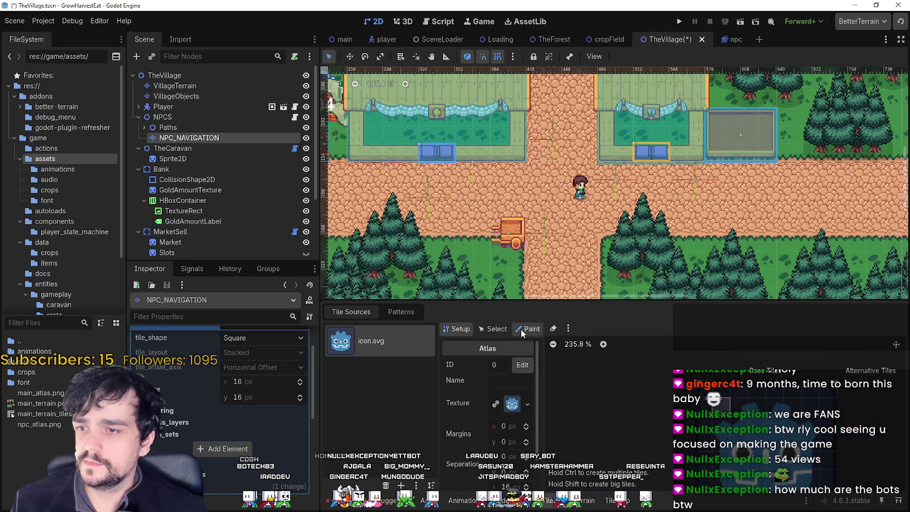
pyautogui.click(484, 364)
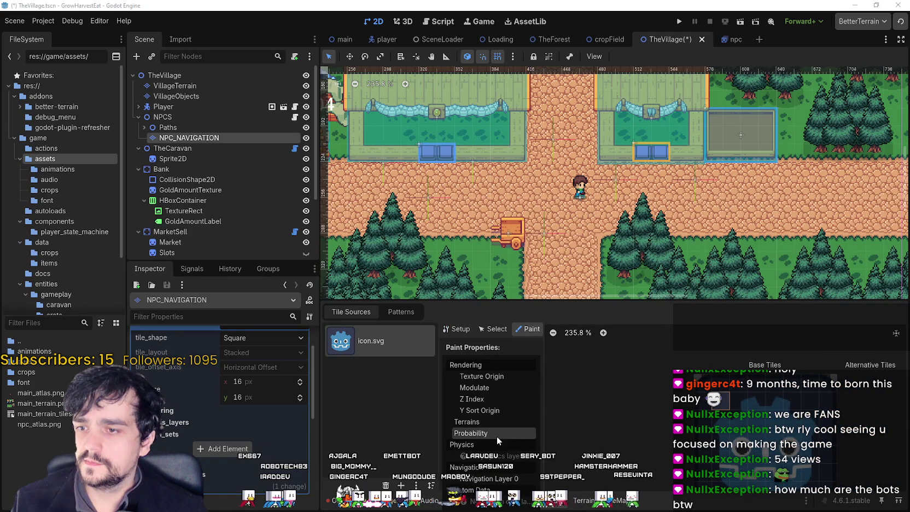
pyautogui.click(485, 478)
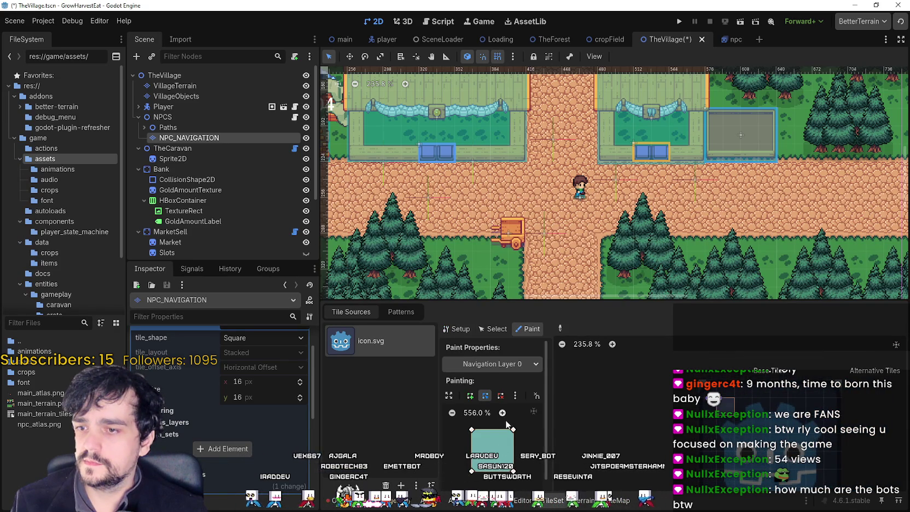
pyautogui.scroll(1, 729, 419)
pyautogui.scroll(-2, 729, 420)
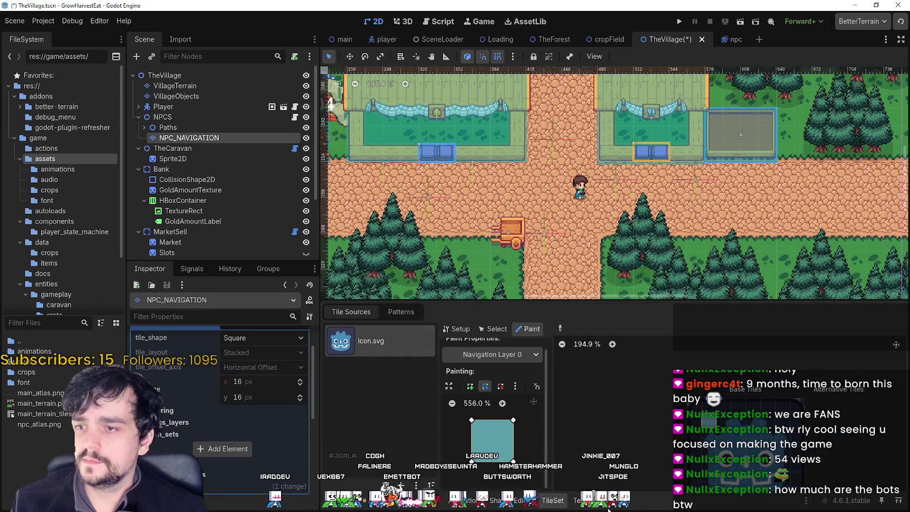
# - Switch the TileMap panel to tile painting with the Rectangle tool
pyautogui.click(586, 503)
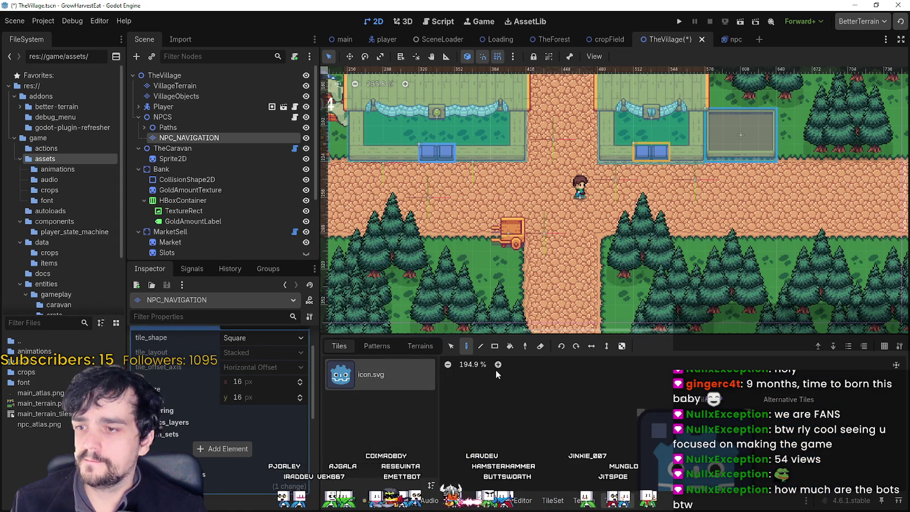
pyautogui.scroll(2, 622, 432)
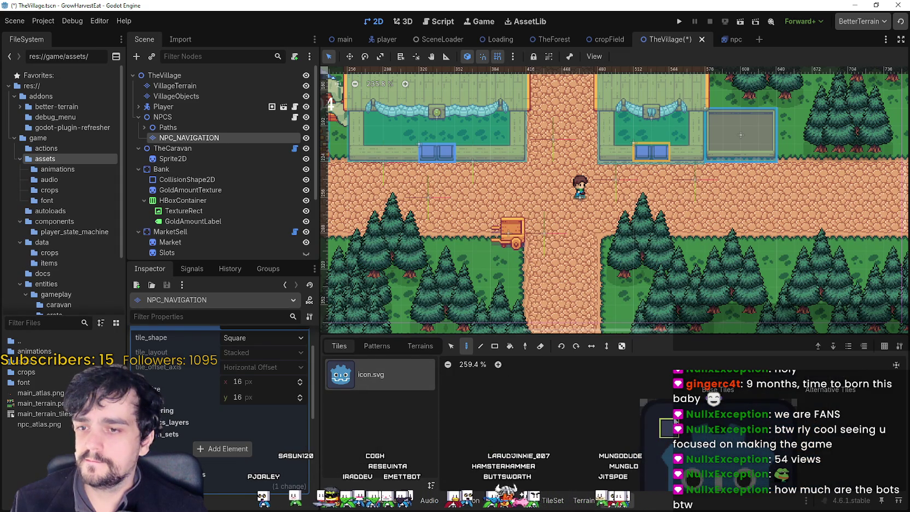
pyautogui.scroll(-3, 557, 209)
pyautogui.scroll(2, 570, 207)
pyautogui.scroll(-1, 578, 235)
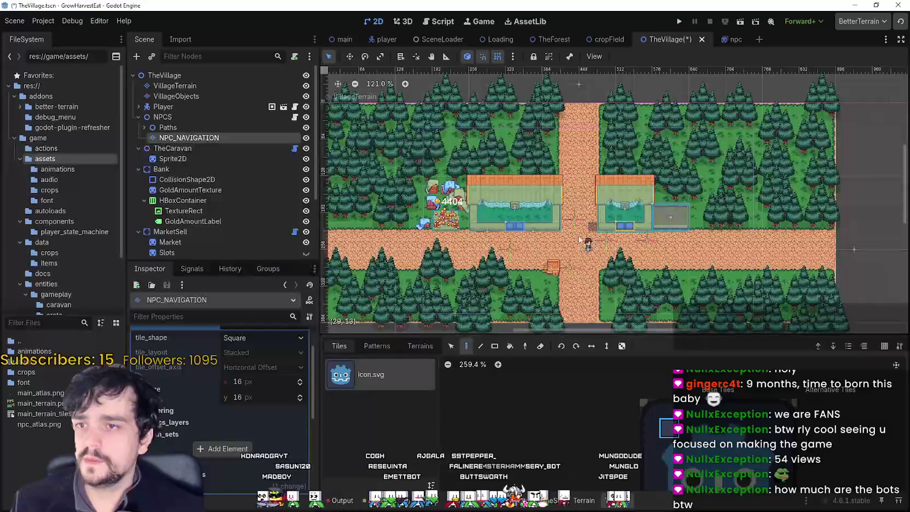
pyautogui.scroll(1, 522, 196)
pyautogui.scroll(1, 569, 147)
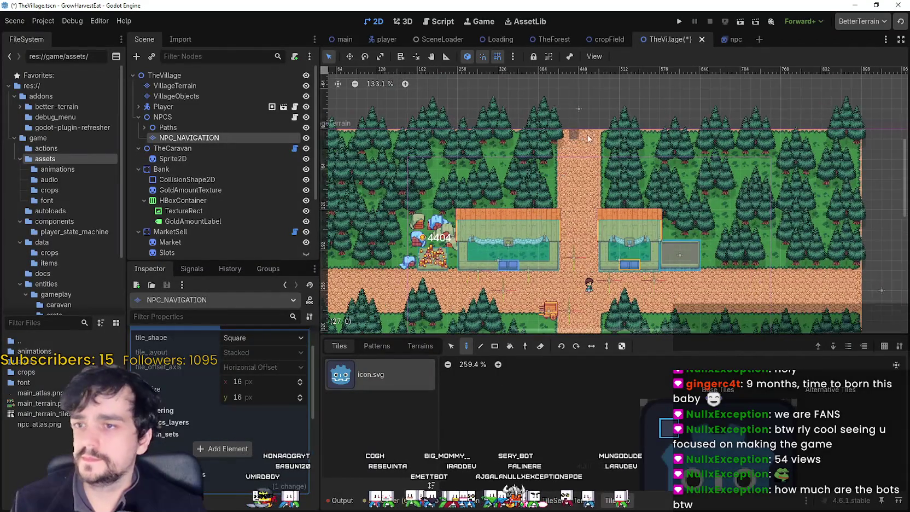
pyautogui.click(494, 346)
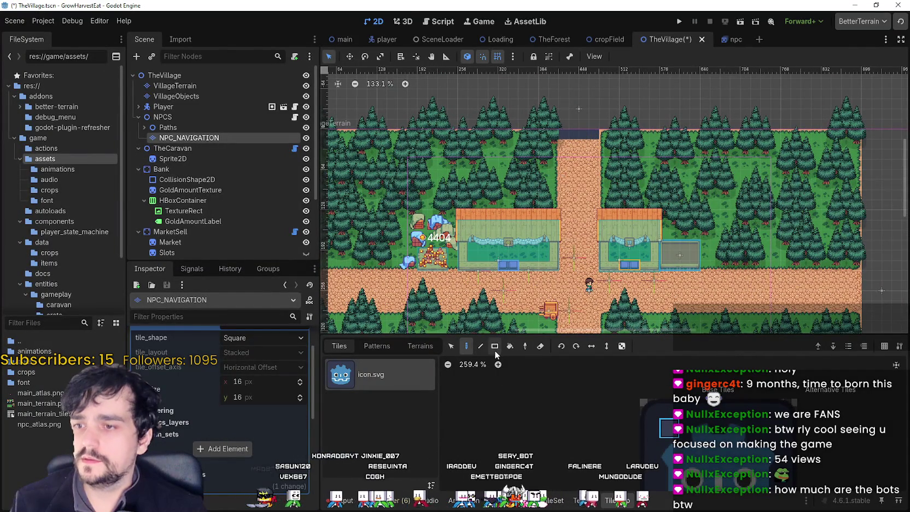
pyautogui.scroll(1, 614, 123)
pyautogui.scroll(1, 614, 123)
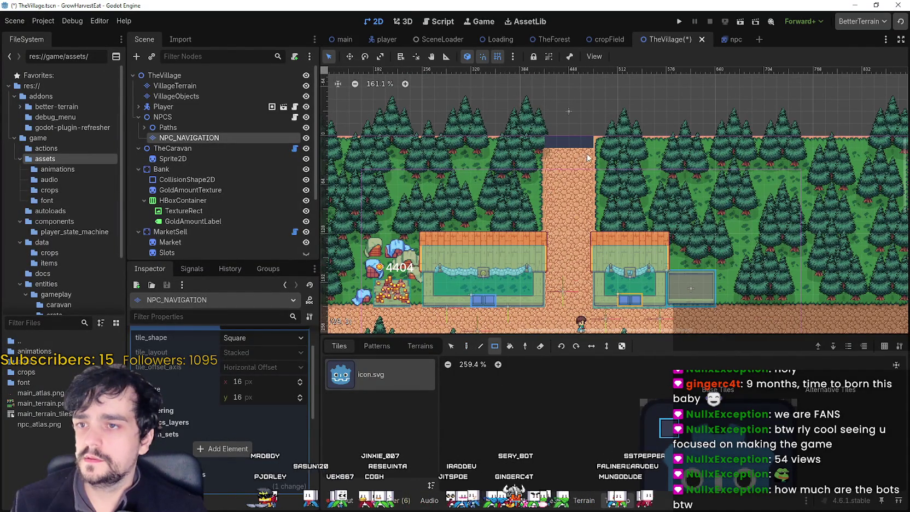
pyautogui.scroll(4, 564, 240)
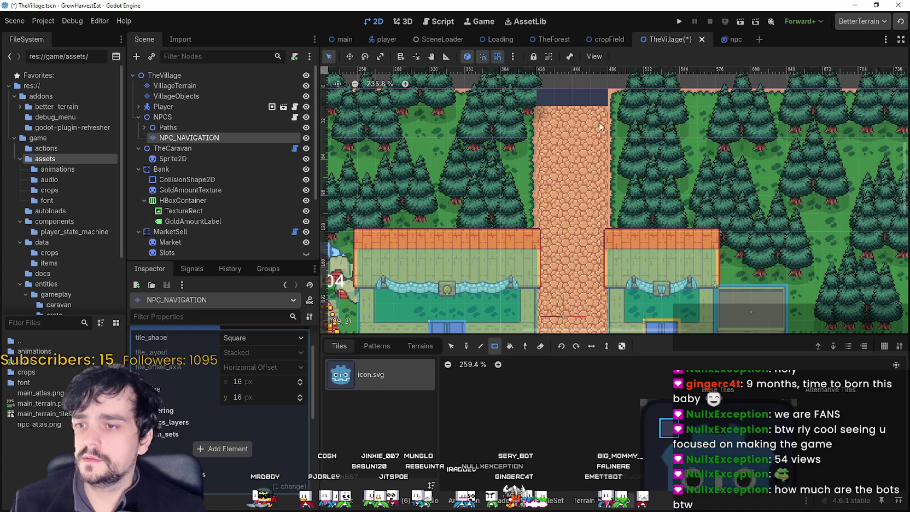
# - Fill the top and upper stretch of the vertical road with navigation tiles
pyautogui.moveTo(577, 141); pyautogui.dragTo(575, 233)
pyautogui.scroll(-4, 575, 152)
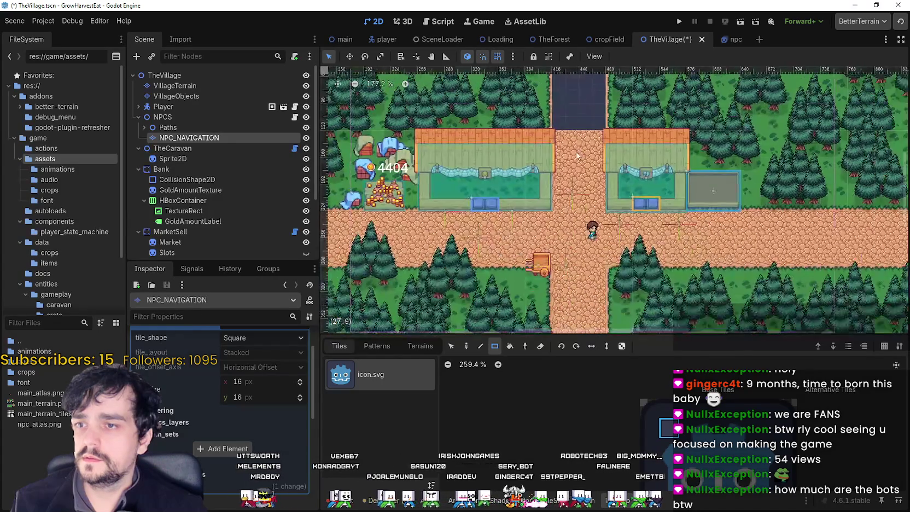
pyautogui.moveTo(596, 142)
pyautogui.mouseDown()
pyautogui.moveTo(568, 254)
pyautogui.moveTo(874, 216)
pyautogui.mouseUp()
pyautogui.scroll(-2, 567, 253)
pyautogui.scroll(4, 690, 183)
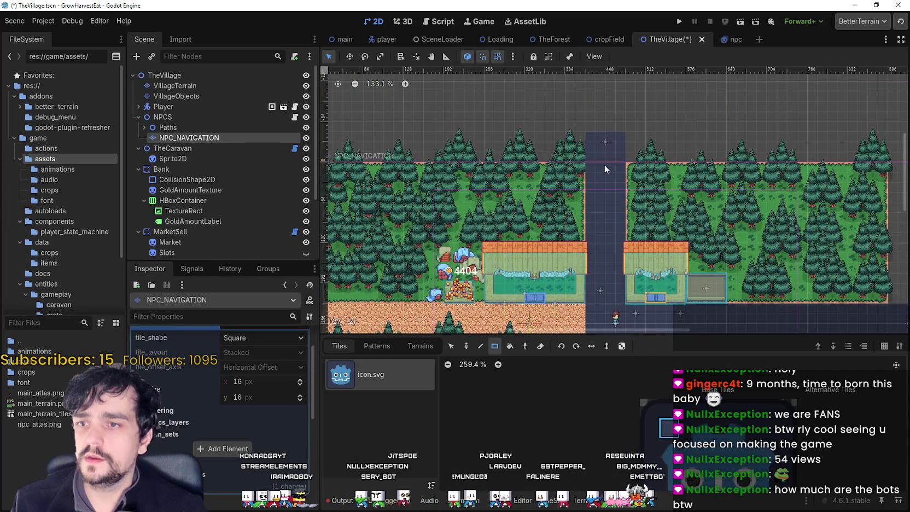
pyautogui.scroll(-3, 625, 195)
# - Cover the horizontal road with a 30x4 strip and the lower vertical road, then save TheVillage
pyautogui.moveTo(672, 229)
pyautogui.mouseDown()
pyautogui.moveTo(624, 247)
pyautogui.moveTo(452, 252)
pyautogui.mouseUp()
pyautogui.scroll(2, 622, 239)
pyautogui.moveTo(601, 216); pyautogui.dragTo(623, 290)
pyautogui.scroll(1, 621, 291)
pyautogui.scroll(-4, 620, 279)
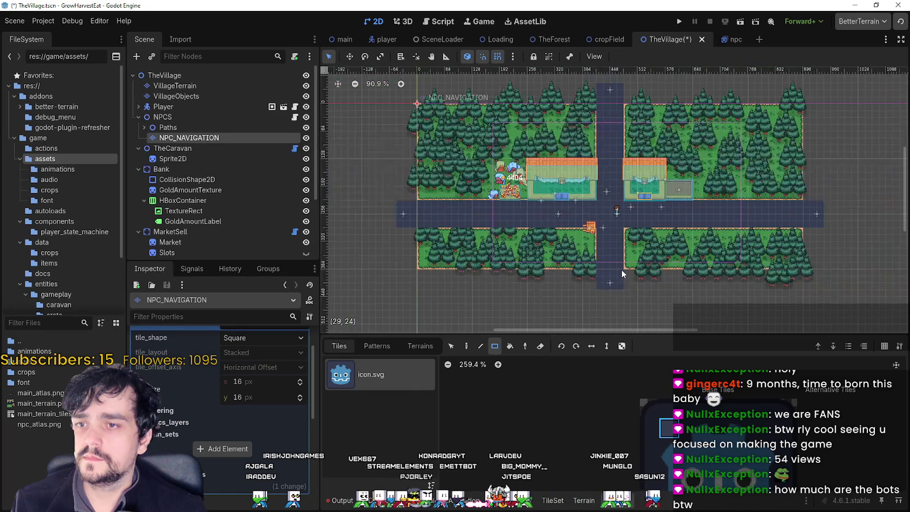
pyautogui.scroll(3, 610, 235)
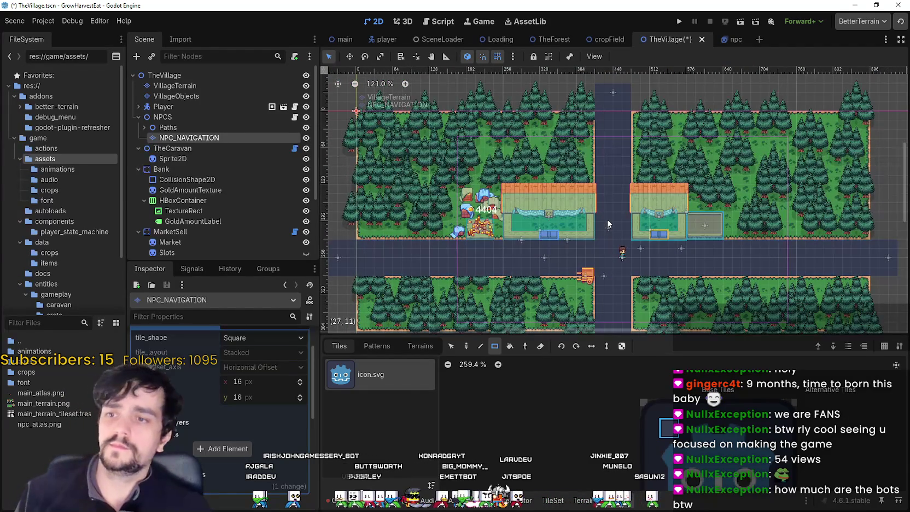
pyautogui.hotkey('ctrl', 's')
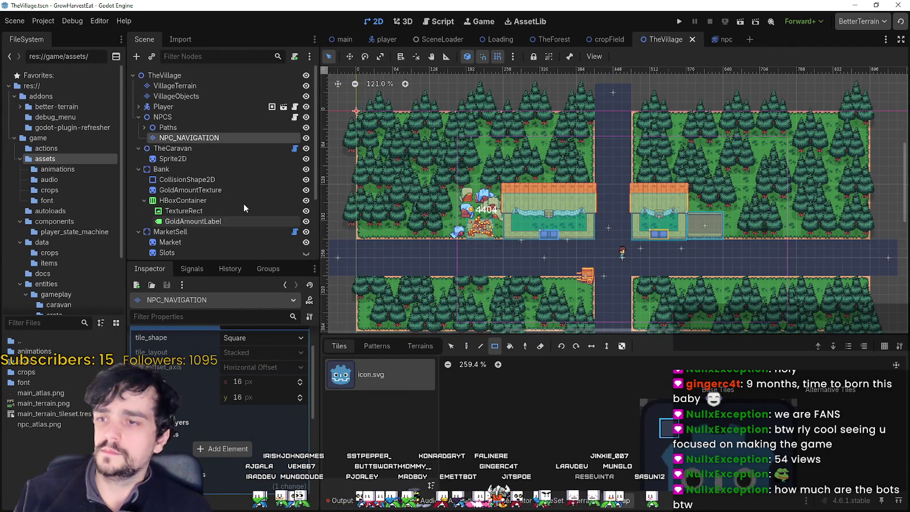
# - Set the NPC_NAVIGATION layer's visibility mode to always shown (Force Show)
pyautogui.click(308, 138)
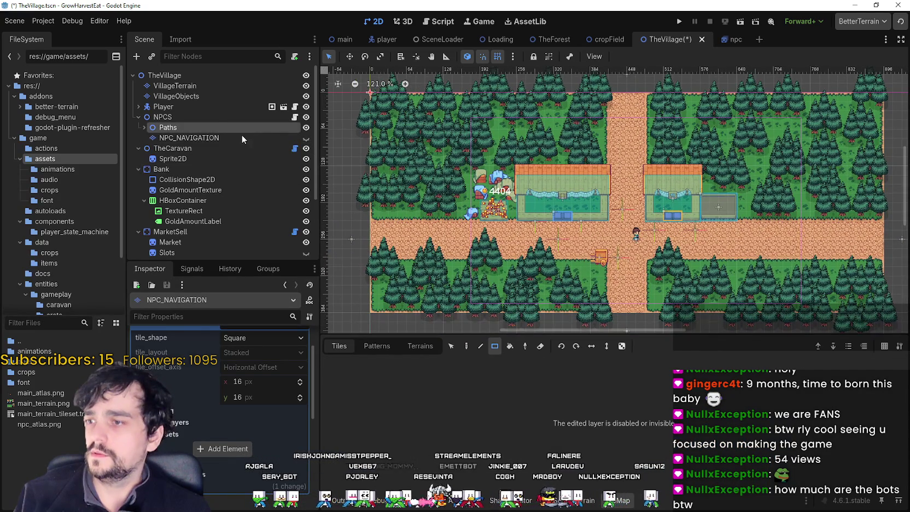
pyautogui.click(242, 137)
pyautogui.click(307, 138)
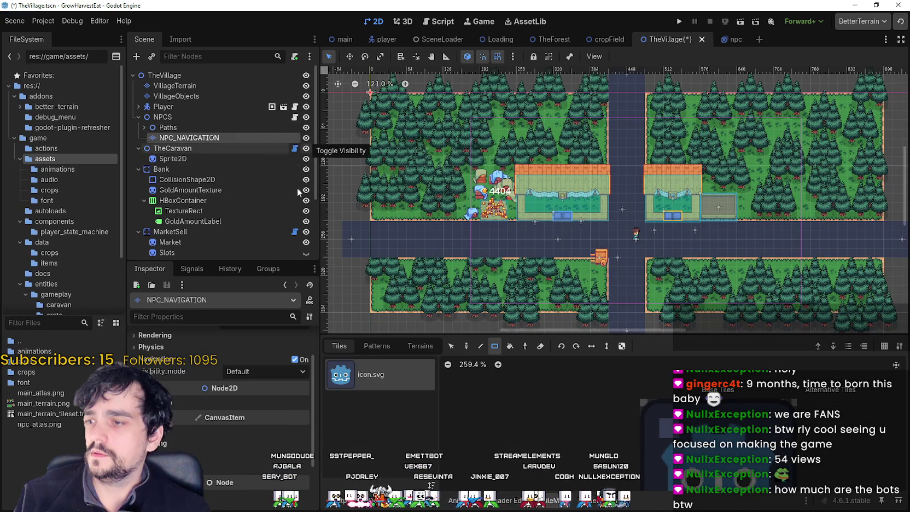
pyautogui.click(257, 371)
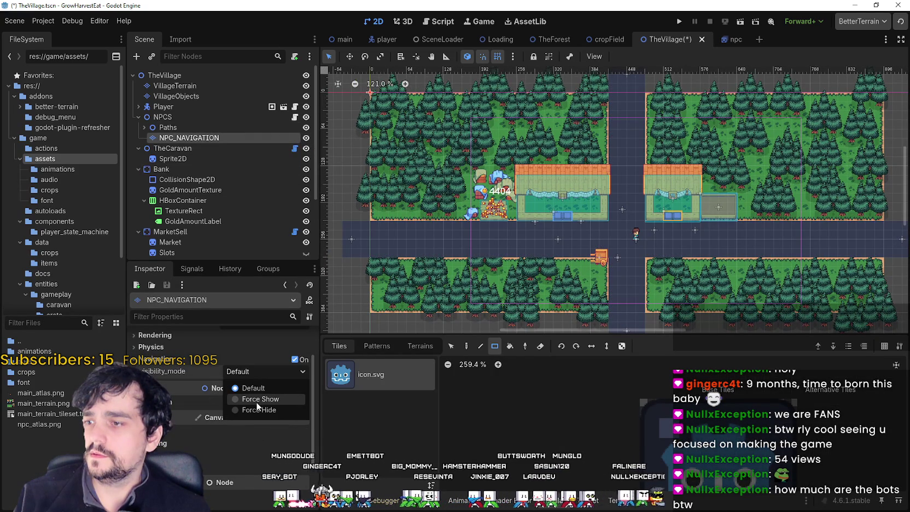
pyautogui.click(257, 399)
# - Toggle NPC_NAVIGATION's eye while panning the map, leaving the blue road tiles visible
pyautogui.click(305, 138)
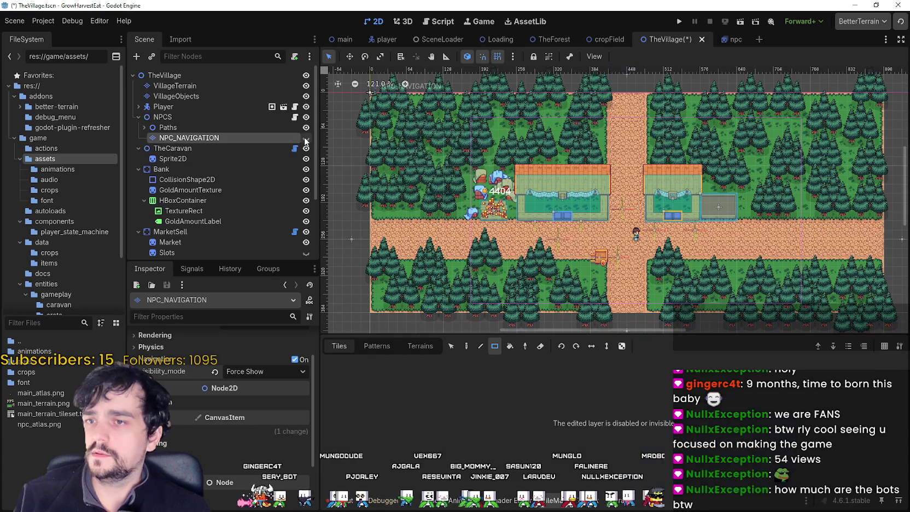
pyautogui.click(306, 138)
pyautogui.click(306, 138)
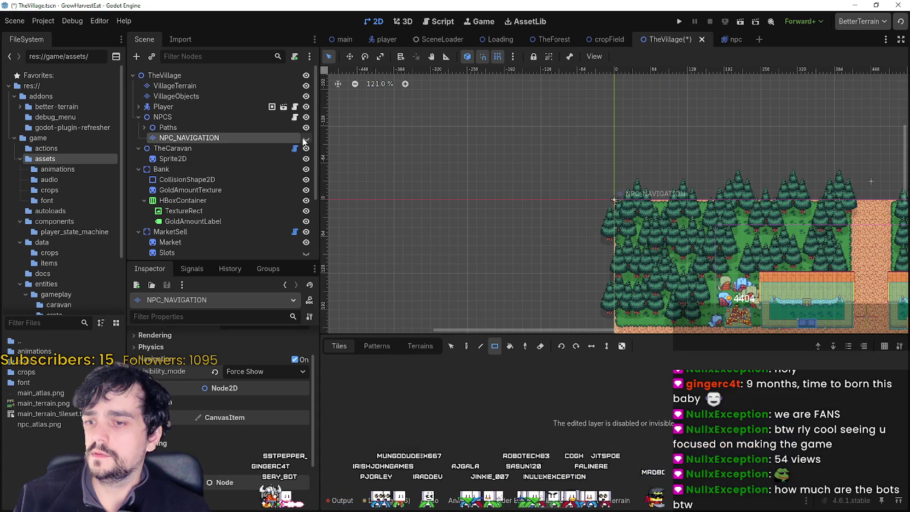
pyautogui.click(306, 138)
pyautogui.scroll(-5, 492, 316)
pyautogui.hscroll(5, 493, 316)
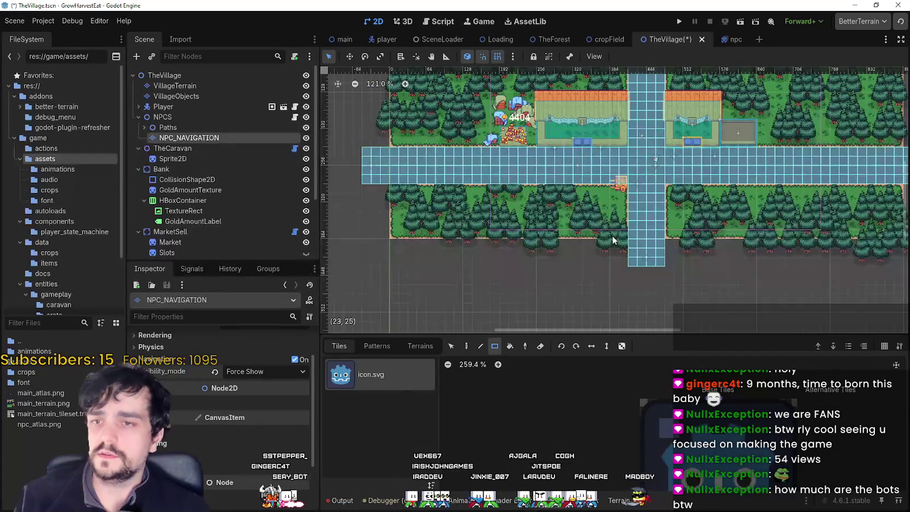
pyautogui.scroll(3, 612, 235)
pyautogui.hscroll(2, 612, 235)
pyautogui.click(306, 138)
pyautogui.scroll(2, 492, 219)
pyautogui.hscroll(2, 492, 219)
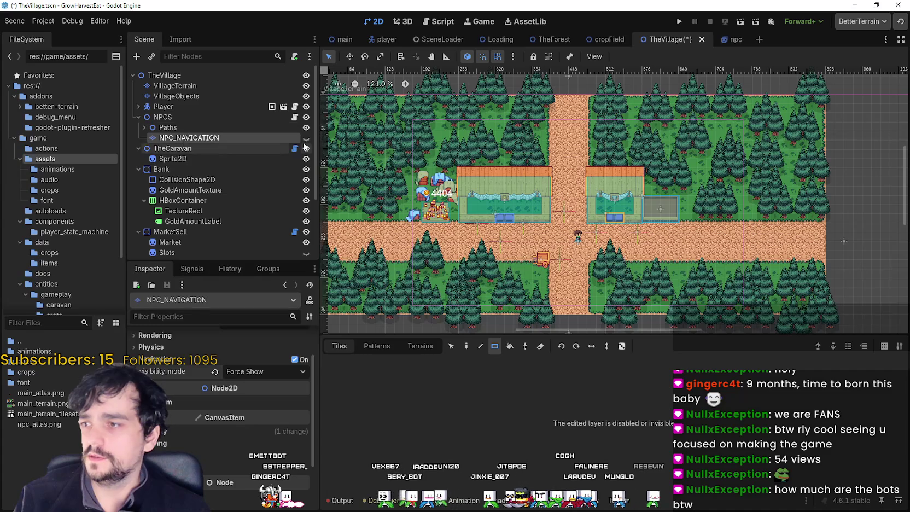
pyautogui.click(306, 137)
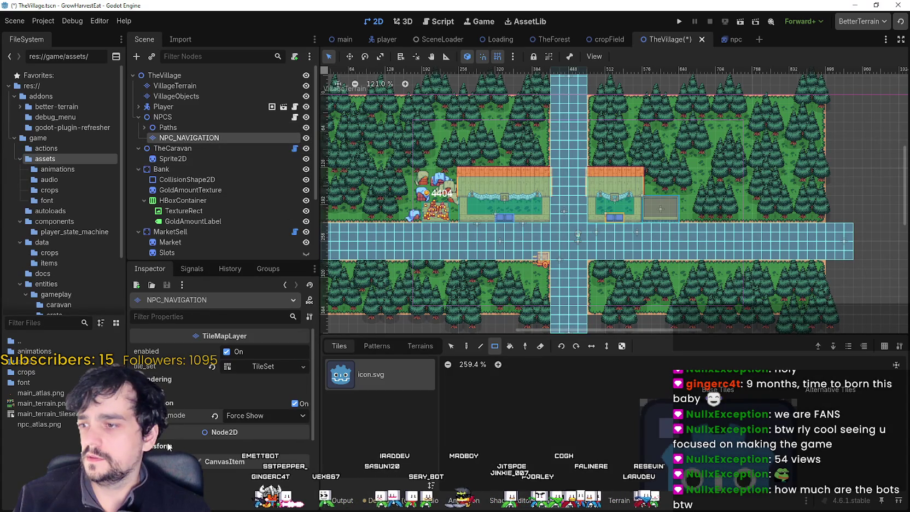
# - Expand the layer's Transform position fields and save TheVillage scene
pyautogui.click(192, 444)
pyautogui.scroll(-2, 537, 193)
pyautogui.hscroll(-2, 537, 192)
pyautogui.scroll(-1, 538, 192)
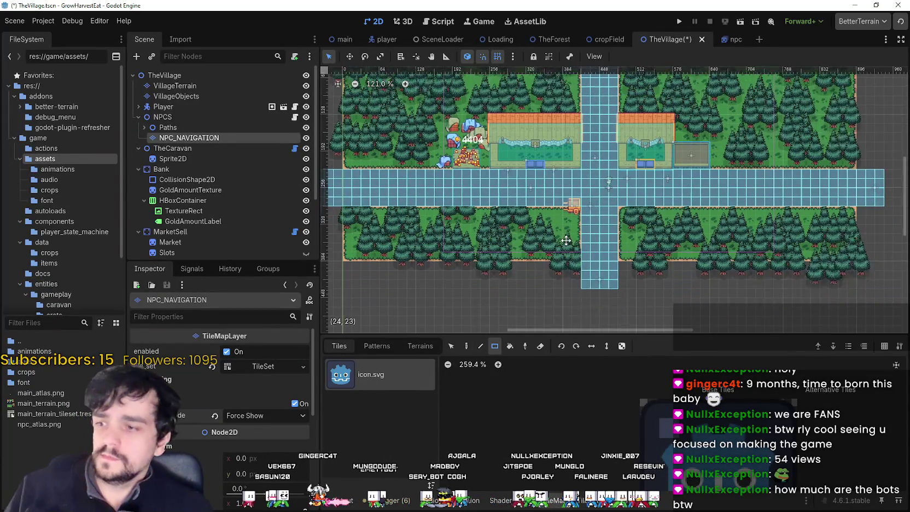
pyautogui.hscroll(2, 558, 259)
pyautogui.scroll(-1, 557, 260)
pyautogui.hotkey('ctrl', 's')
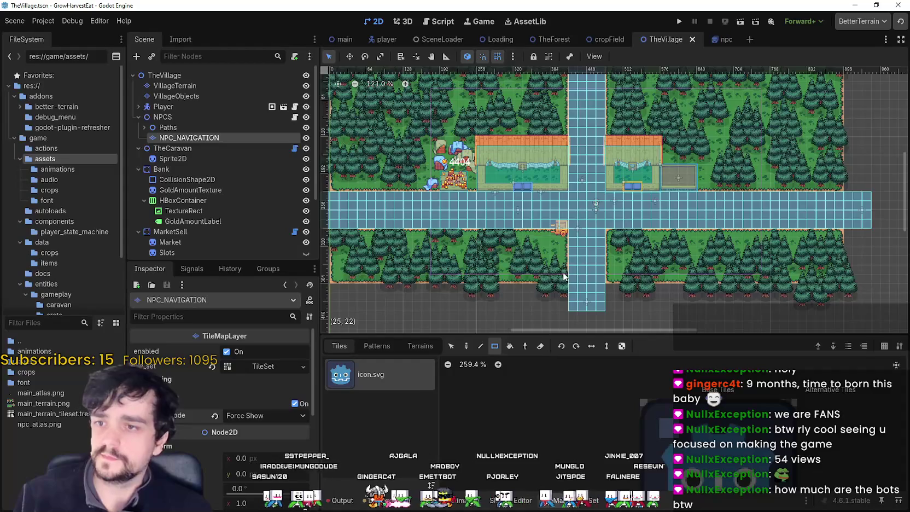
pyautogui.scroll(1, 384, 160)
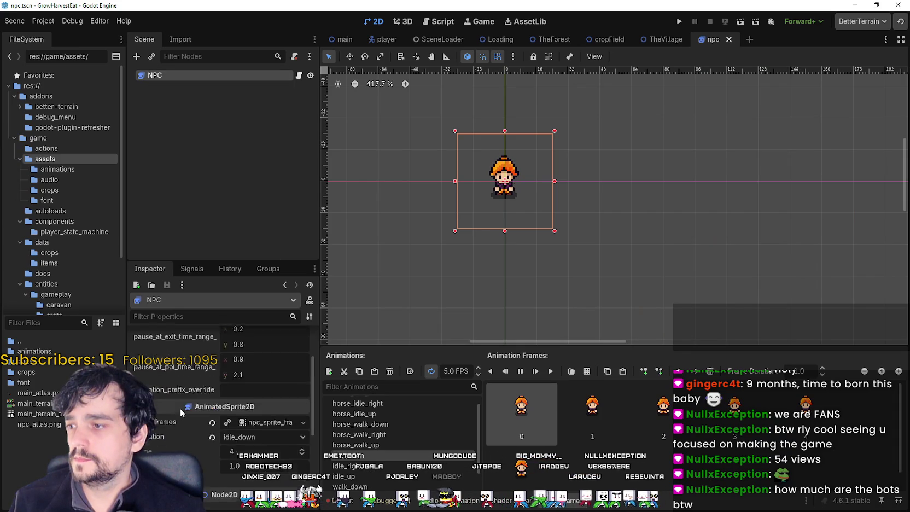
# - Scroll the Inspector to the NPC's move_speed 22.0, arrival_distance 2.0 and stop_chance 0.35
pyautogui.scroll(1, 183, 407)
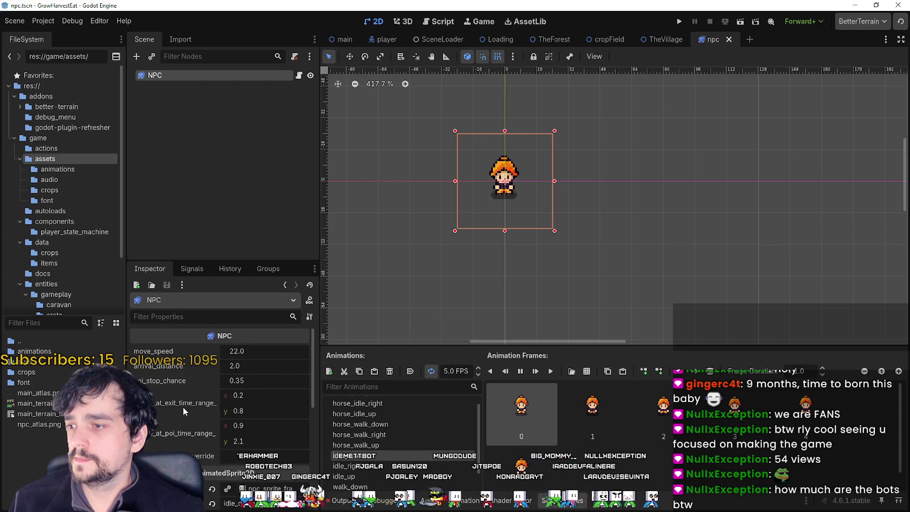
# - Switch from the npc scene back to TheVillage scene
pyautogui.click(665, 39)
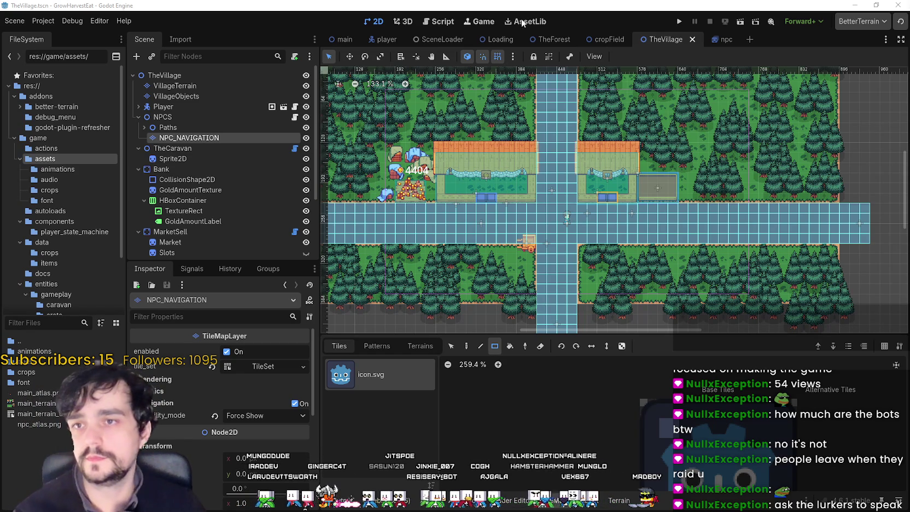
# - Run the project, start the game, and hide the NPC_NAVIGATION overlay in the editor
pyautogui.click(679, 21)
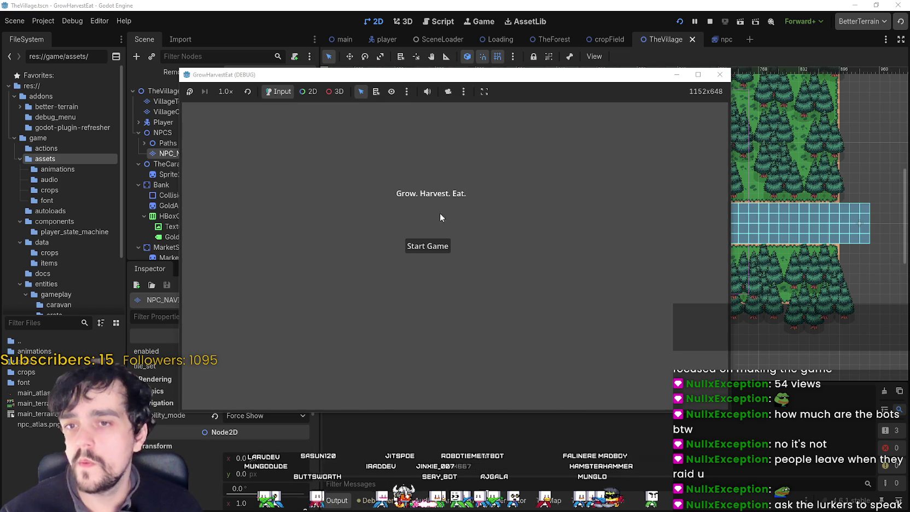
pyautogui.click(415, 246)
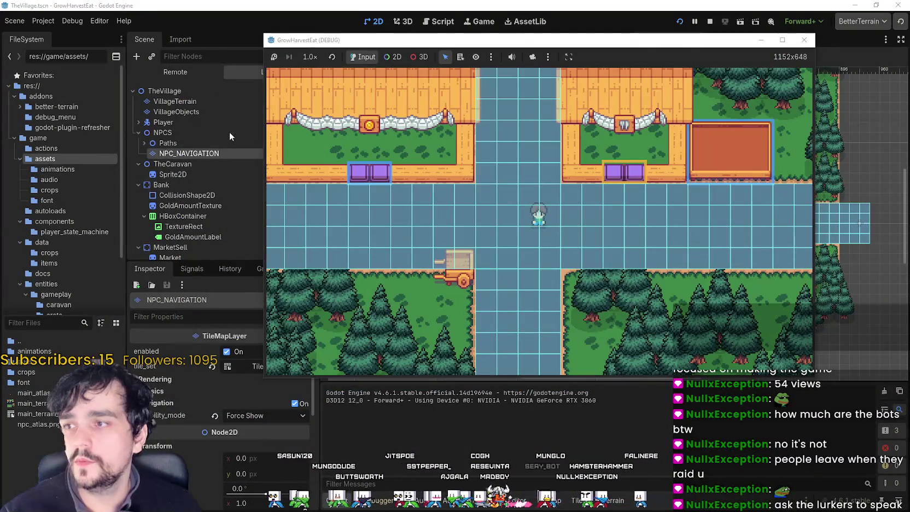
pyautogui.click(218, 154)
pyautogui.click(270, 71)
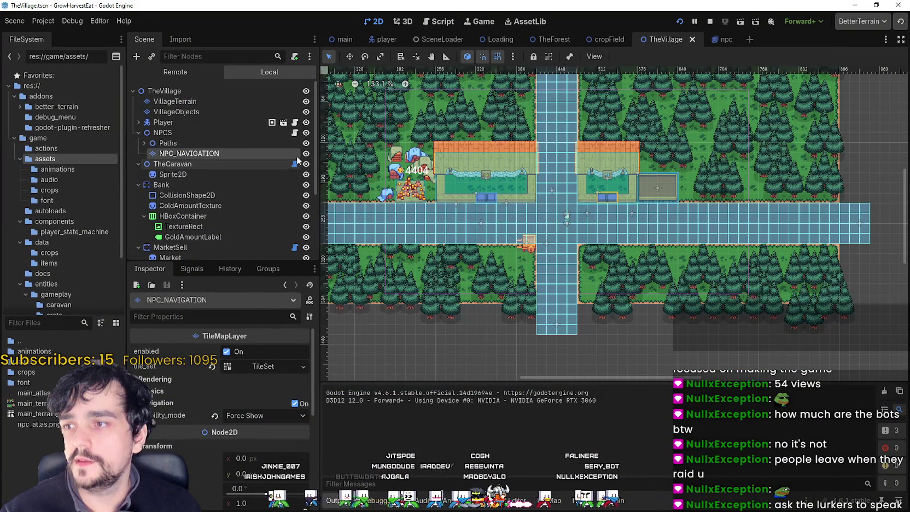
pyautogui.click(305, 154)
# - Return to the game, walk the player left, and maximize the game window
pyautogui.hotkey('alt', 'Tab')
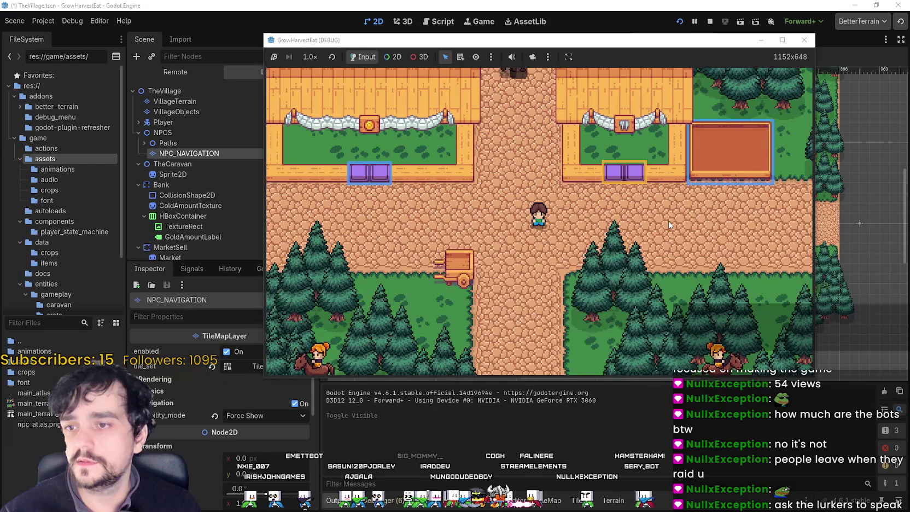
pyautogui.scroll(-3, 670, 225)
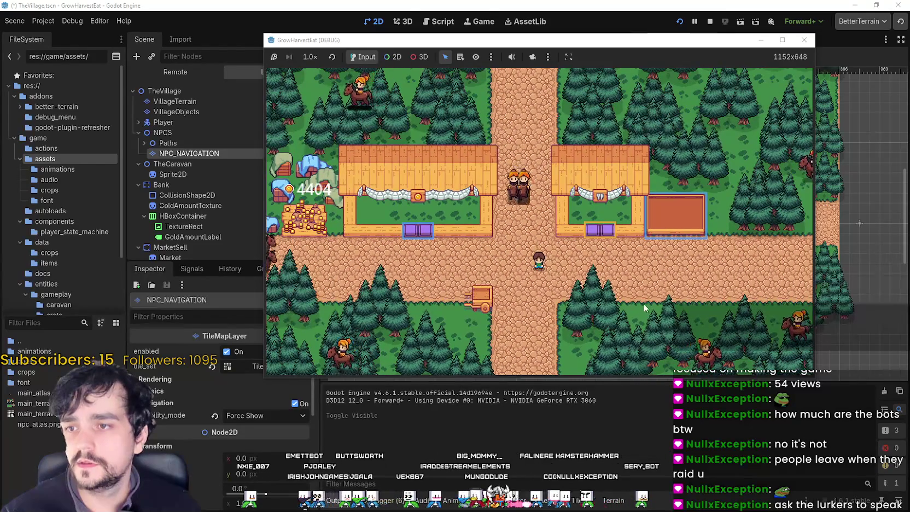
pyautogui.press('a')
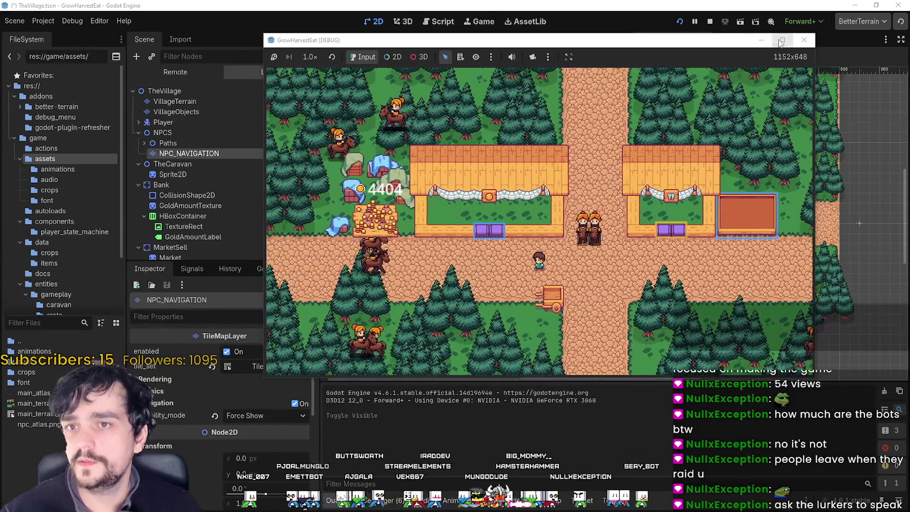
pyautogui.click(781, 40)
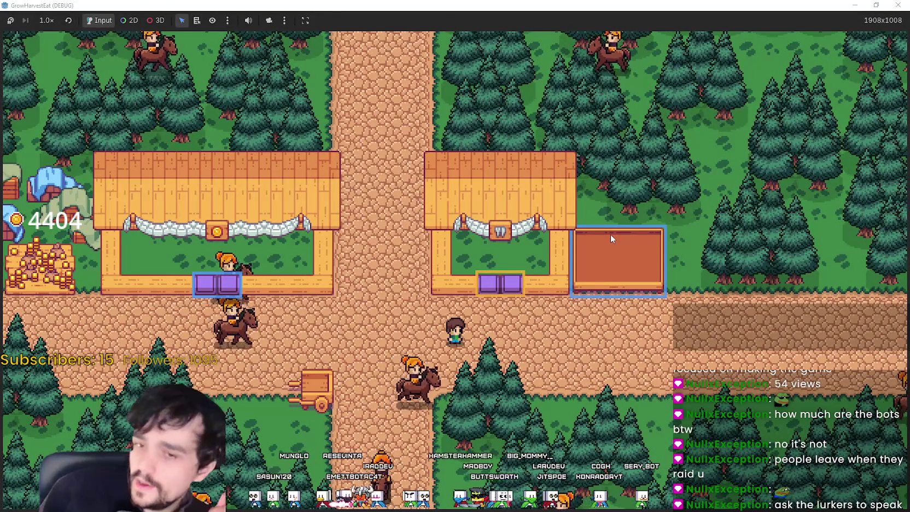
# - Walk the player around the village with WASD, then restore the game window size
pyautogui.press('w')
pyautogui.press('a')
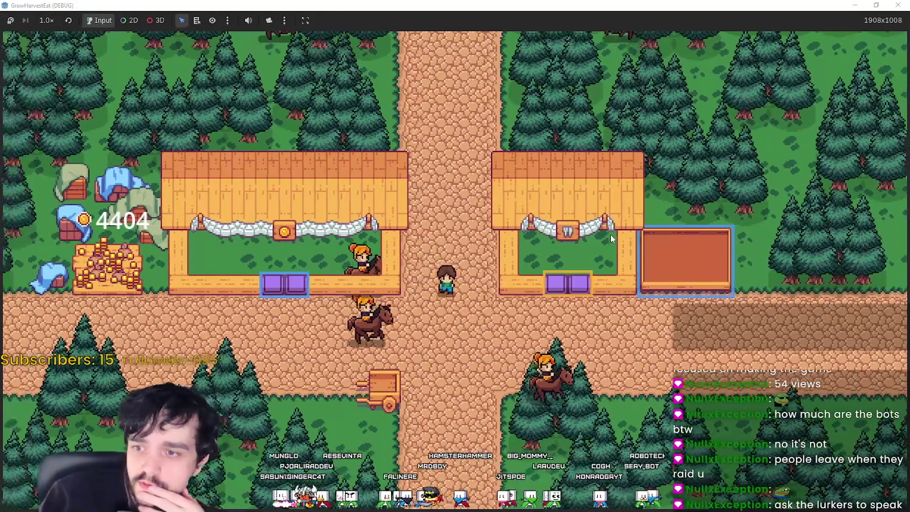
pyautogui.press('d')
pyautogui.press('s')
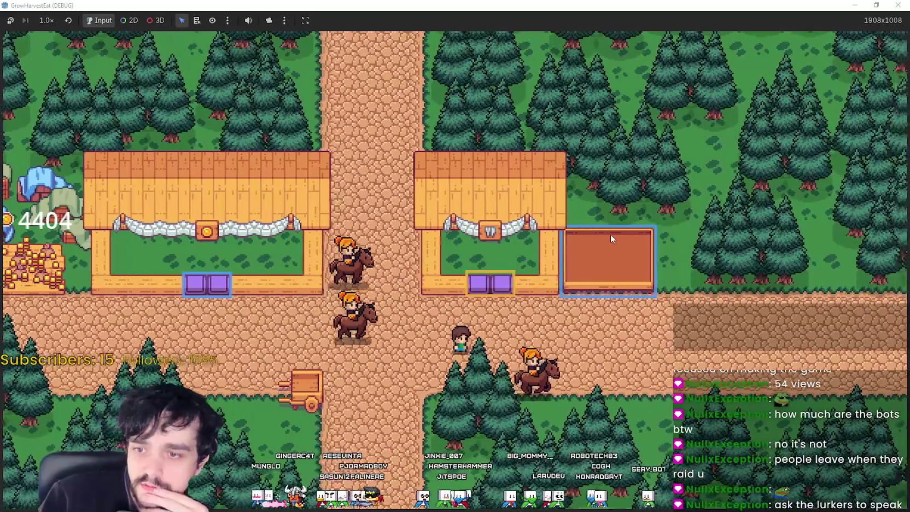
pyautogui.press('d')
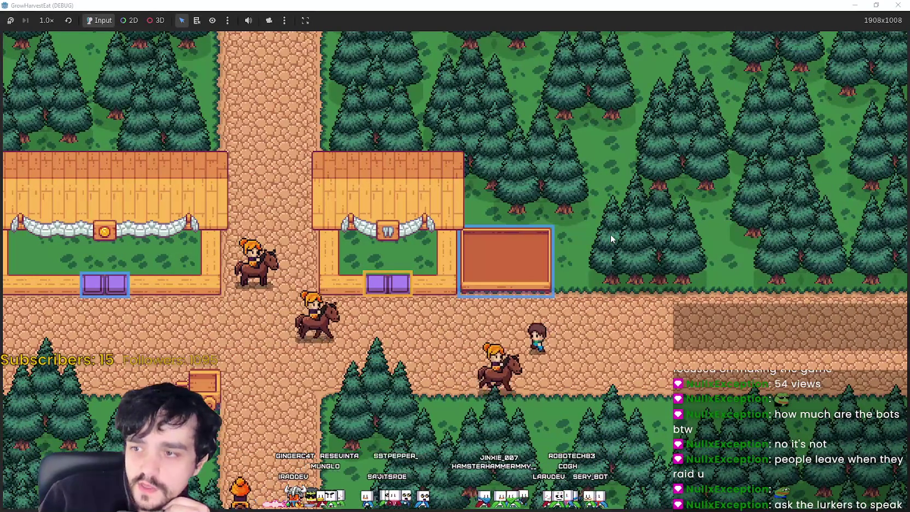
pyautogui.press('a')
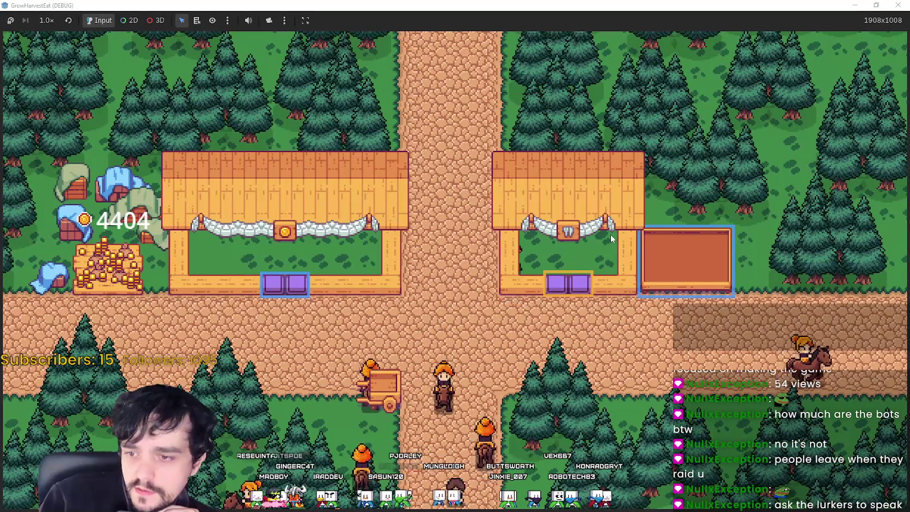
pyautogui.press('a')
pyautogui.press('w')
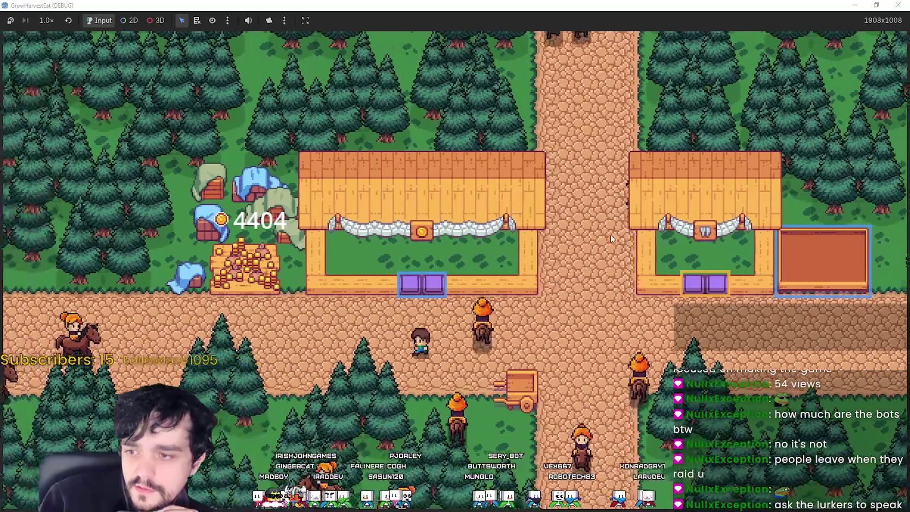
pyautogui.press('d')
pyautogui.press('w')
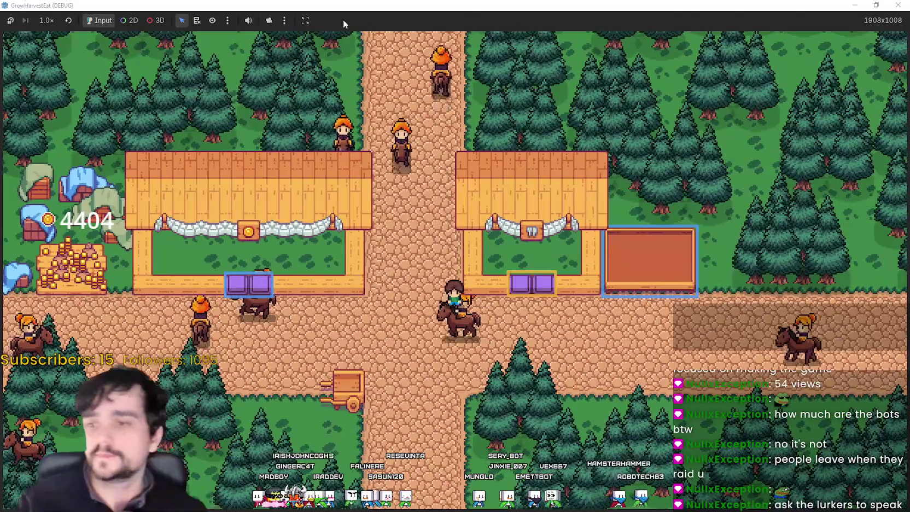
pyautogui.doubleClick(343, 5)
# - Enable Ordering > Y Sort Enabled on the NPCS group
pyautogui.click(194, 132)
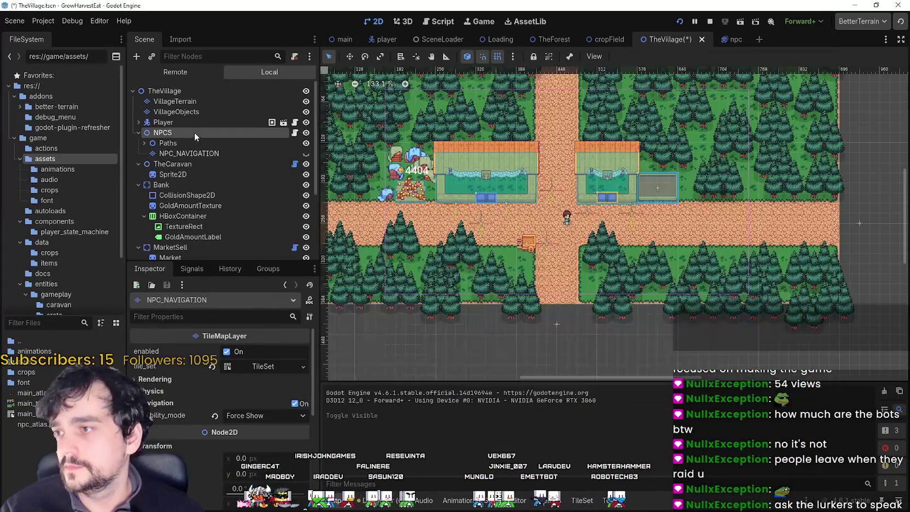
pyautogui.scroll(-5, 164, 426)
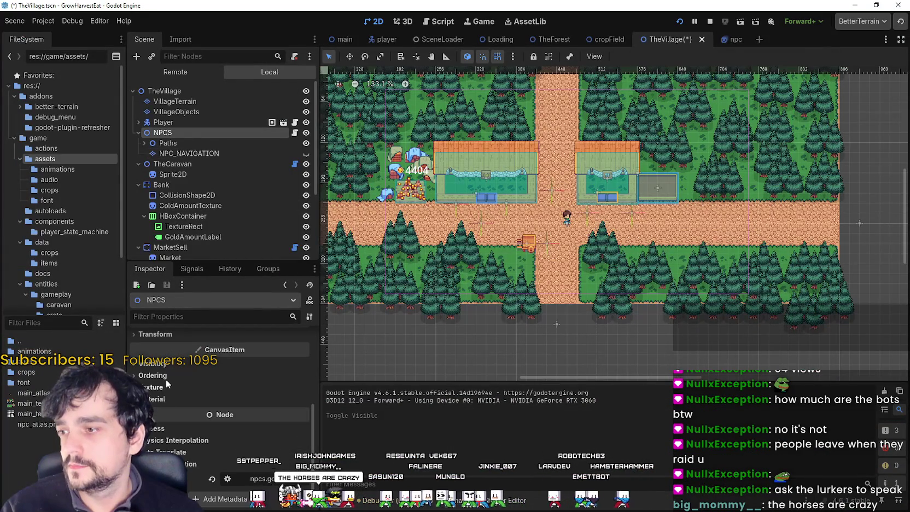
pyautogui.click(164, 376)
pyautogui.click(240, 417)
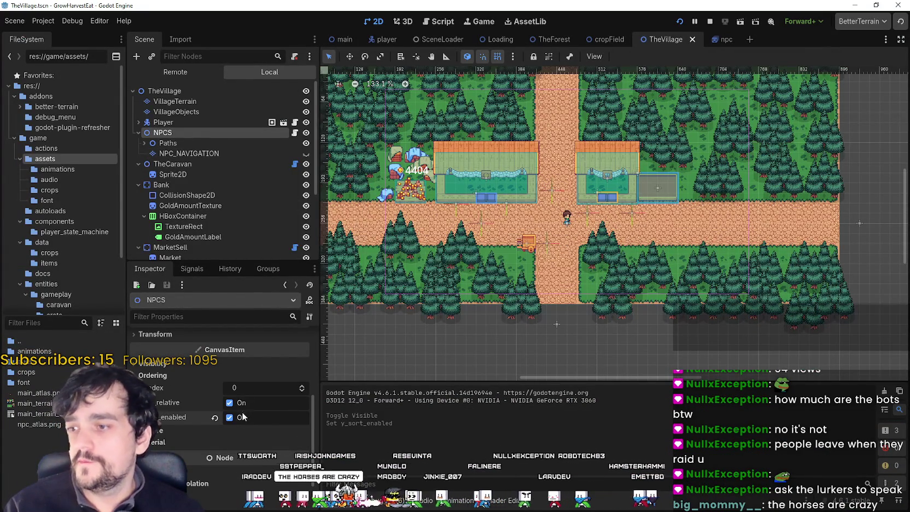
# - Enable Y Sort on the NPC in the npc scene, run with F5 and walk the player
pyautogui.click(724, 39)
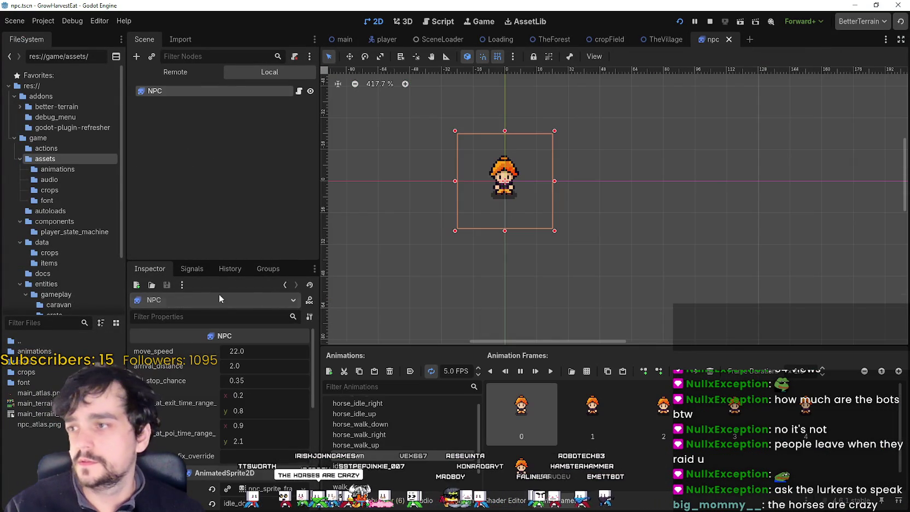
pyautogui.scroll(-5, 164, 438)
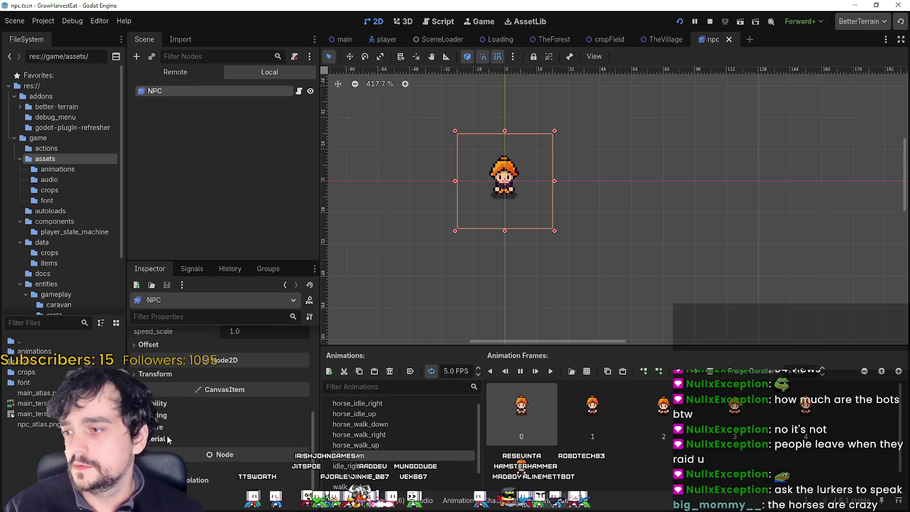
pyautogui.click(167, 416)
pyautogui.click(251, 458)
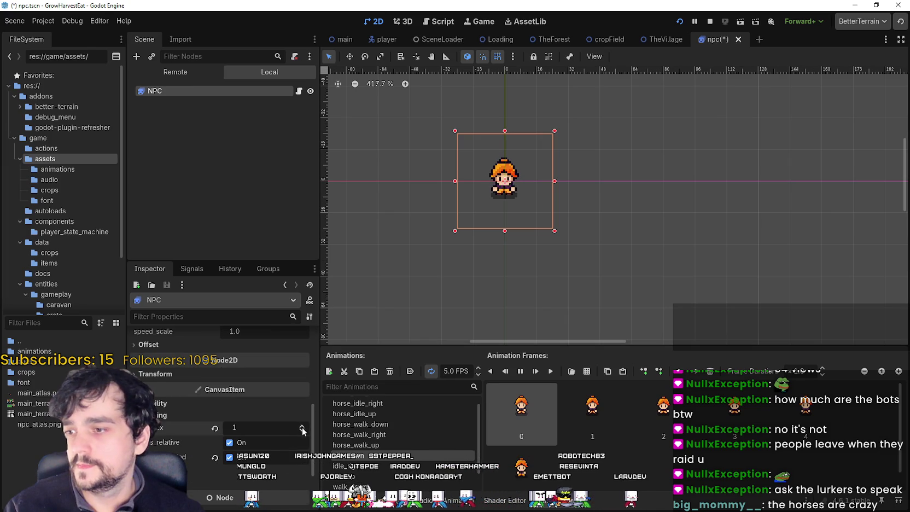
pyautogui.press('F5')
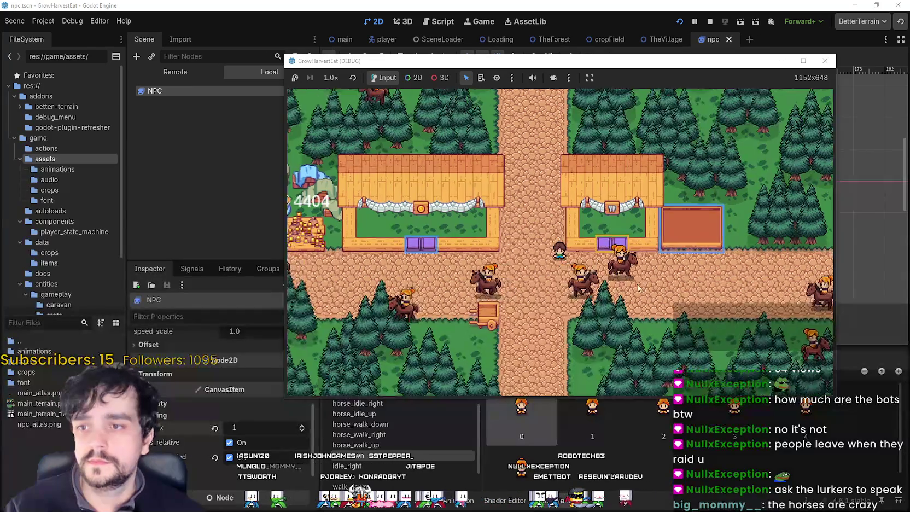
pyautogui.press('Left')
pyautogui.press('Down')
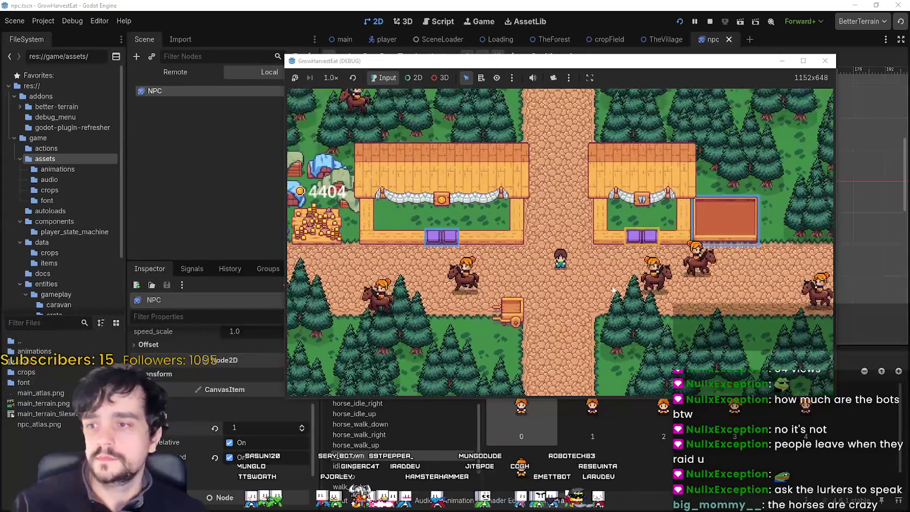
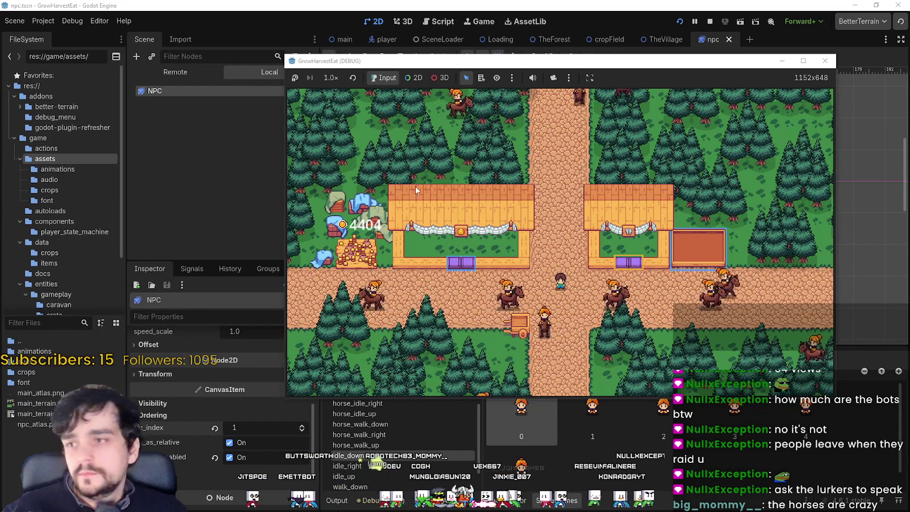
# - Close the game window and replace npc.gd's contents with the updated navigation-aware code
pyautogui.press('F8')
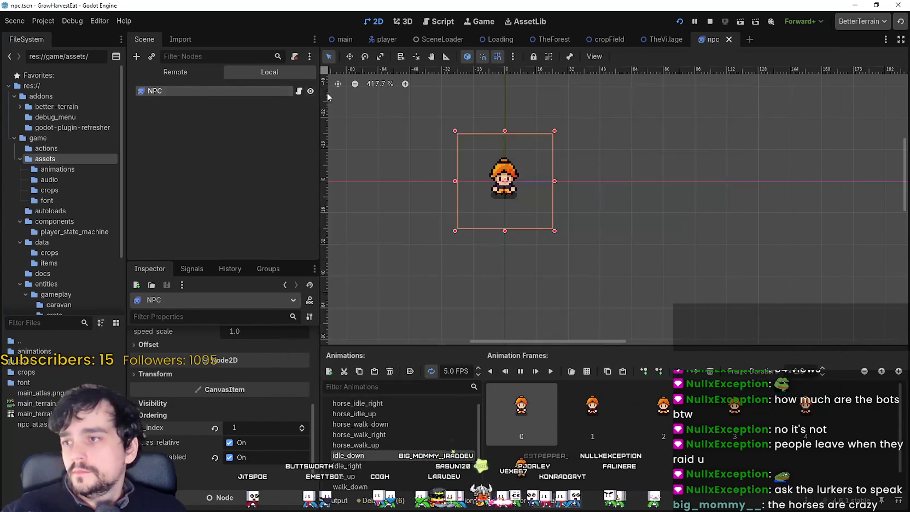
pyautogui.click(298, 91)
pyautogui.scroll(-15, 654, 309)
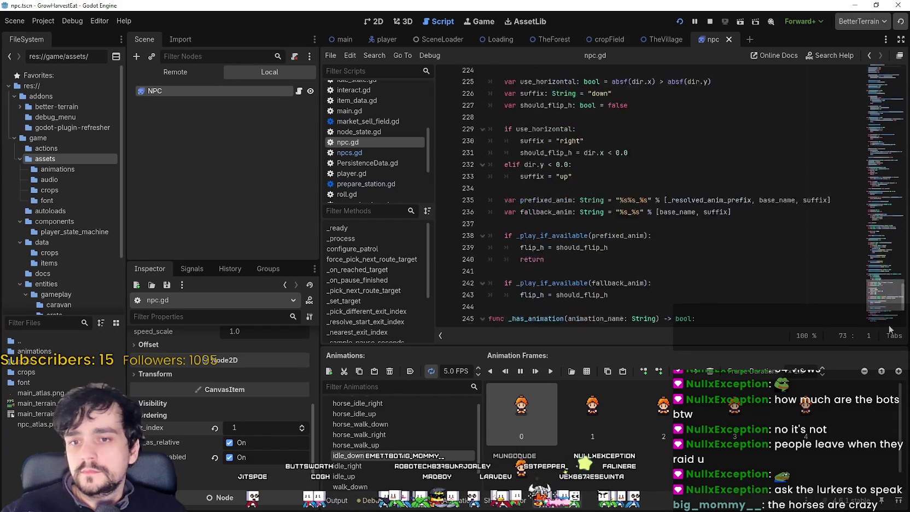
pyautogui.moveTo(654, 308)
pyautogui.mouseDown()
pyautogui.moveTo(579, 312)
pyautogui.moveTo(502, 2)
pyautogui.mouseUp()
pyautogui.hotkey('ctrl', 'End')
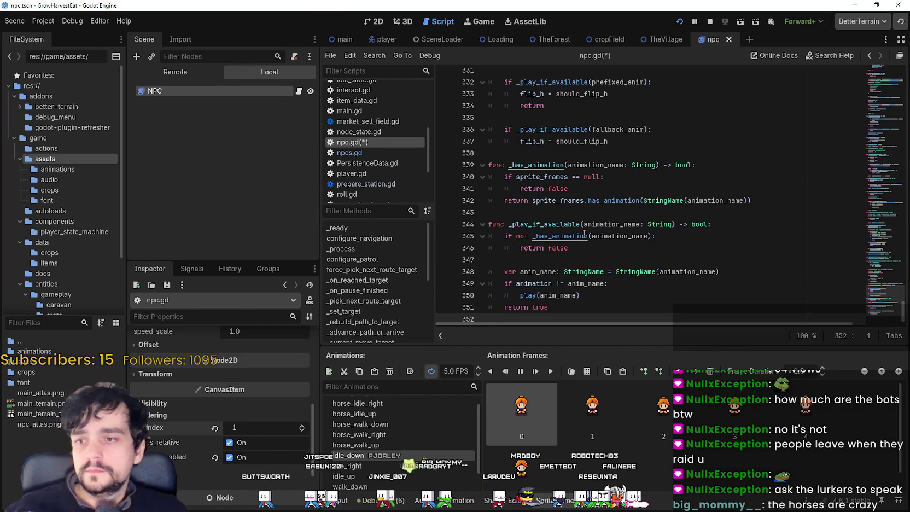
# - Save npc.gd, stop the running game, and place the caret on blank line 343
pyautogui.hotkey('ctrl', 's')
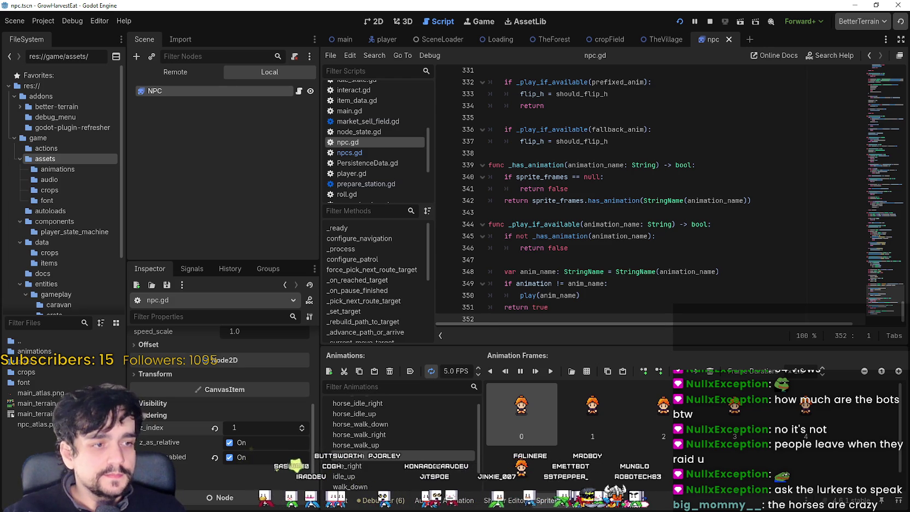
pyautogui.press('F8')
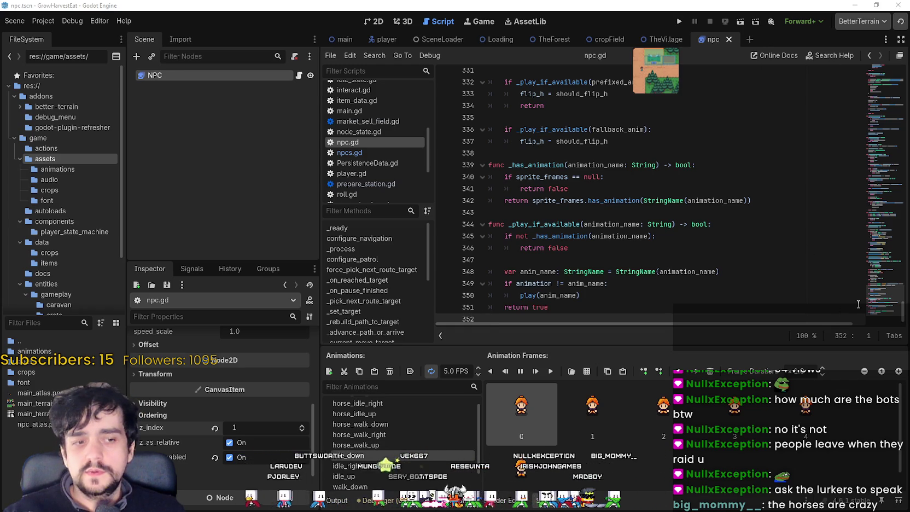
pyautogui.click(527, 213)
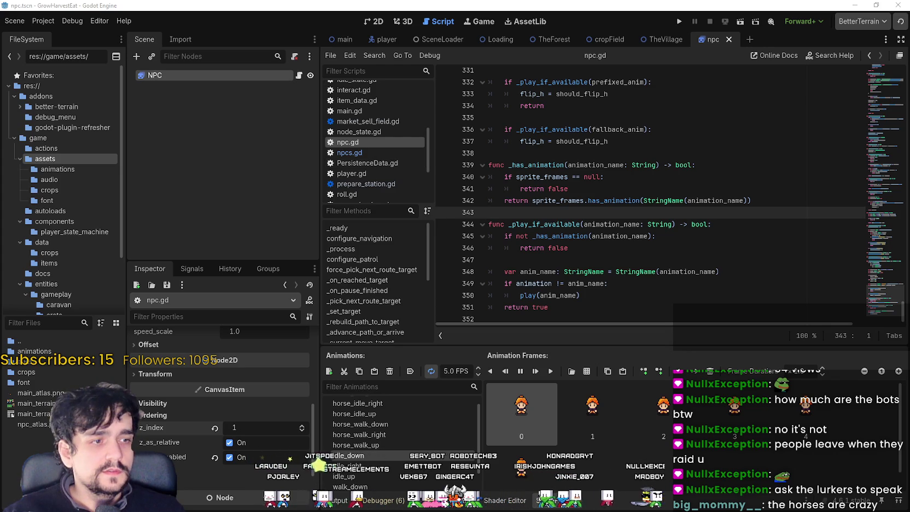
# - Paste the updated manager code into TheVillage's npcs.gd, run the game, and select the NPCS node
pyautogui.click(659, 41)
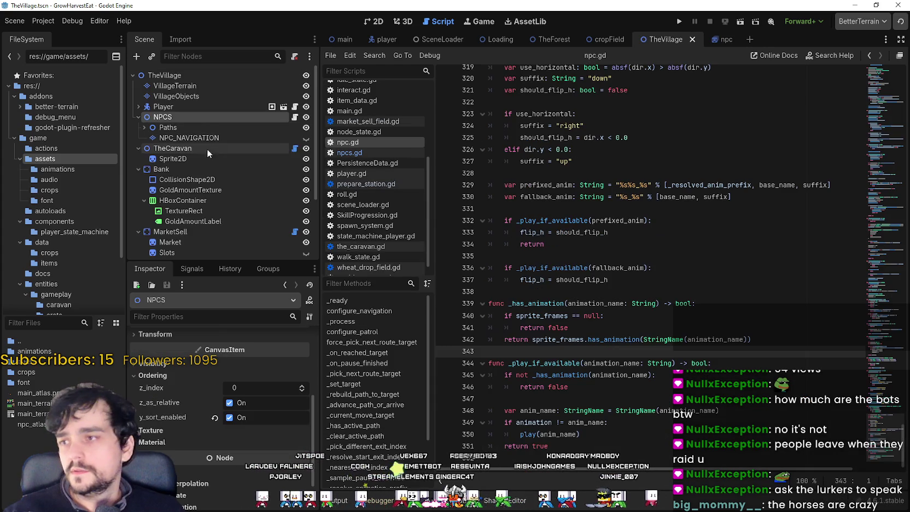
pyautogui.click(294, 118)
pyautogui.moveTo(869, 106); pyautogui.dragTo(871, 247)
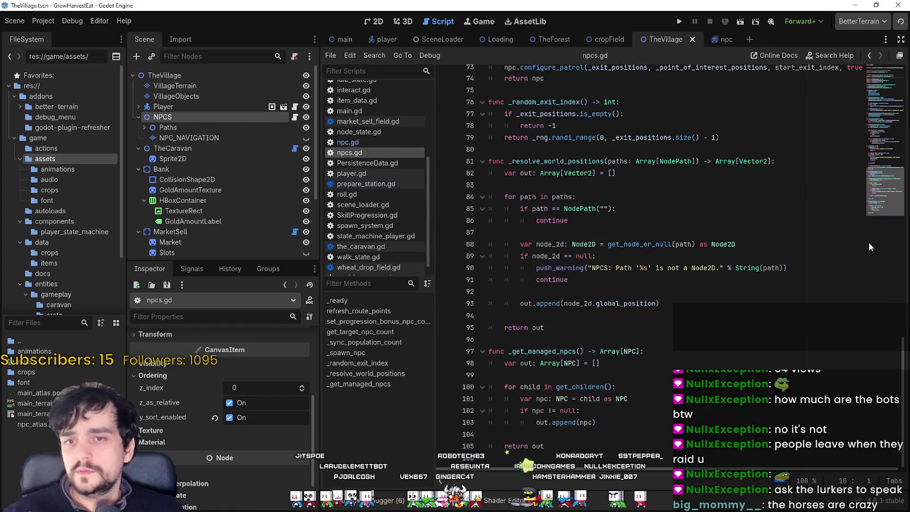
pyautogui.hotkey('ctrl', 'a')
pyautogui.hotkey('ctrl', 'v')
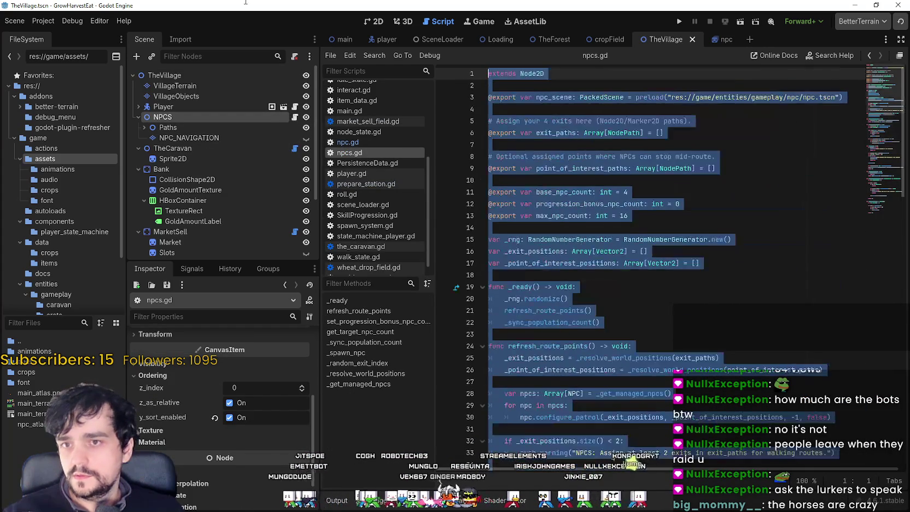
pyautogui.press('F5')
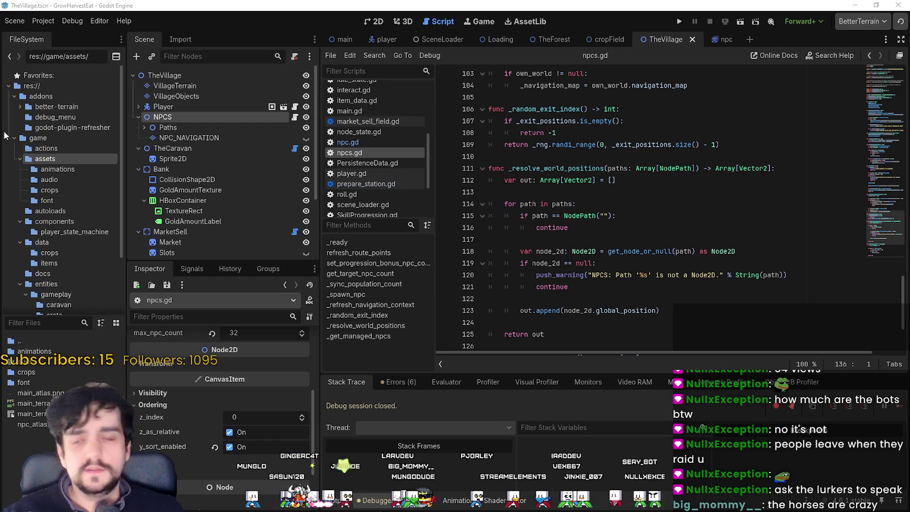
pyautogui.click(179, 117)
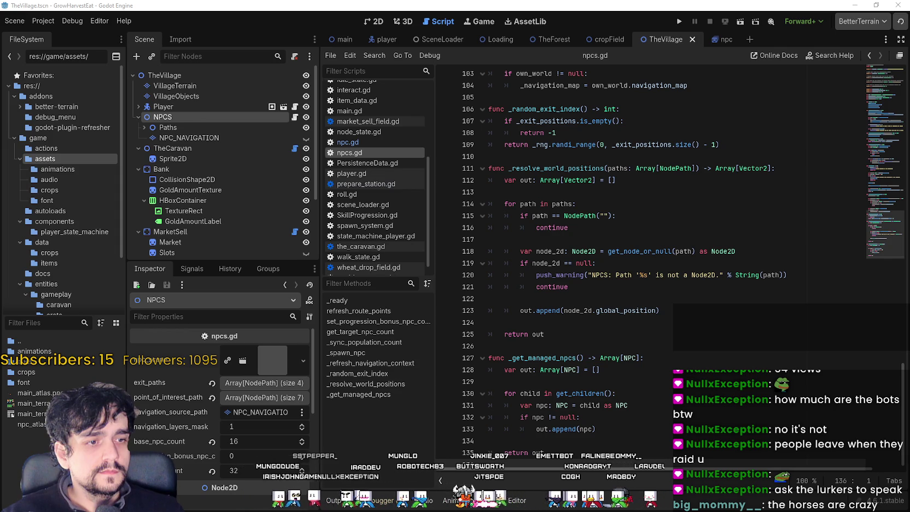
# - Return to the npc scene and open its npc.gd script
pyautogui.click(721, 39)
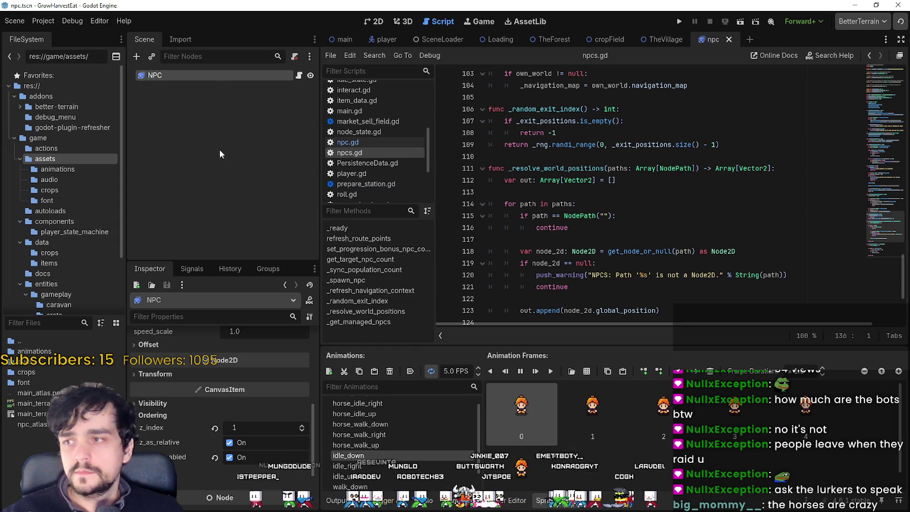
pyautogui.scroll(10, 218, 410)
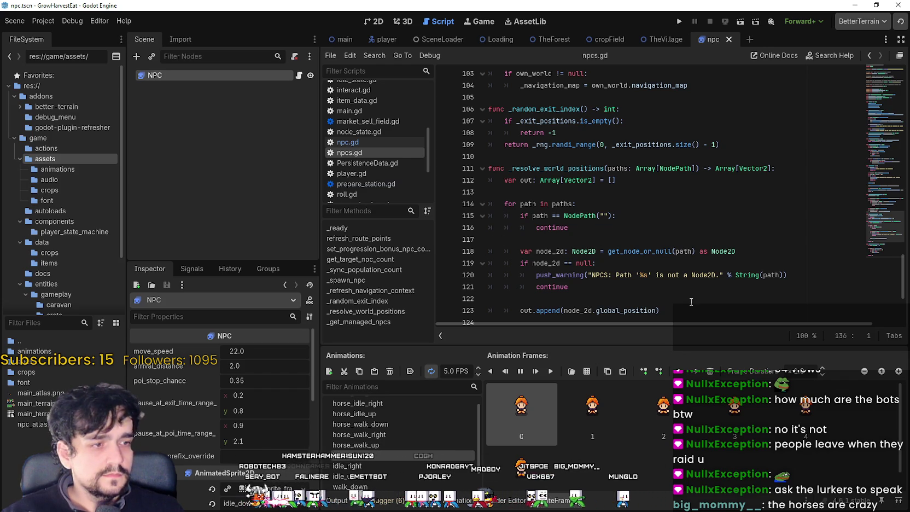
pyautogui.scroll(-3, 218, 394)
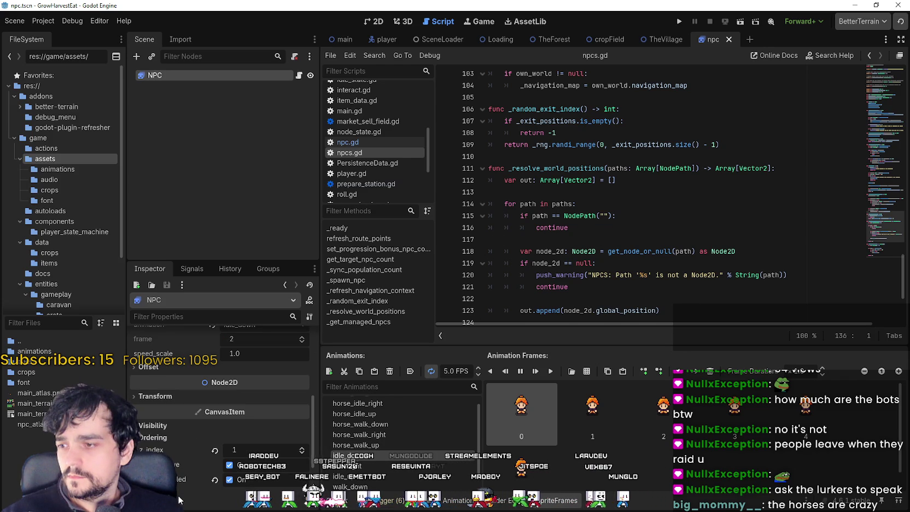
pyautogui.scroll(5, 193, 470)
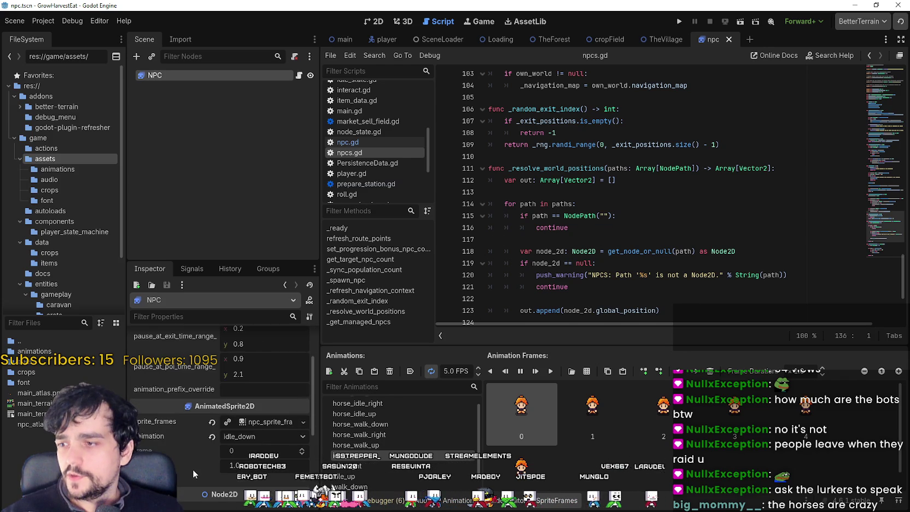
pyautogui.click(299, 75)
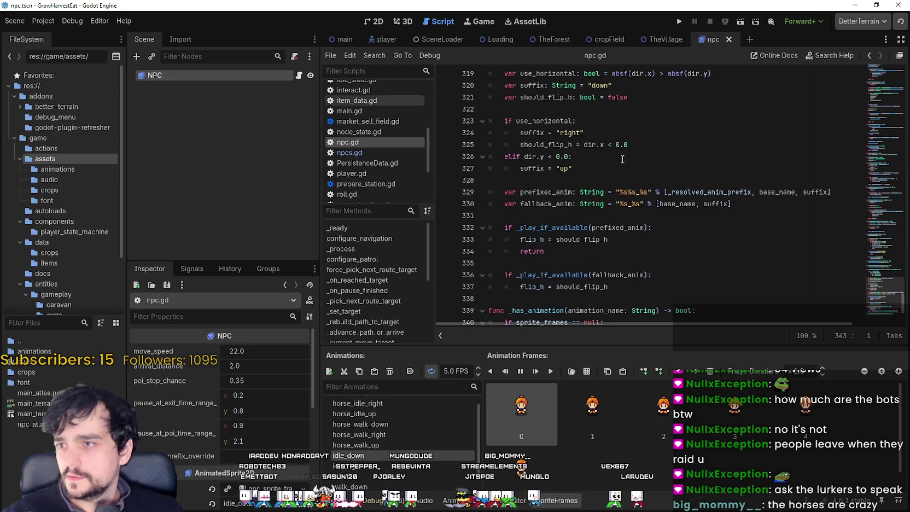
# - Search npc.gd for 'navi', select the navigation map and layers mask lines 28–29, then run the project
pyautogui.click(854, 280)
pyautogui.hotkey('ctrl', 'f')
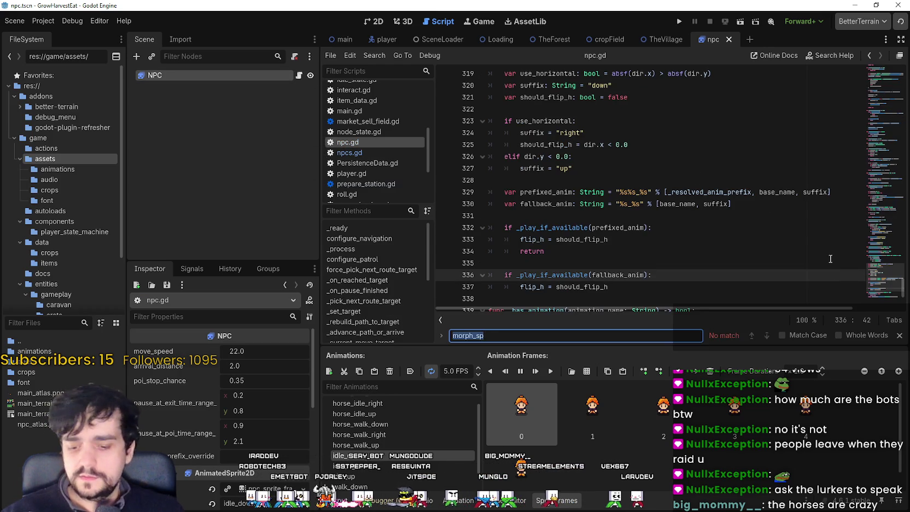
pyautogui.write('navi')
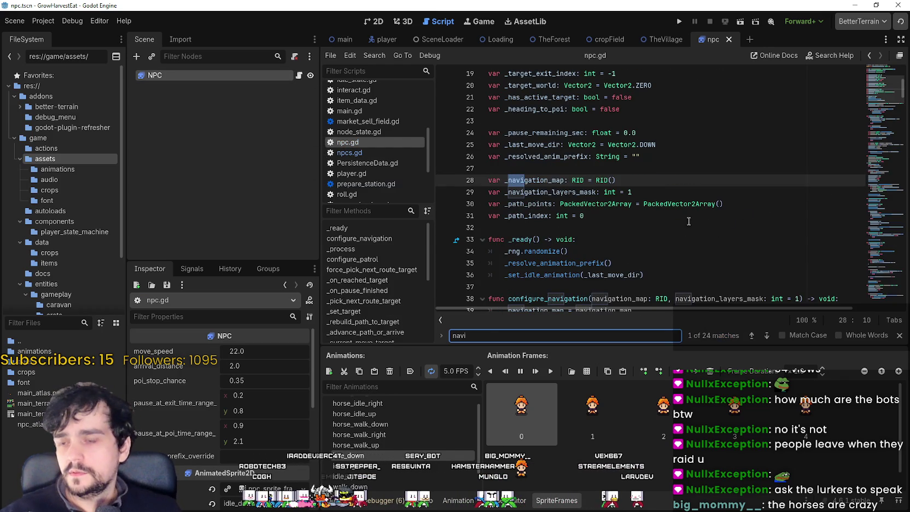
pyautogui.moveTo(653, 193); pyautogui.dragTo(477, 181)
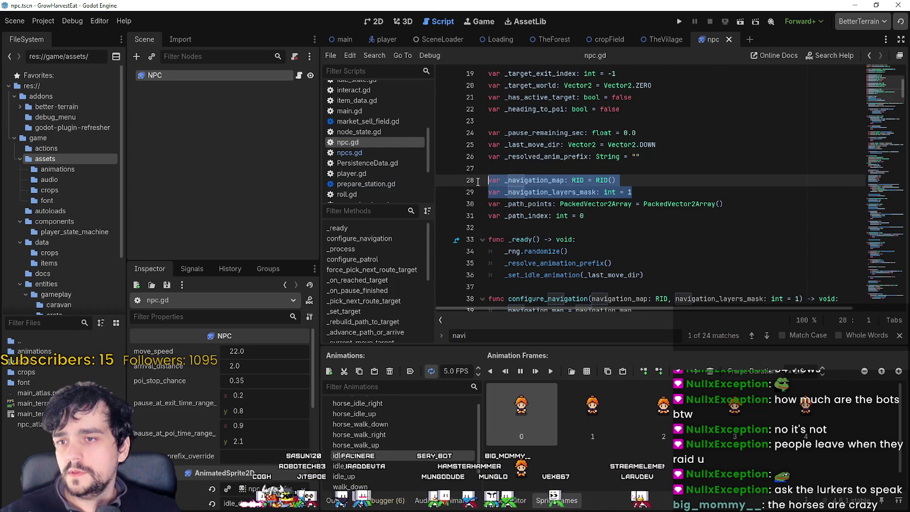
pyautogui.click(713, 193)
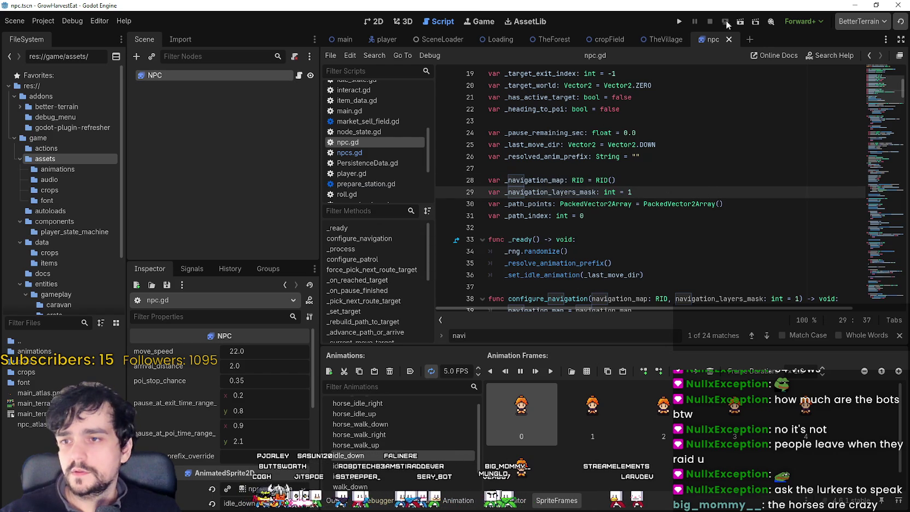
pyautogui.click(680, 22)
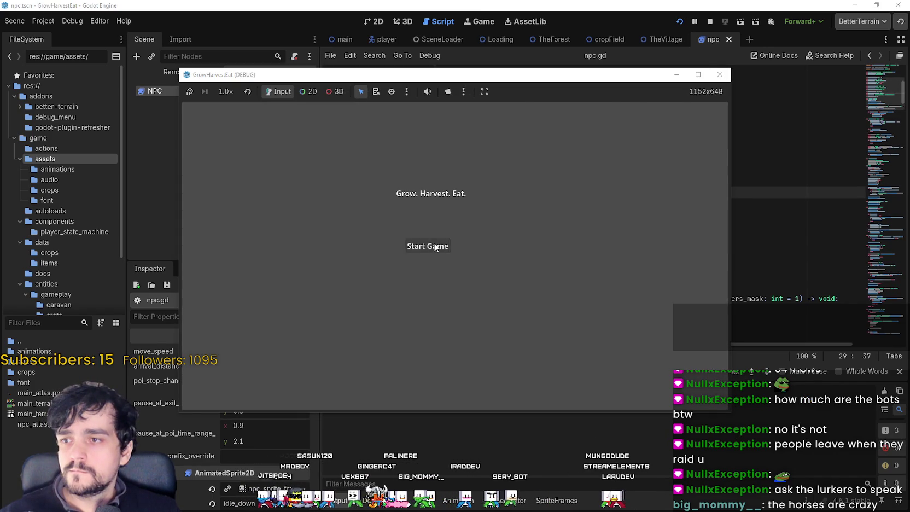
# - Start the game and walk the player up and left along the village road, zooming in and out
pyautogui.click(436, 247)
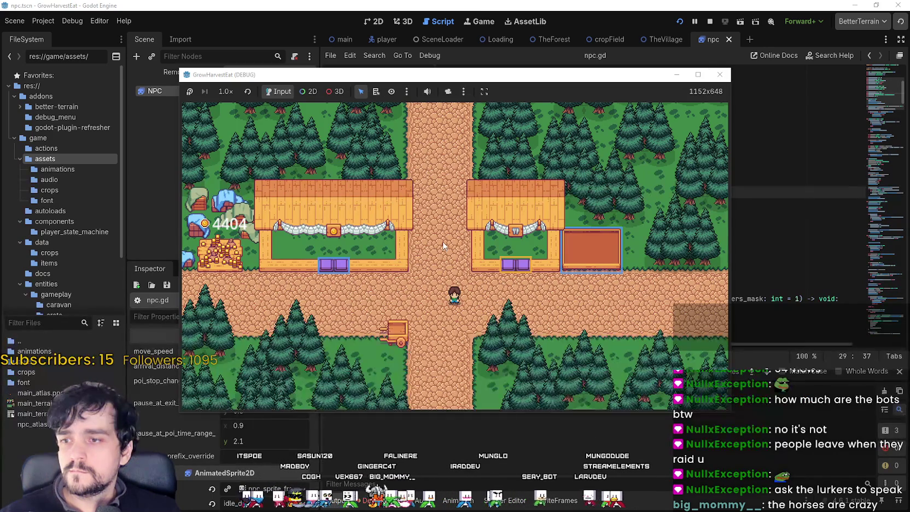
pyautogui.press('a')
pyautogui.press('w')
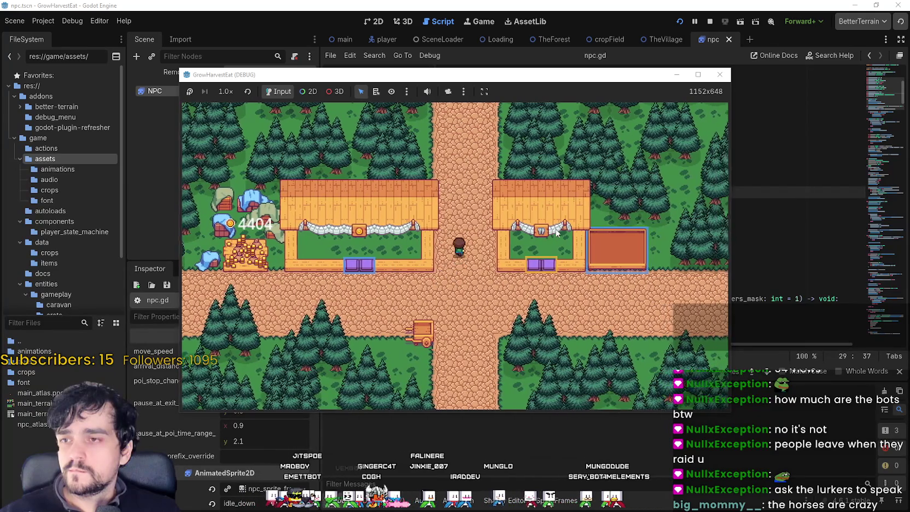
pyautogui.press('w')
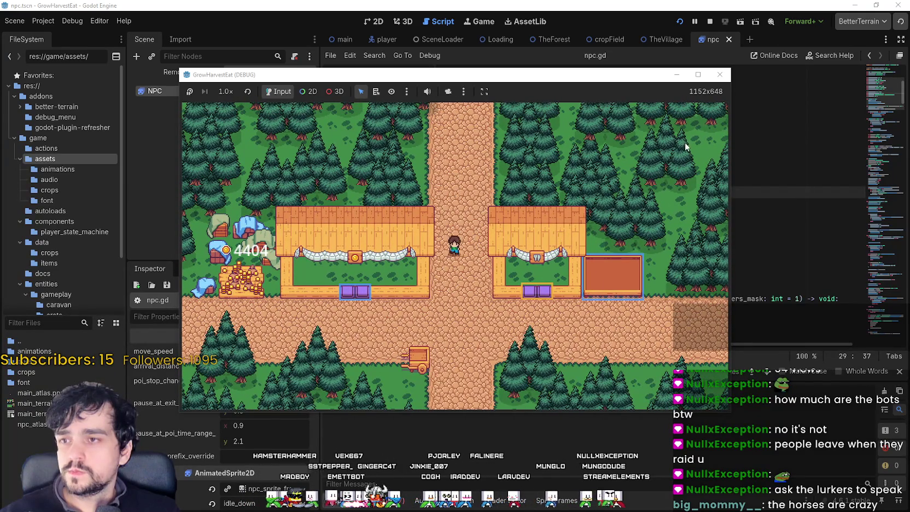
pyautogui.scroll(-5, 683, 131)
pyautogui.scroll(3, 395, 251)
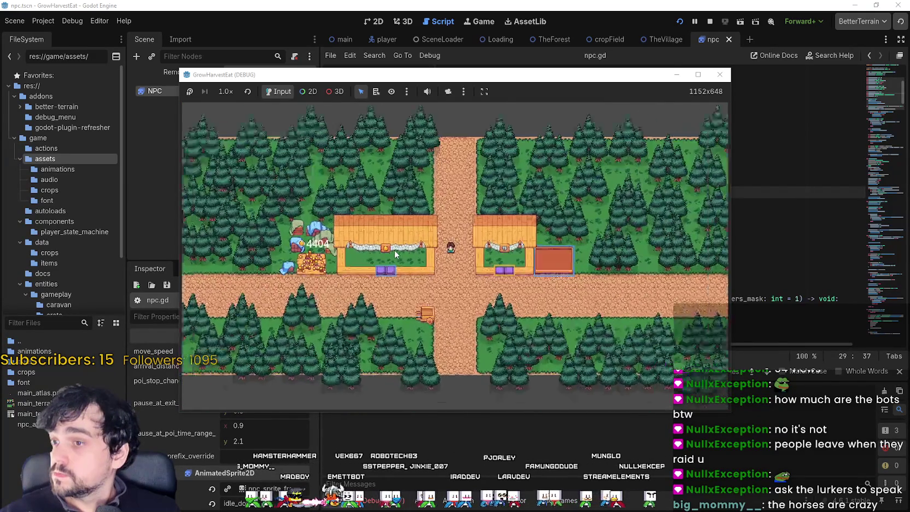
pyautogui.scroll(-3, 395, 250)
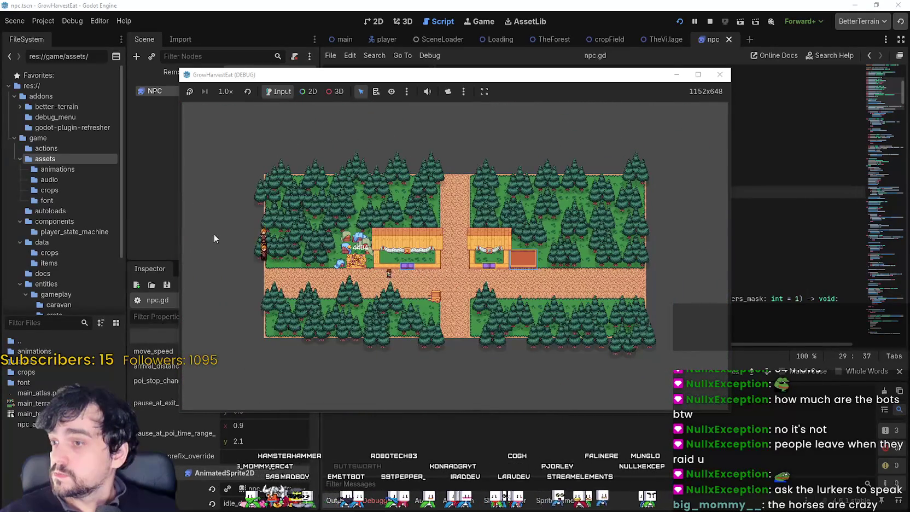
pyautogui.scroll(5, 306, 279)
pyautogui.press('a')
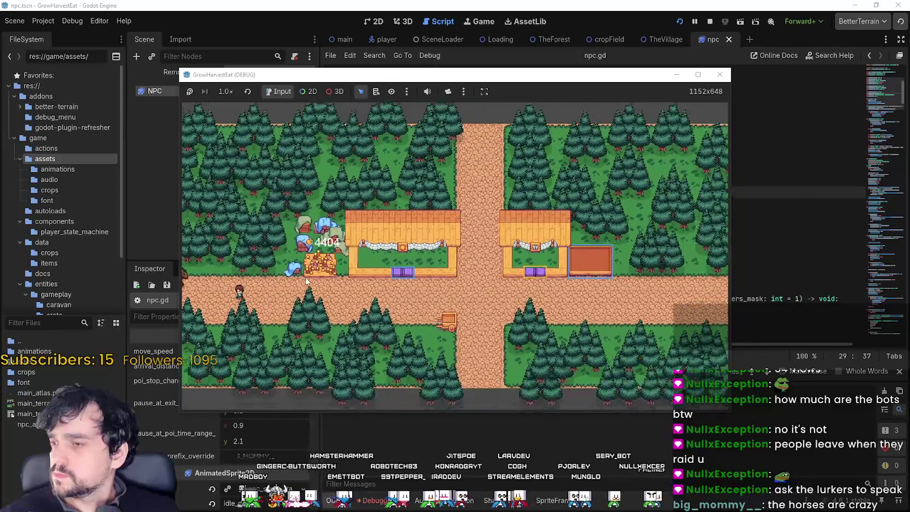
pyautogui.scroll(-4, 273, 280)
pyautogui.scroll(6, 250, 282)
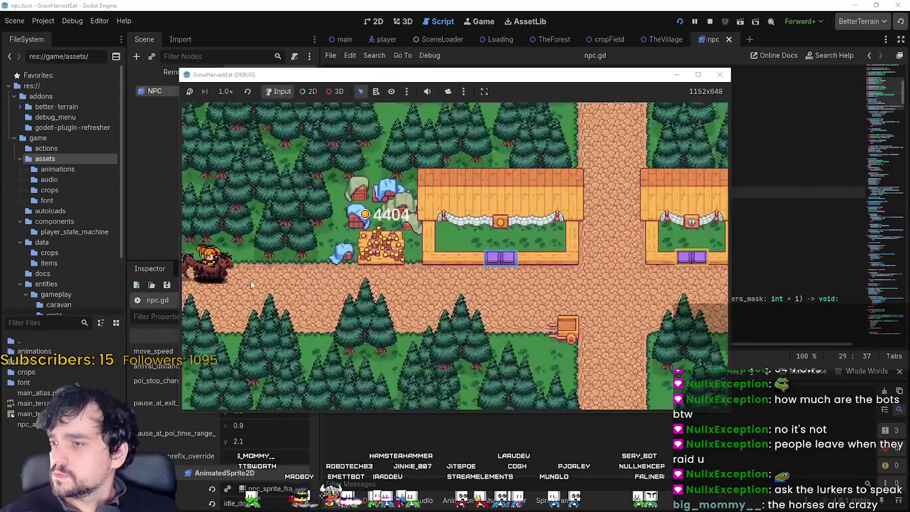
pyautogui.scroll(-5, 251, 283)
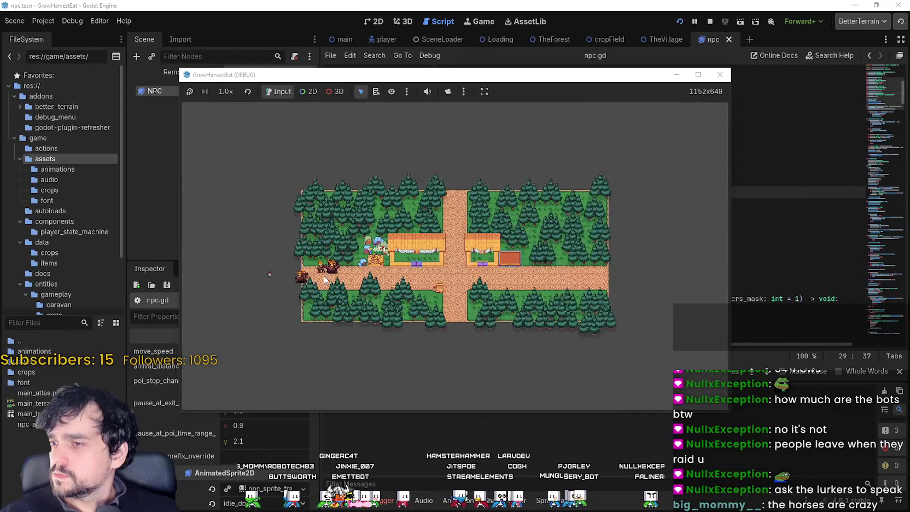
pyautogui.scroll(2, 325, 280)
pyautogui.scroll(4, 320, 281)
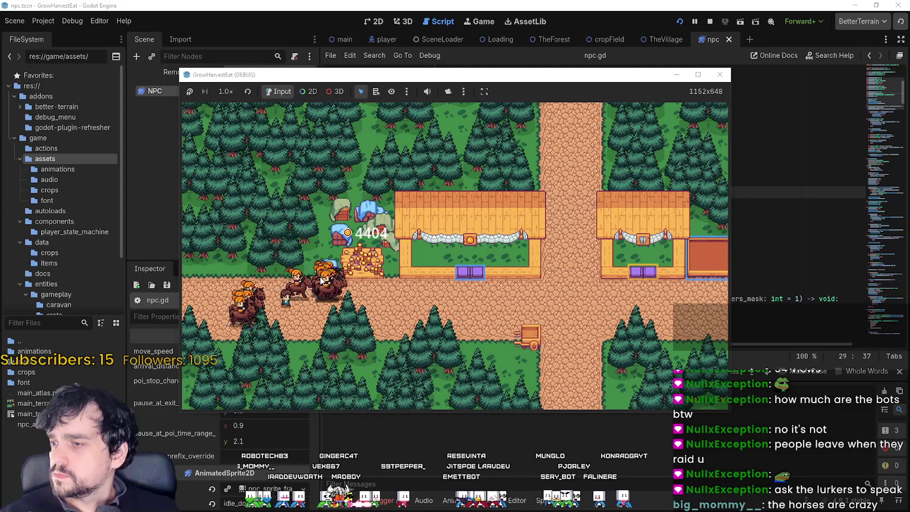
pyautogui.scroll(2, 348, 282)
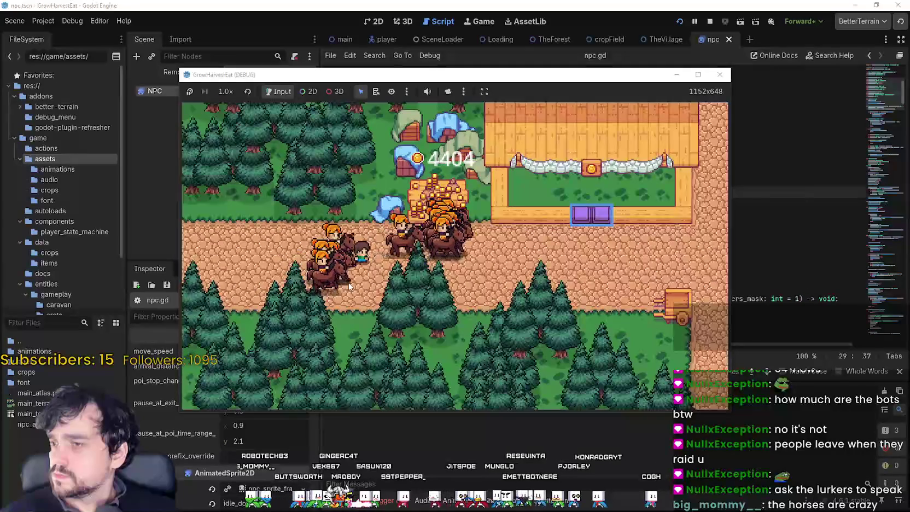
pyautogui.scroll(-3, 350, 283)
pyautogui.scroll(-3, 350, 282)
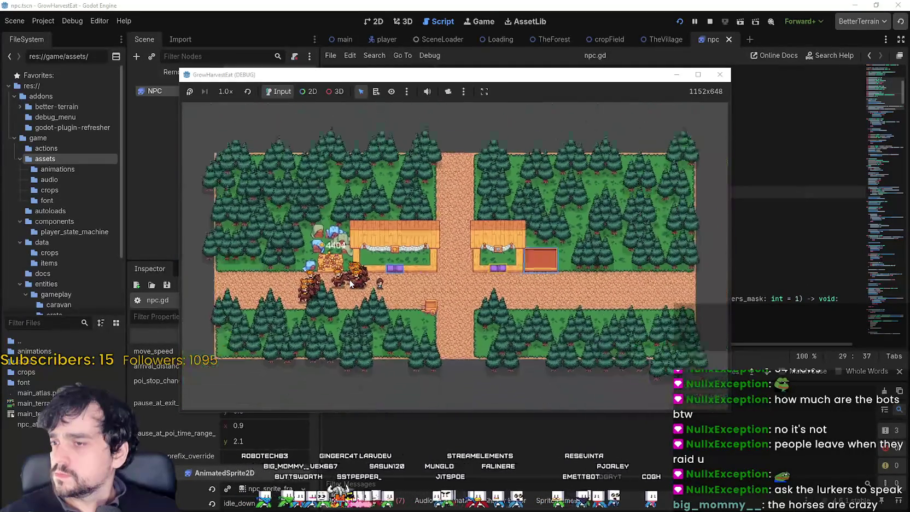
pyautogui.scroll(4, 507, 333)
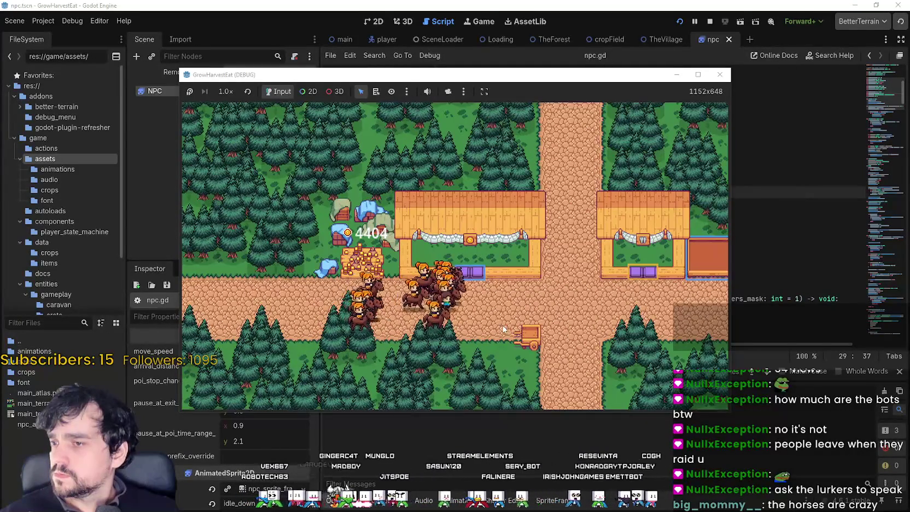
pyautogui.scroll(5, 503, 328)
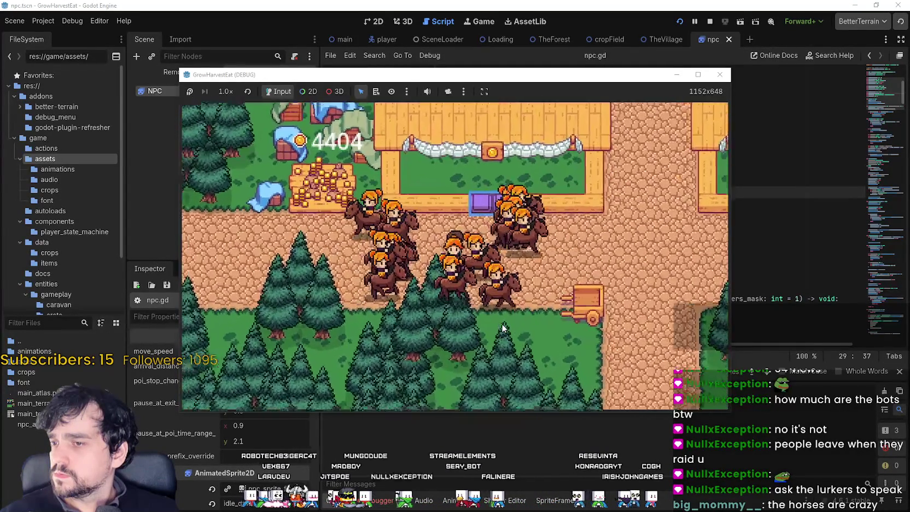
# - Walk toward the crossroads and back through the village, then set game speed to 4.0×
pyautogui.press('d')
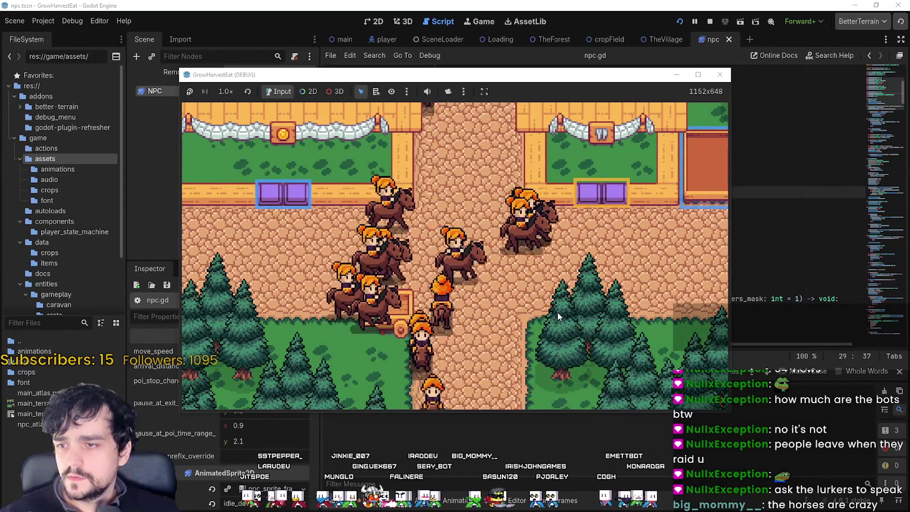
pyautogui.press('w')
pyautogui.press('d')
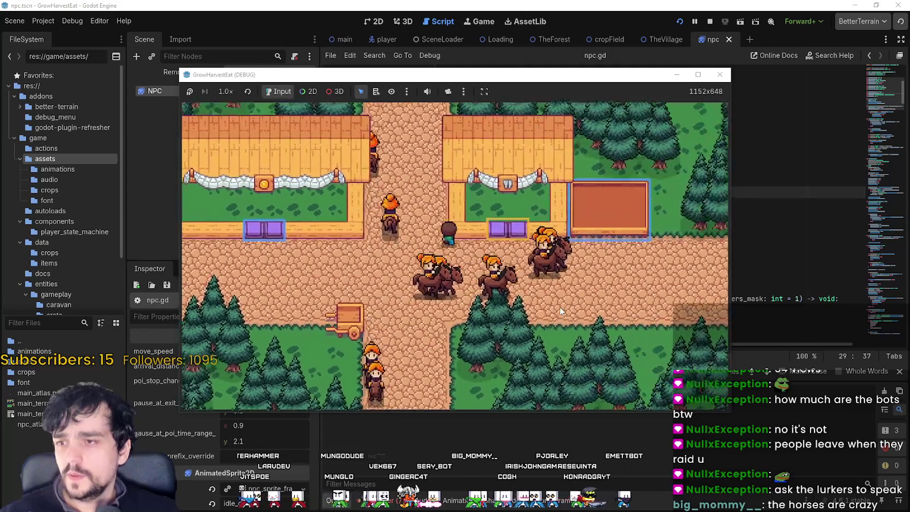
pyautogui.press('a')
pyautogui.press('s')
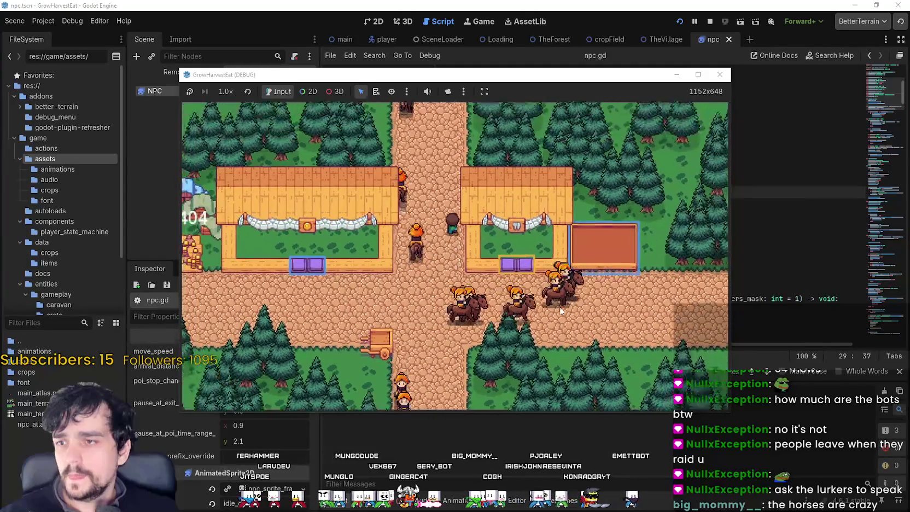
pyautogui.scroll(-5, 561, 311)
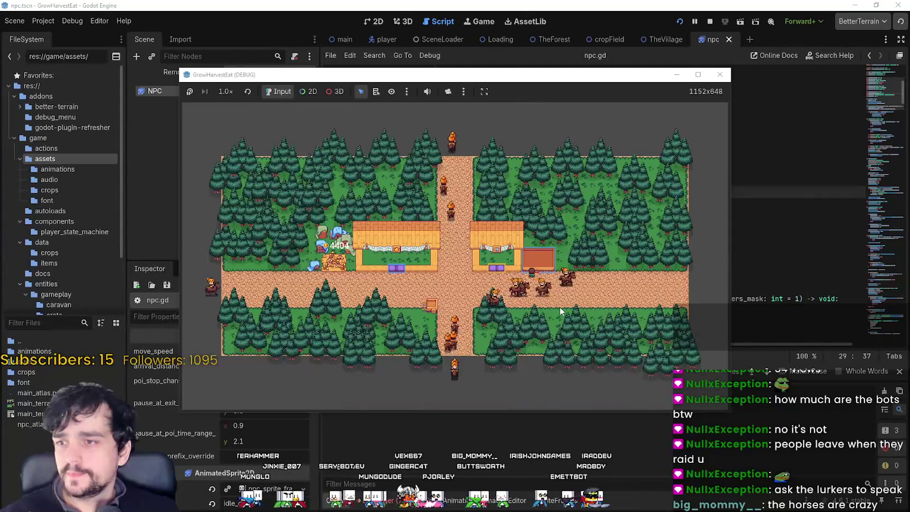
pyautogui.scroll(-4, 560, 307)
pyautogui.scroll(3, 560, 306)
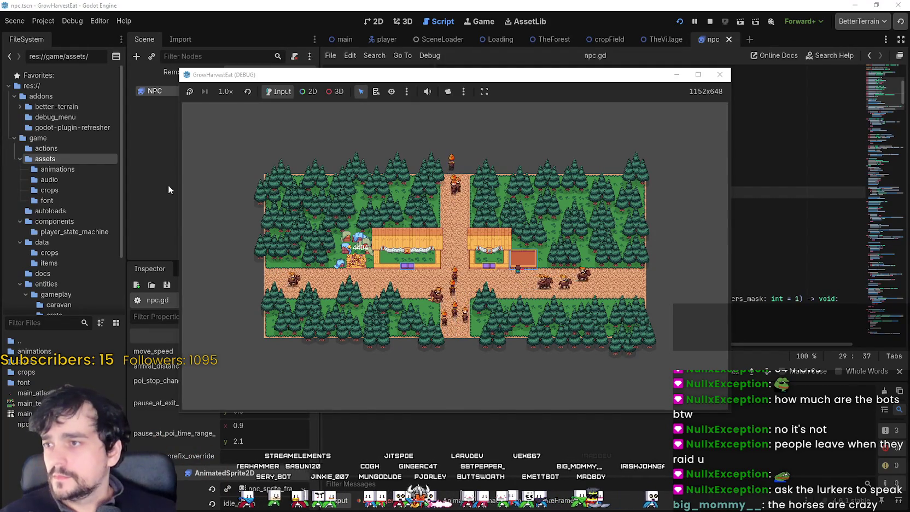
pyautogui.click(226, 91)
pyautogui.click(233, 217)
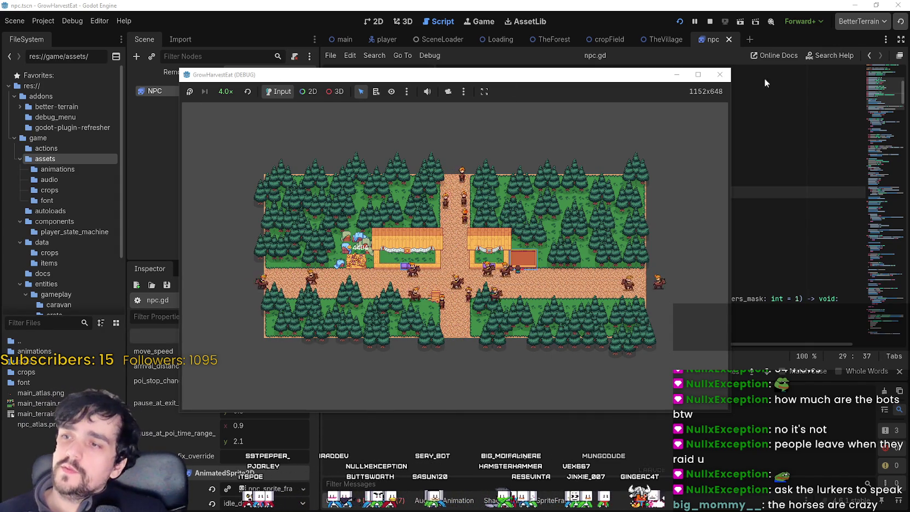
# - Stop and relaunch the game, then start a new game from the title menu
pyautogui.click(710, 21)
pyautogui.click(679, 21)
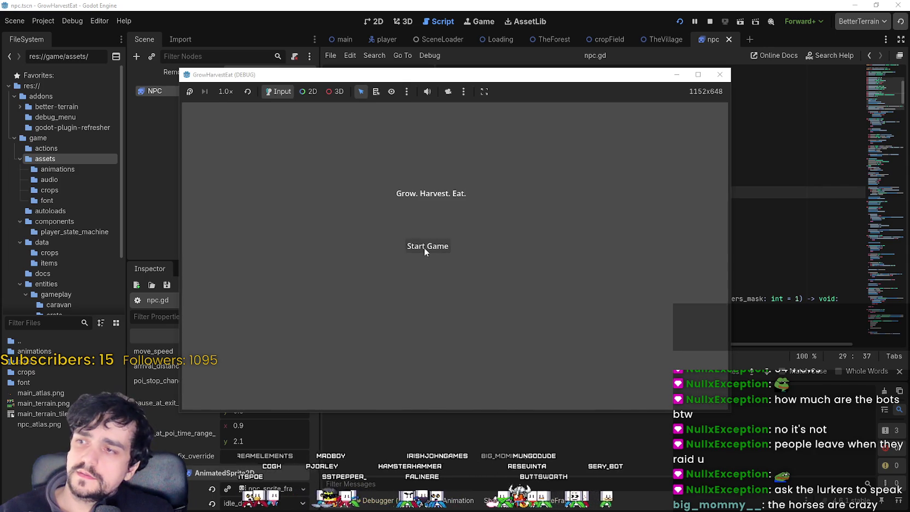
pyautogui.click(425, 247)
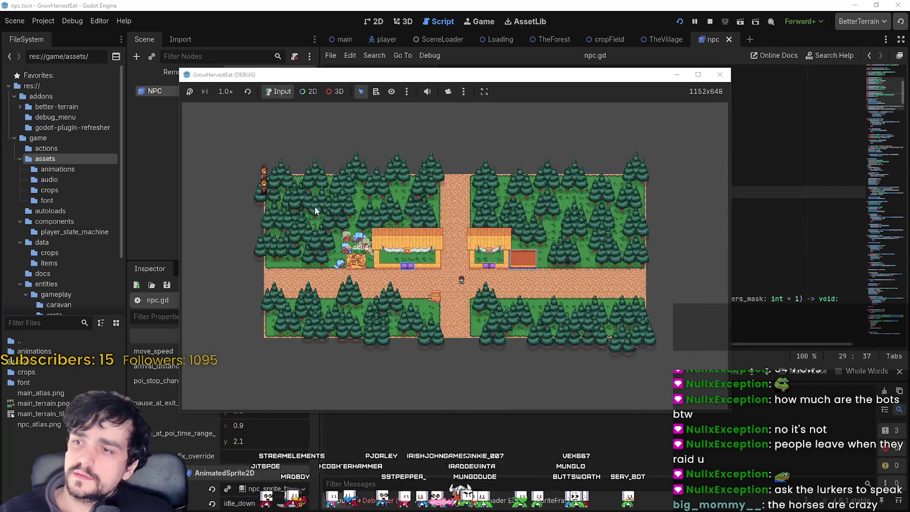
# - Stop the running game and scroll through the npc.gd script
pyautogui.click(711, 22)
pyautogui.click(650, 262)
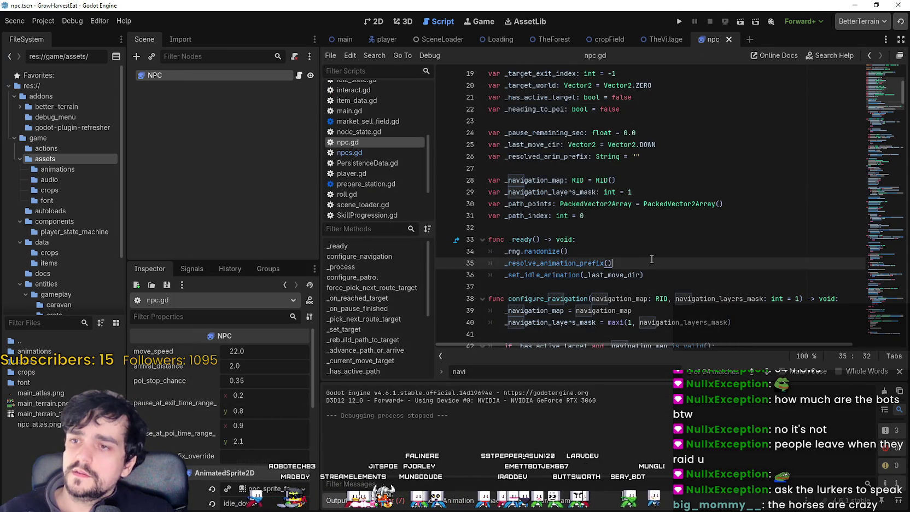
pyautogui.scroll(-4, 652, 251)
pyautogui.scroll(-8, 656, 225)
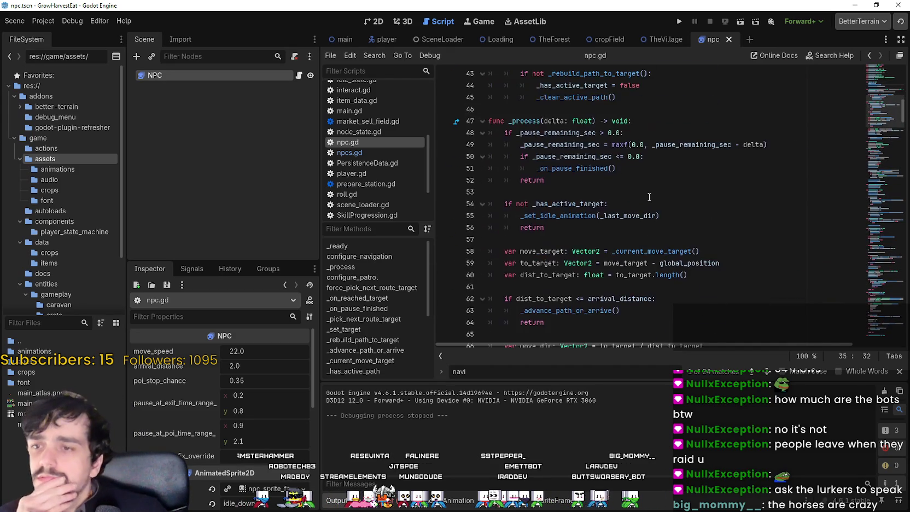
pyautogui.moveTo(880, 126); pyautogui.dragTo(876, 346)
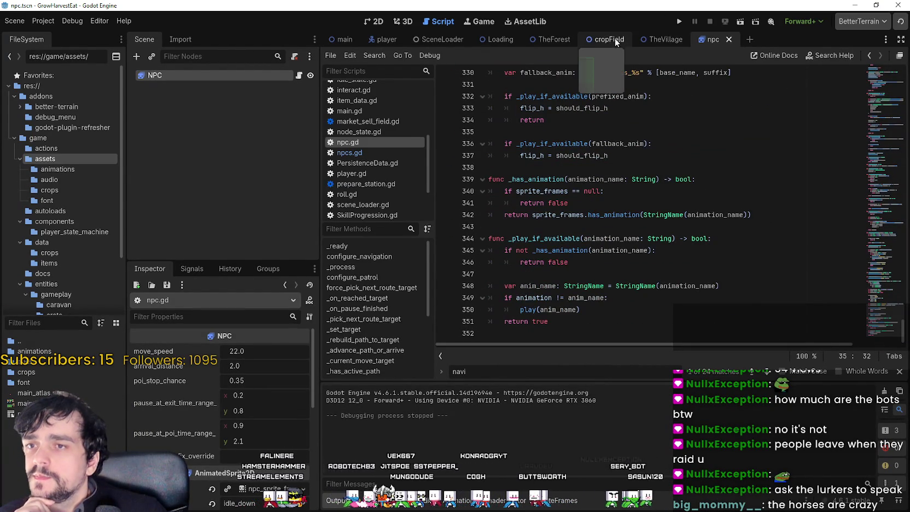
# - Widen the docks in TheVillage, open the Errors list, and jump to npc.gd line 99's navigation error
pyautogui.click(666, 42)
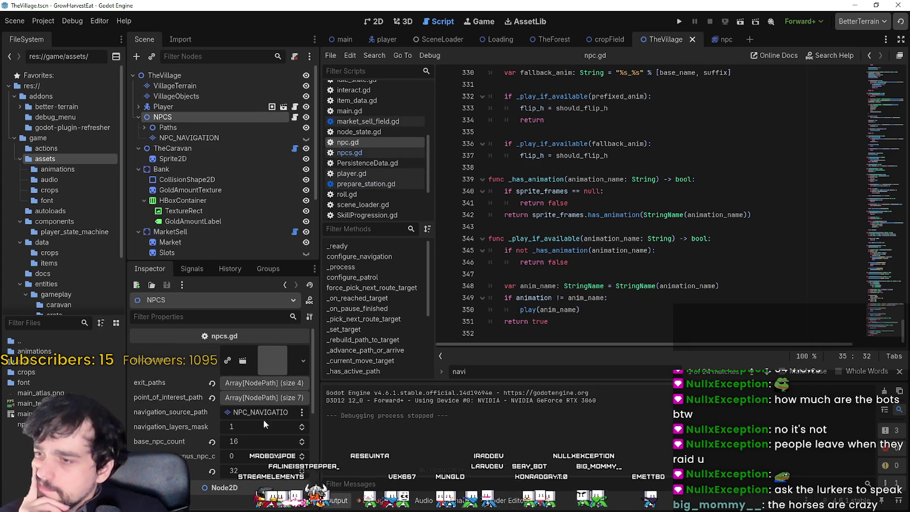
pyautogui.moveTo(323, 437); pyautogui.dragTo(374, 436)
pyautogui.click(422, 500)
pyautogui.click(446, 382)
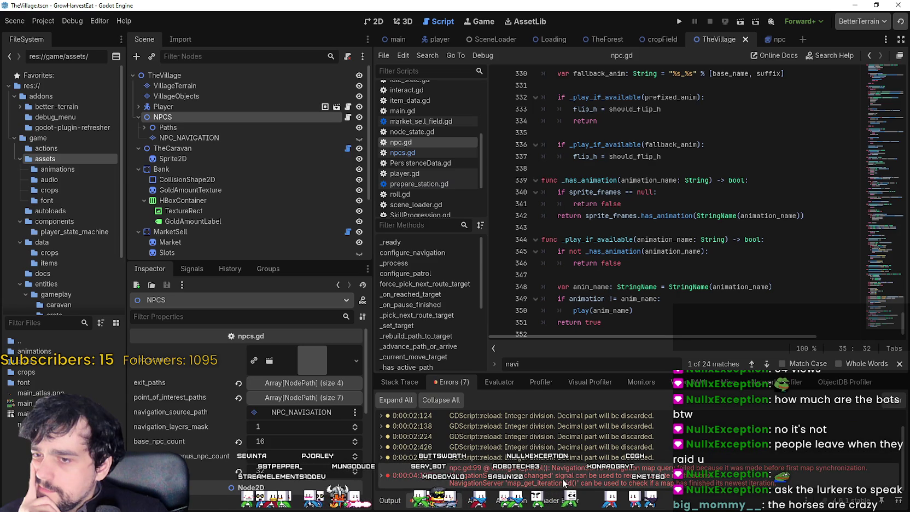
pyautogui.moveTo(564, 482)
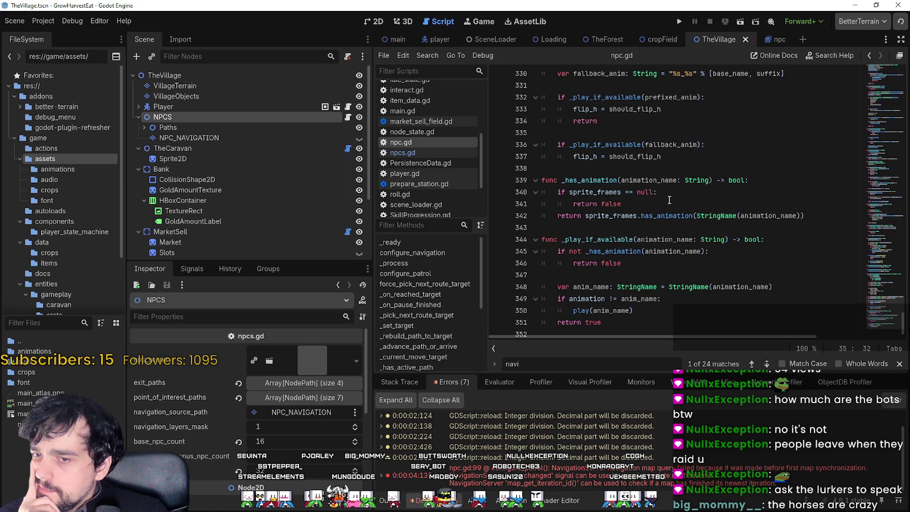
pyautogui.click(690, 480)
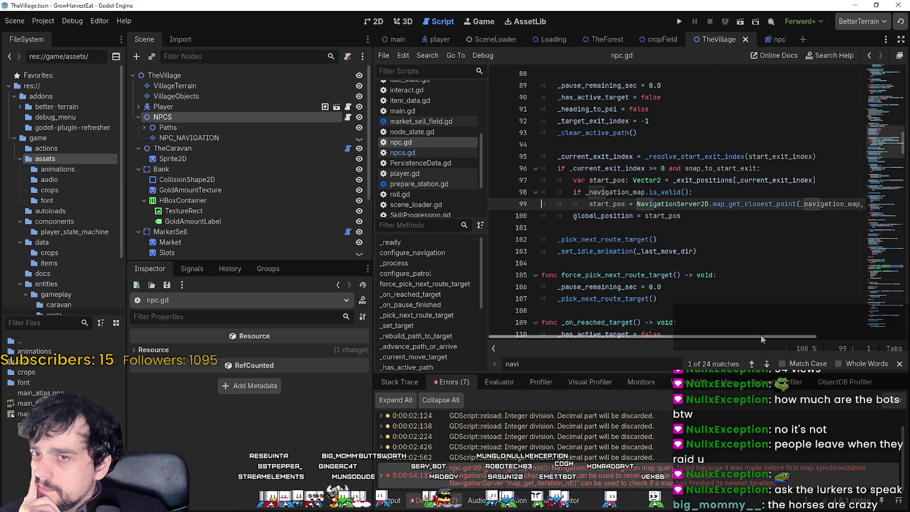
pyautogui.moveTo(761, 335)
pyautogui.mouseDown()
pyautogui.moveTo(787, 331)
pyautogui.moveTo(694, 308)
pyautogui.mouseUp()
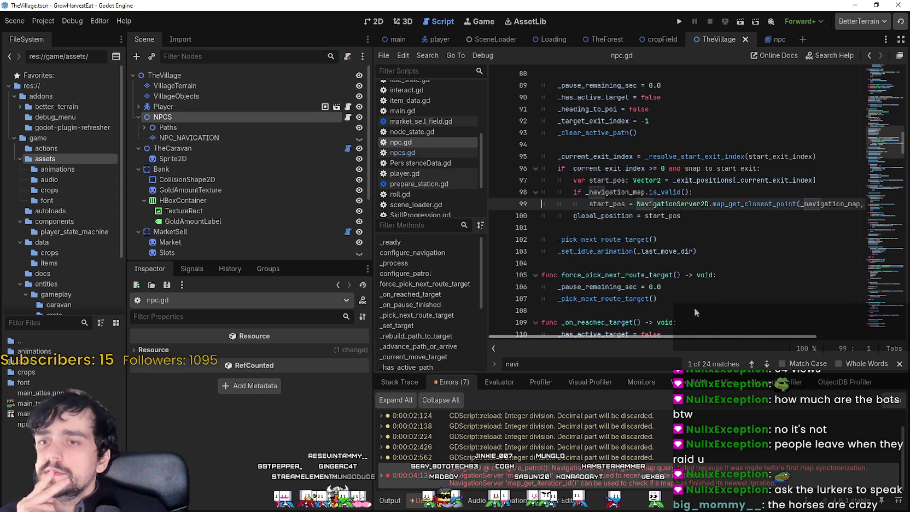
pyautogui.scroll(6, 655, 247)
pyautogui.scroll(2, 654, 247)
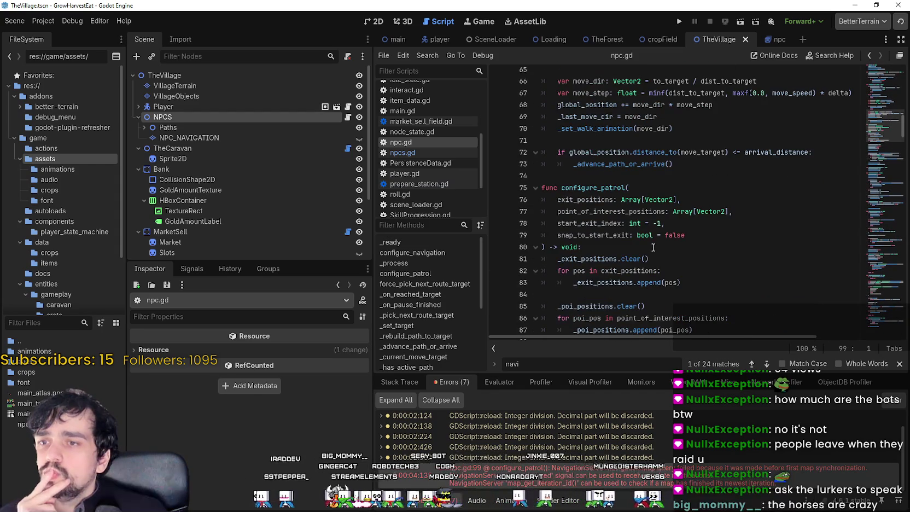
pyautogui.scroll(-8, 662, 252)
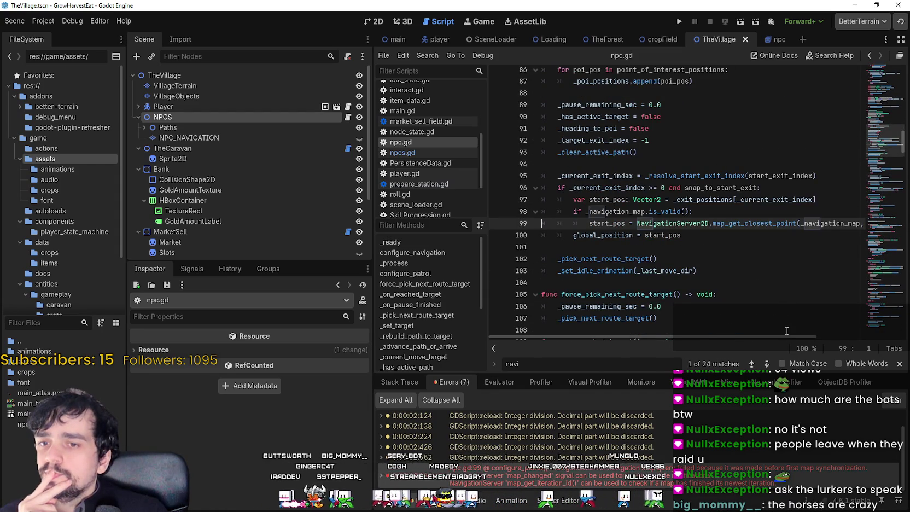
pyautogui.moveTo(787, 332)
pyautogui.mouseDown()
pyautogui.moveTo(871, 333)
pyautogui.moveTo(788, 335)
pyautogui.mouseUp()
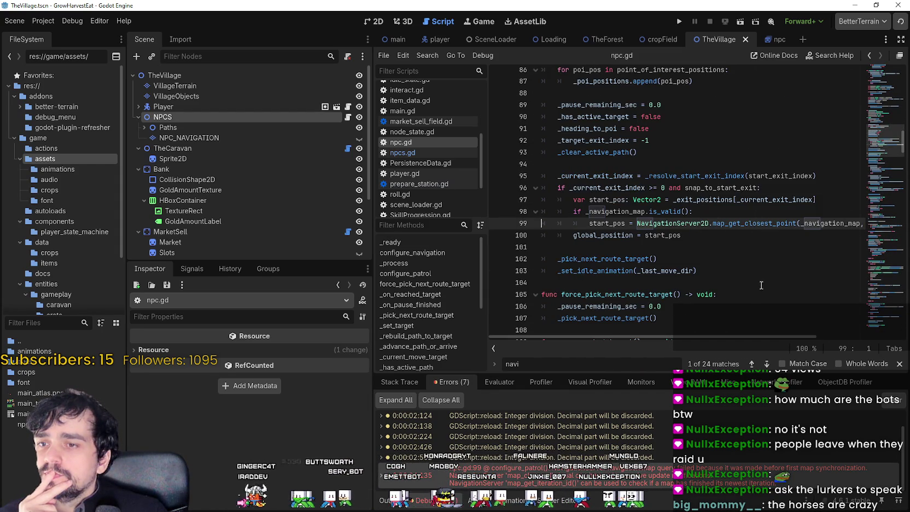
pyautogui.moveTo(746, 225)
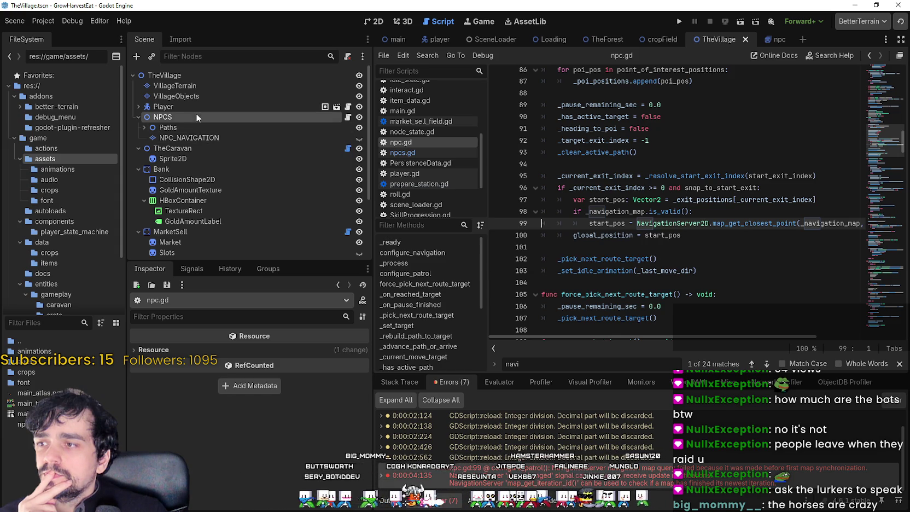
# - Move NPC_NAVIGATION out of NPCS directly under TheVillage and test-run the village
pyautogui.click(190, 137)
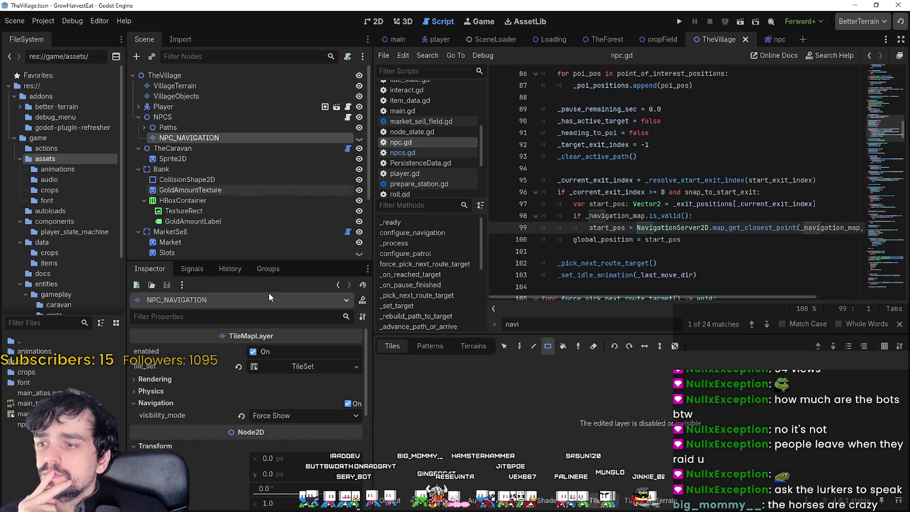
pyautogui.moveTo(186, 142); pyautogui.dragTo(219, 101)
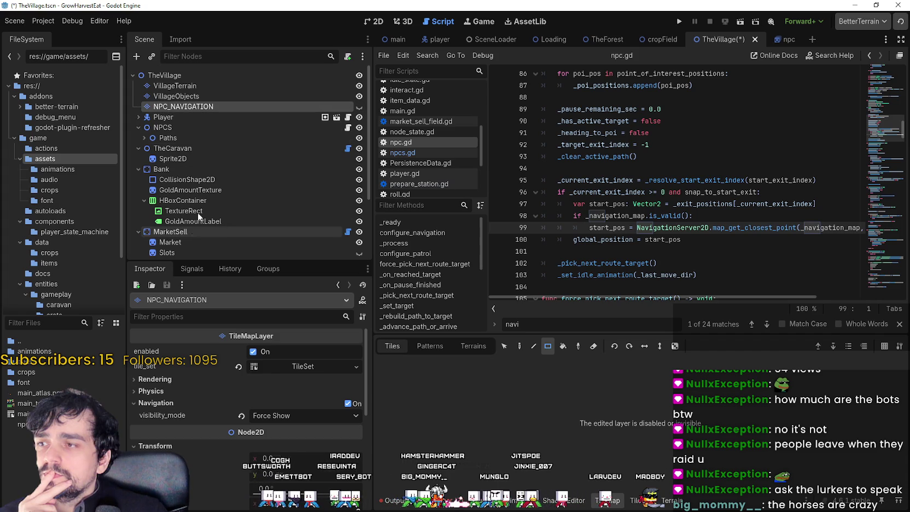
pyautogui.click(172, 125)
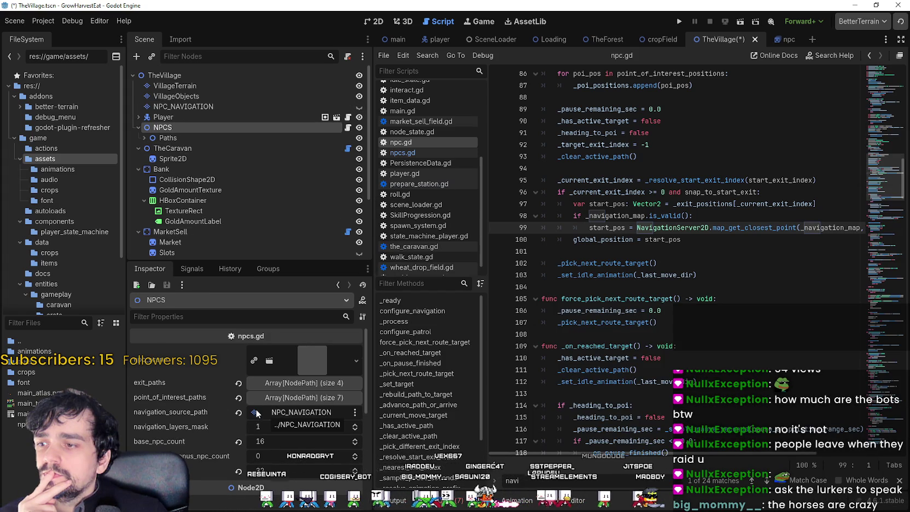
pyautogui.press('F5')
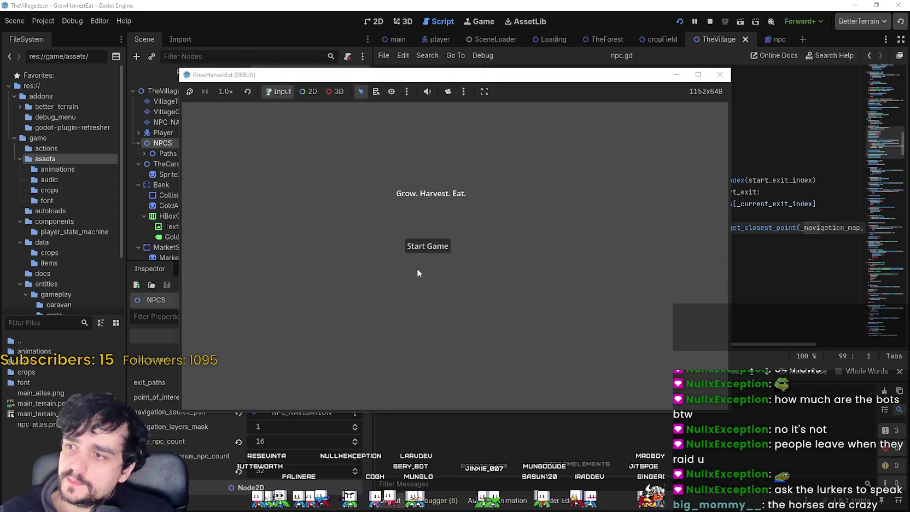
pyautogui.click(414, 247)
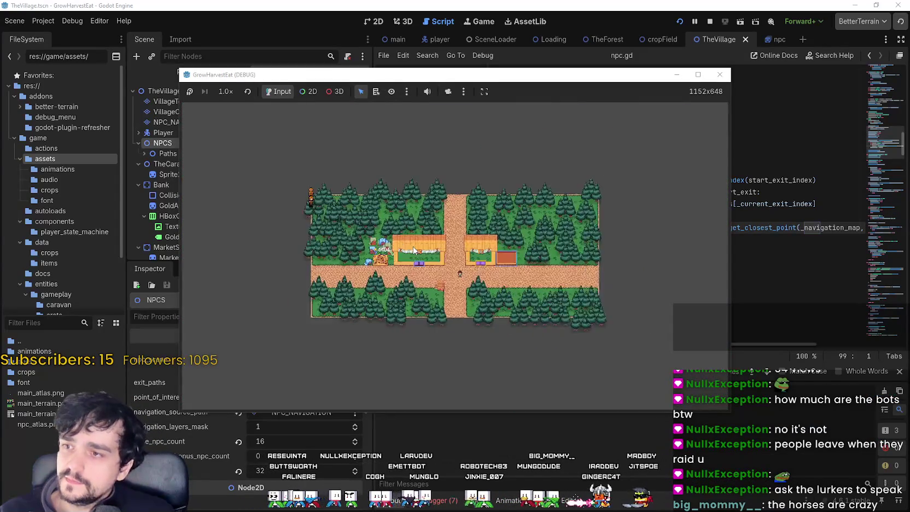
pyautogui.click(709, 21)
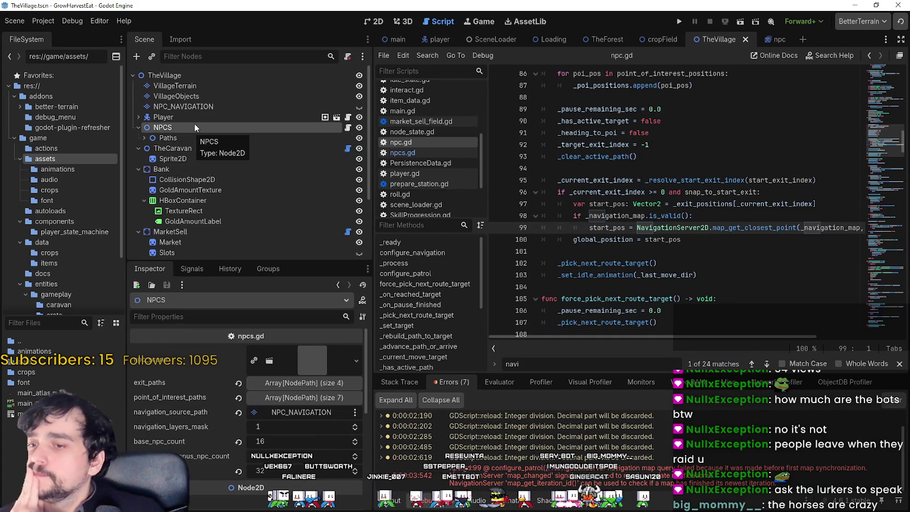
# - Select NPC_NAVIGATION and test-run the village once more
pyautogui.click(201, 108)
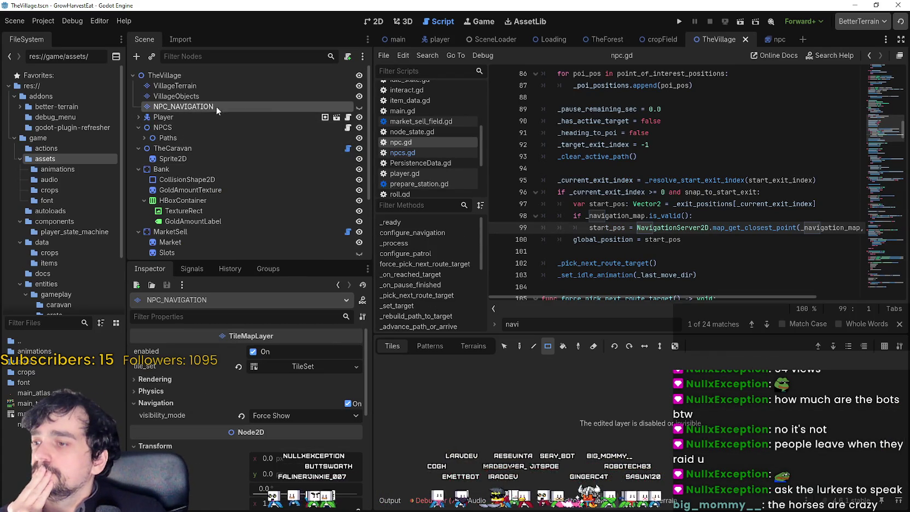
pyautogui.click(676, 22)
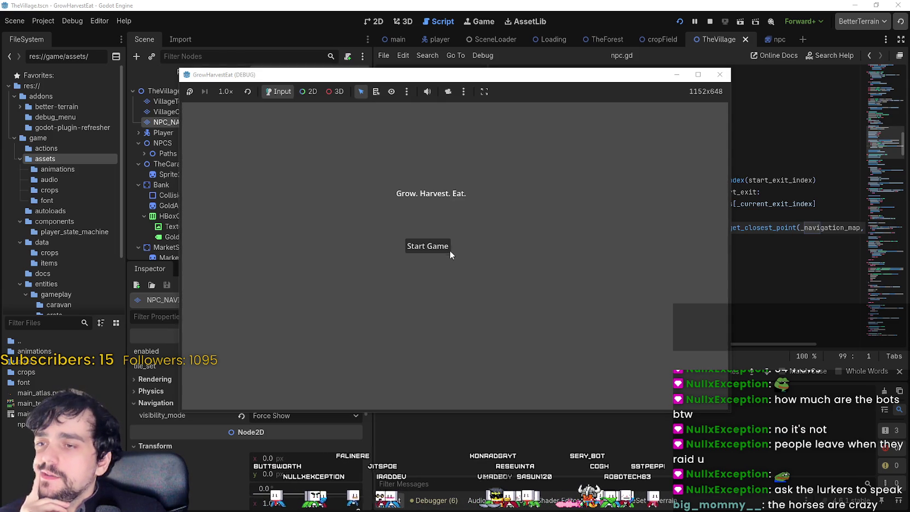
pyautogui.click(447, 248)
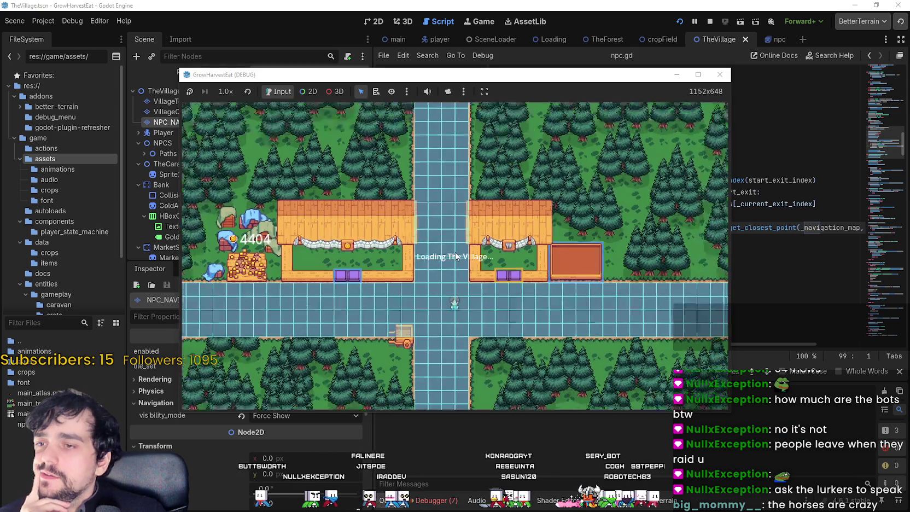
pyautogui.click(709, 22)
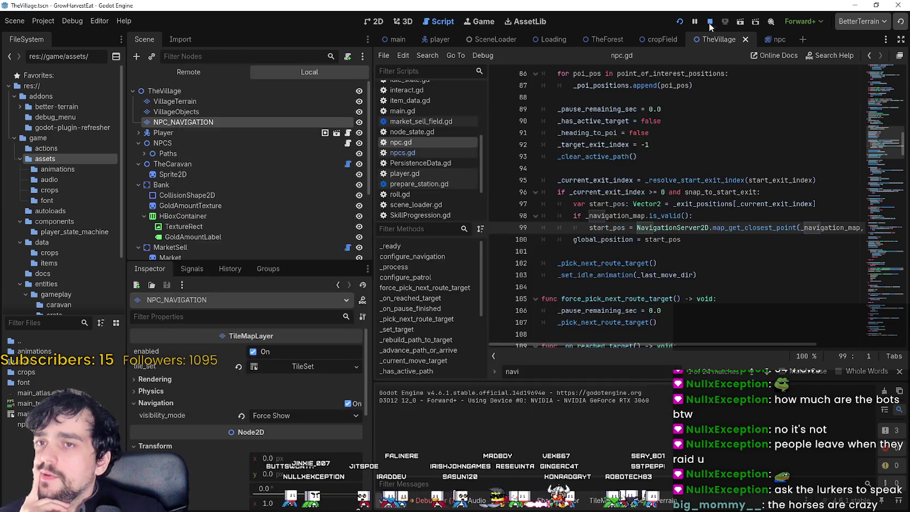
# - Place NPC_NAVIGATION inside NPCS after Paths, test-run, then move it back above Player
pyautogui.moveTo(158, 111); pyautogui.dragTo(172, 145)
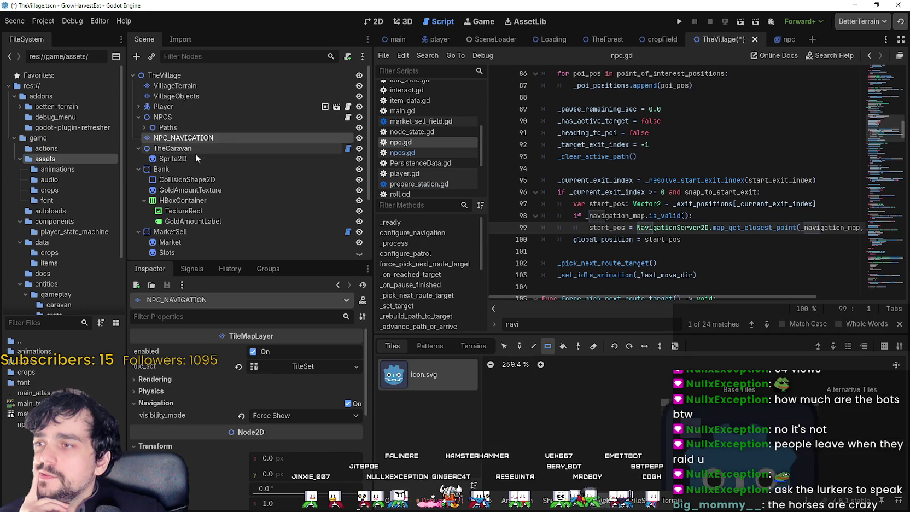
pyautogui.click(678, 22)
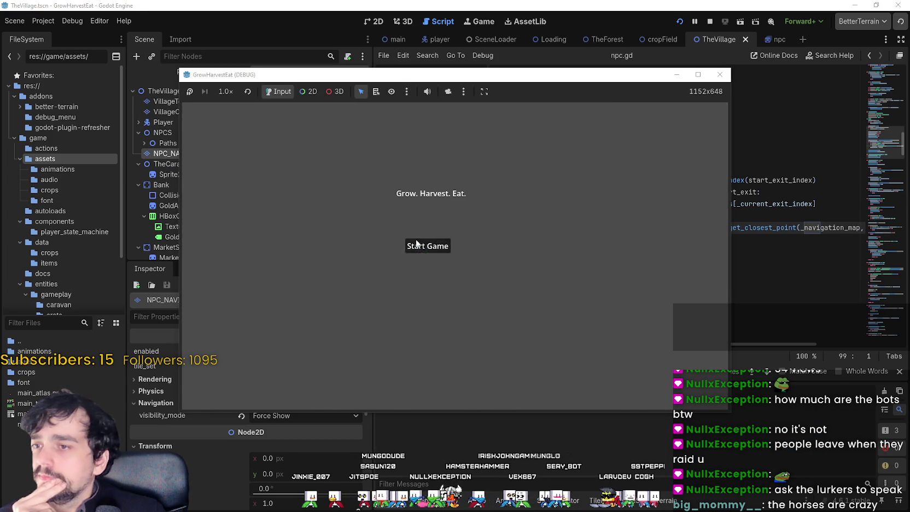
pyautogui.click(409, 241)
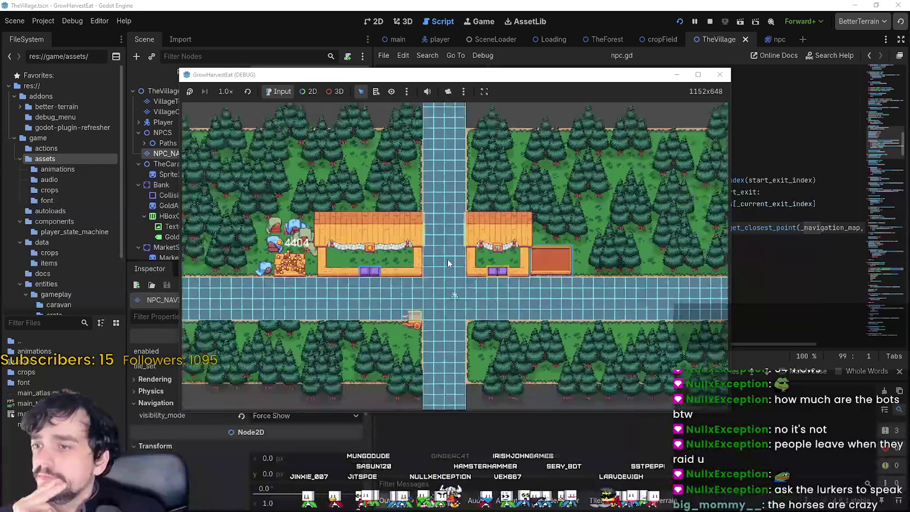
pyautogui.click(709, 21)
pyautogui.moveTo(175, 137)
pyautogui.mouseDown()
pyautogui.moveTo(187, 91)
pyautogui.moveTo(190, 105)
pyautogui.mouseUp()
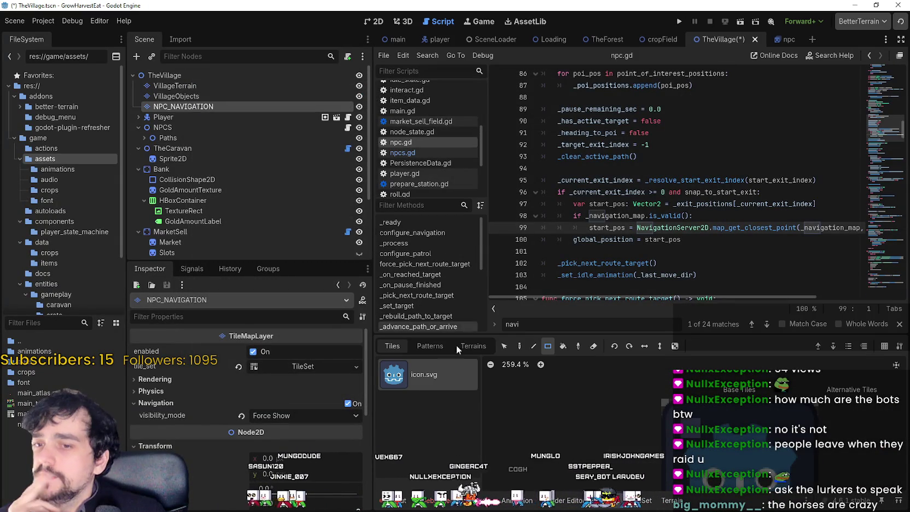
# - Inspect the NPCS node's settings and browse npc.gd around lines 101 and 180
pyautogui.click(178, 124)
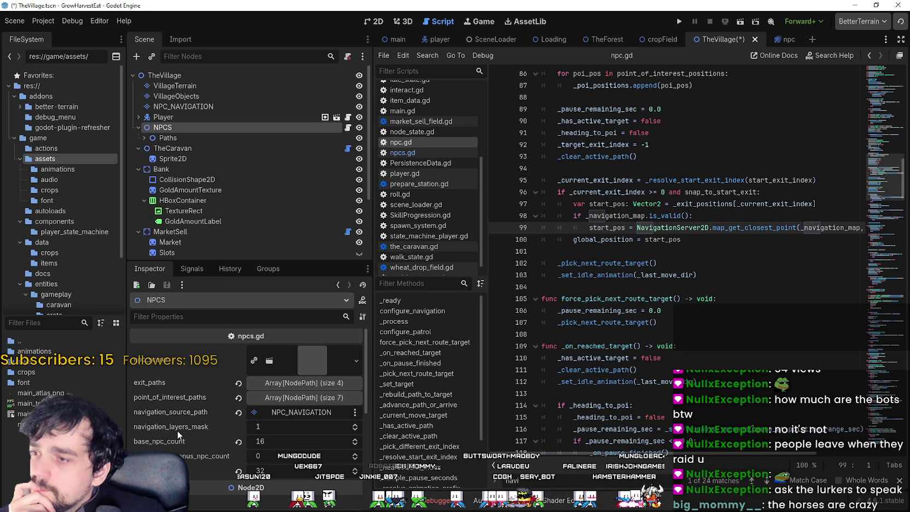
pyautogui.scroll(-2, 178, 438)
pyautogui.scroll(-2, 177, 430)
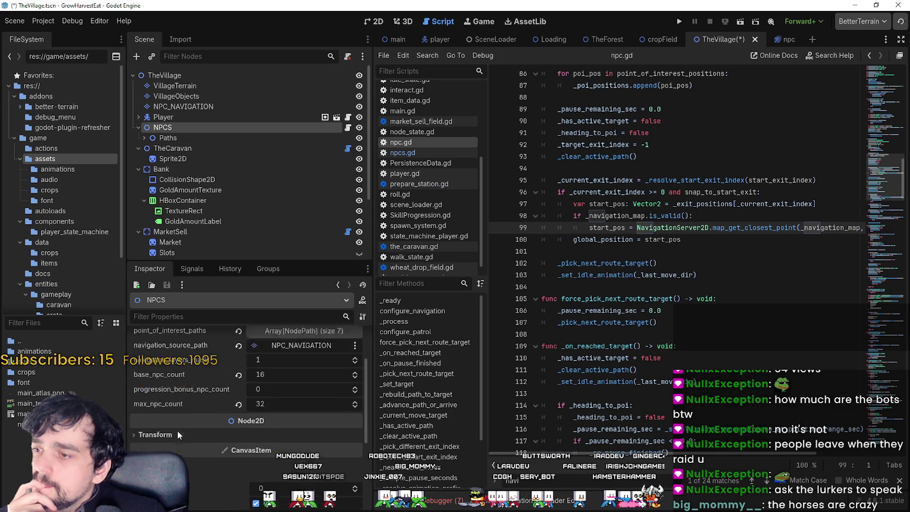
pyautogui.scroll(4, 177, 430)
pyautogui.click(668, 251)
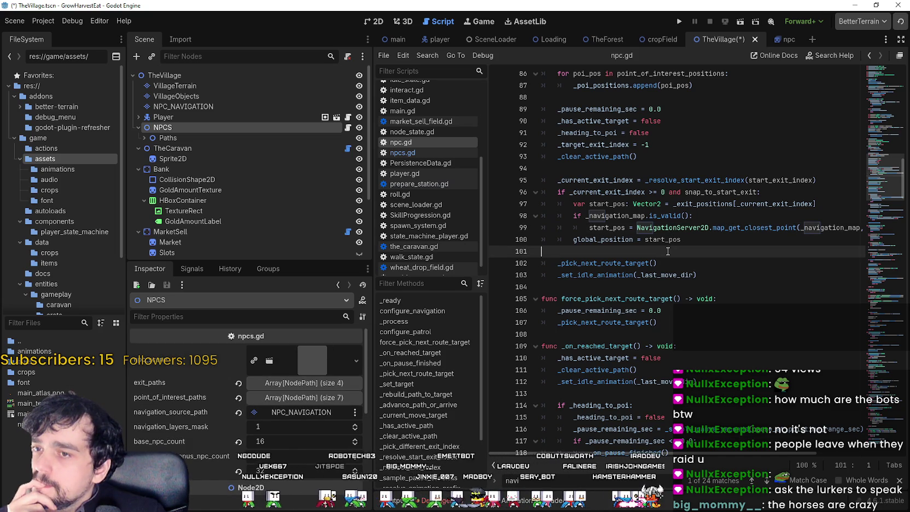
pyautogui.moveTo(877, 153); pyautogui.dragTo(877, 253)
pyautogui.click(680, 261)
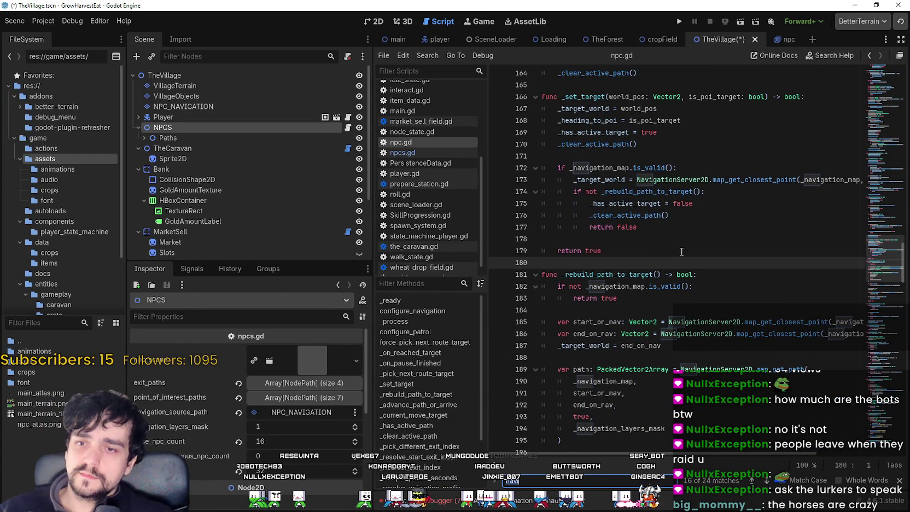
# - Open the debugger's Errors list and jump to the erroring line 99 in npc.gd
pyautogui.moveTo(728, 453)
pyautogui.mouseDown()
pyautogui.moveTo(842, 450)
pyautogui.moveTo(533, 455)
pyautogui.mouseUp()
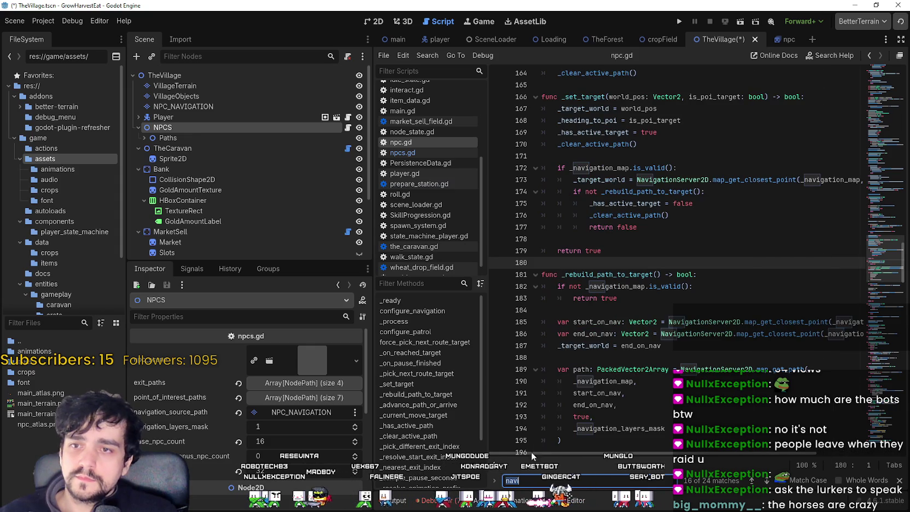
pyautogui.click(432, 500)
pyautogui.click(654, 471)
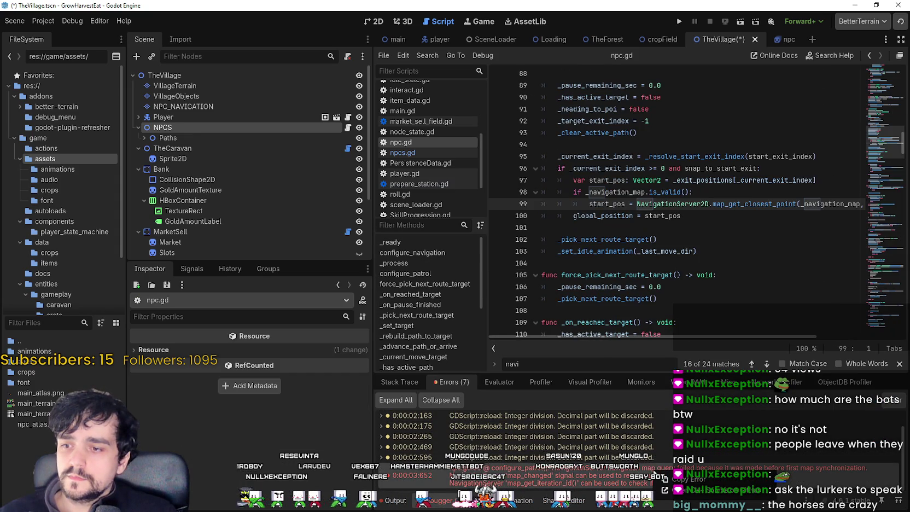
pyautogui.click(739, 480)
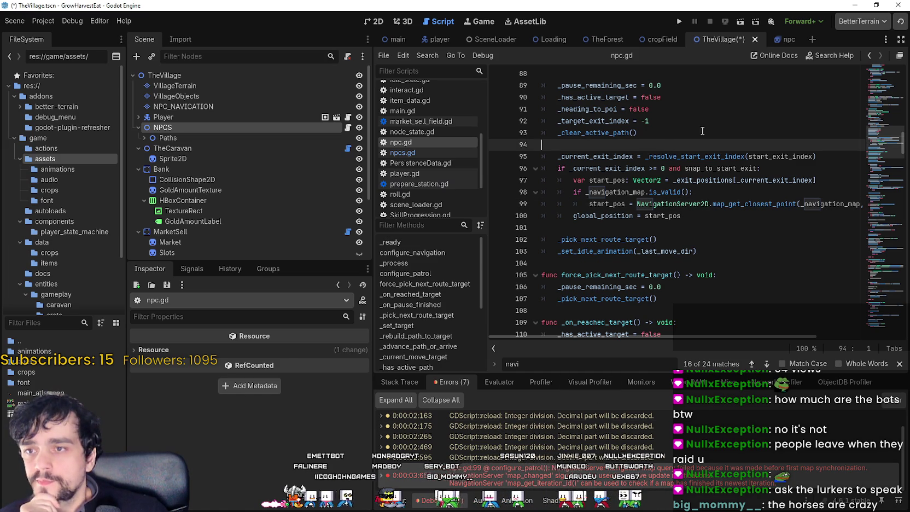
pyautogui.press('Up')
pyautogui.press('Up')
pyautogui.press('Up')
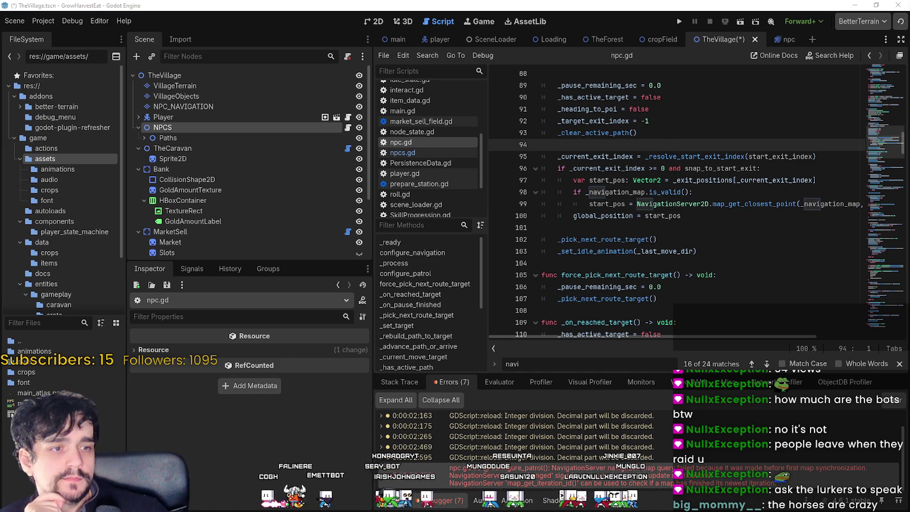
# - Check the Paths node's exit and interest points, then show the Output log
pyautogui.click(211, 140)
pyautogui.click(141, 139)
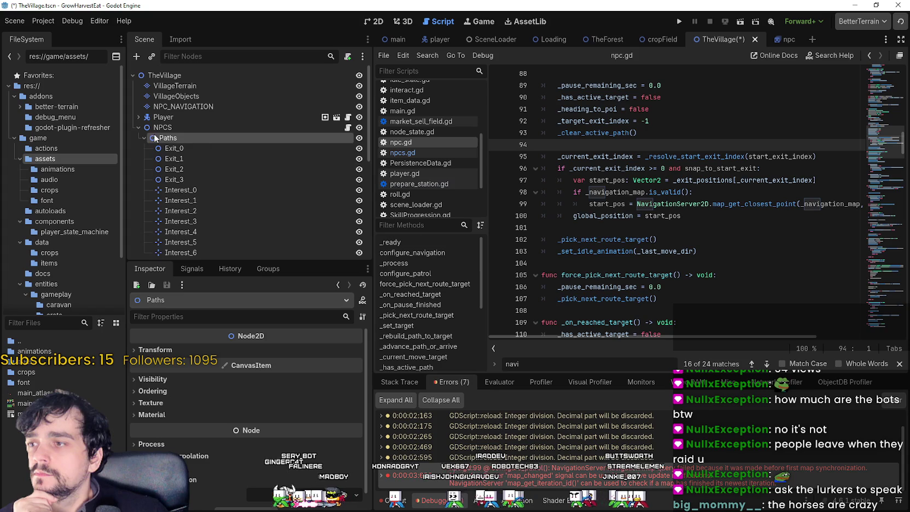
pyautogui.click(141, 138)
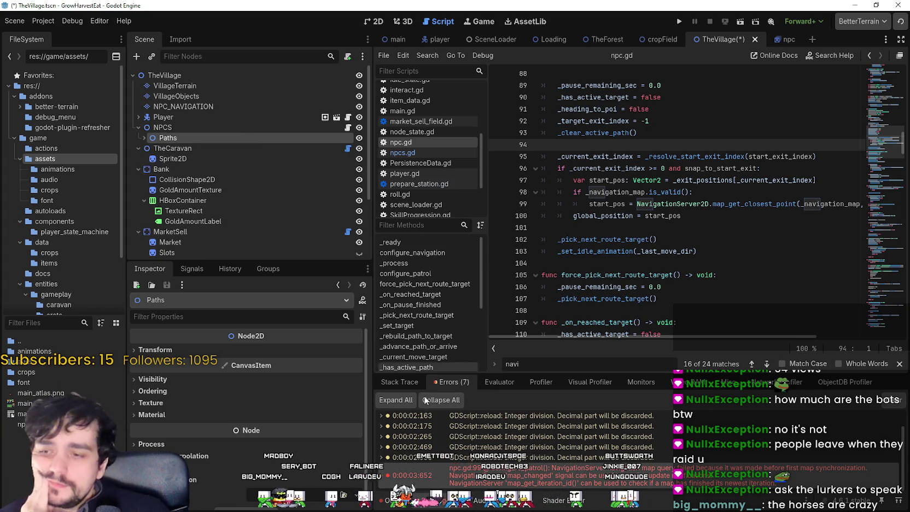
pyautogui.click(396, 505)
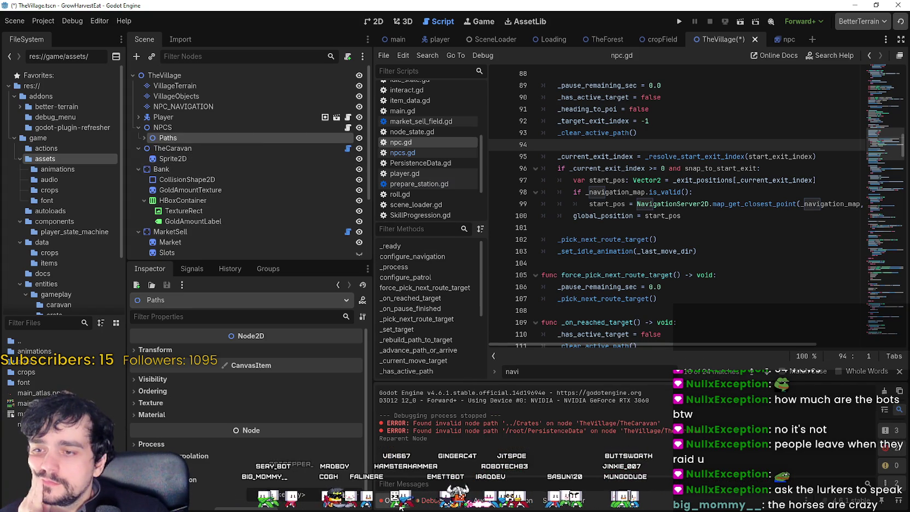